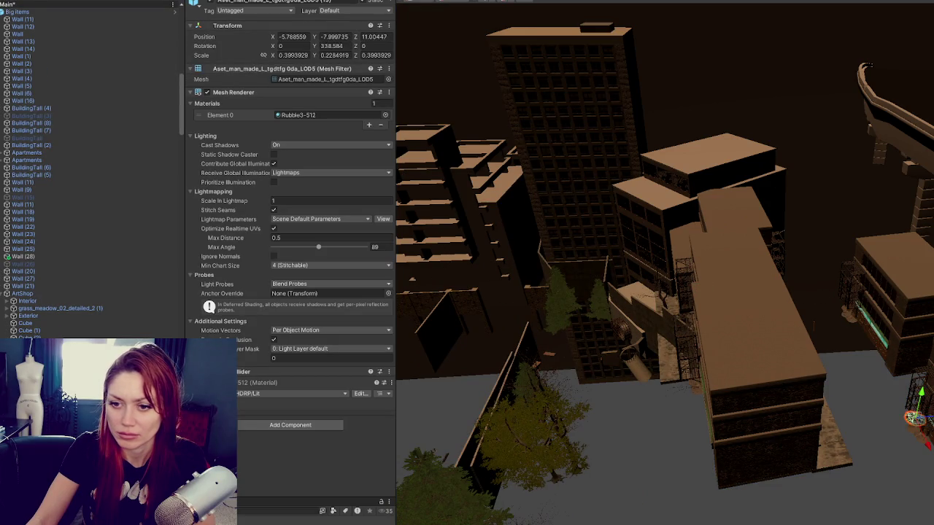
- Frame the view on the wooden arrow prop by the fire escape and orbit over the rooftops
click(928, 423)
click(925, 416)
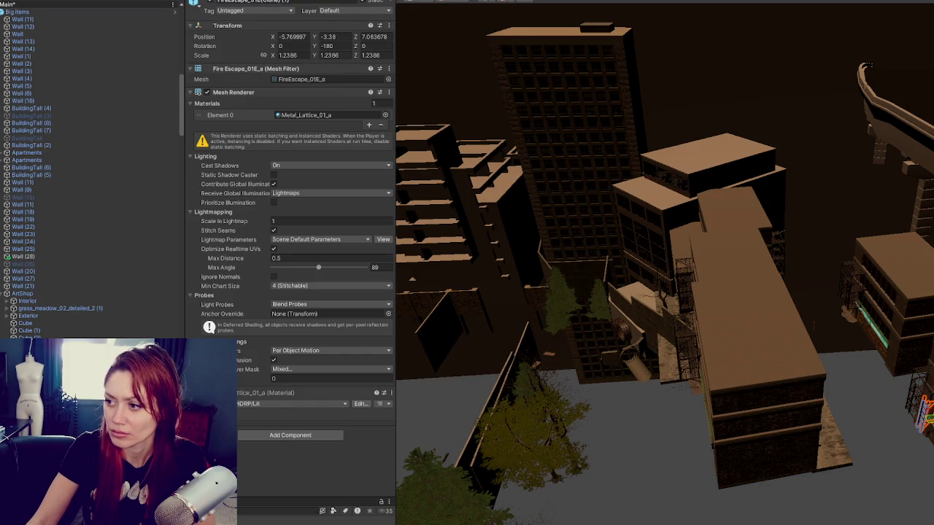
click(925, 417)
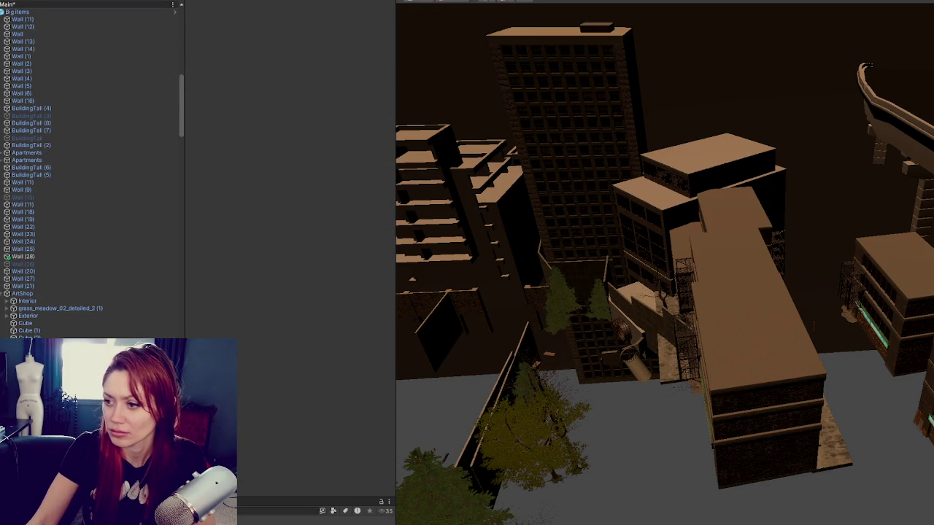
click(927, 426)
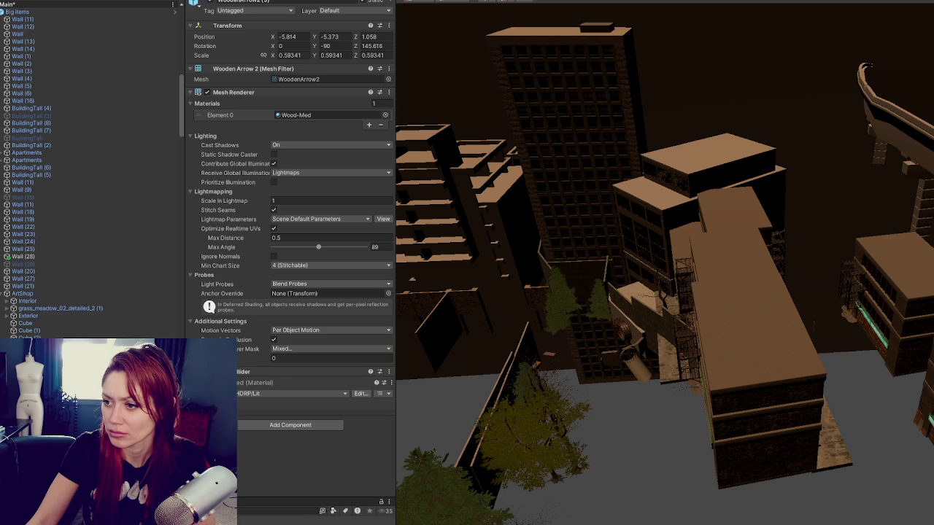
key(f)
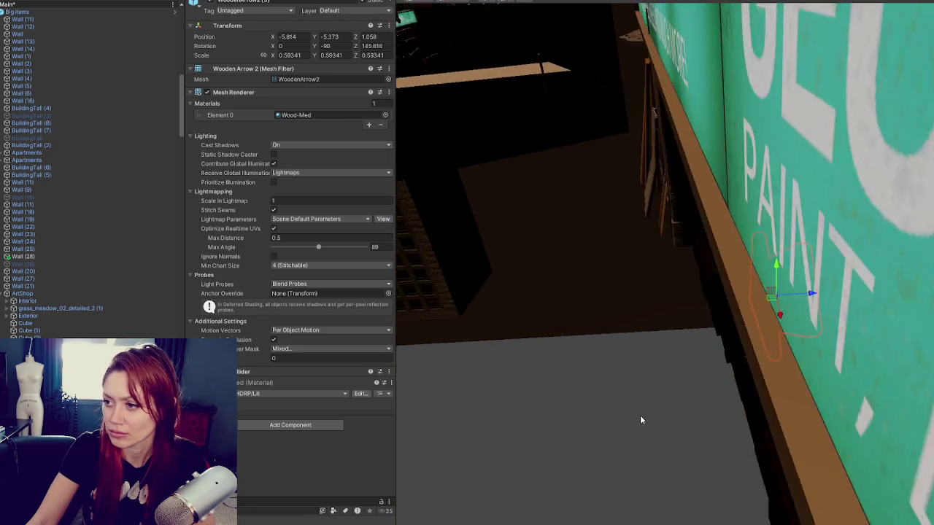
scroll(538, 364, down, 10)
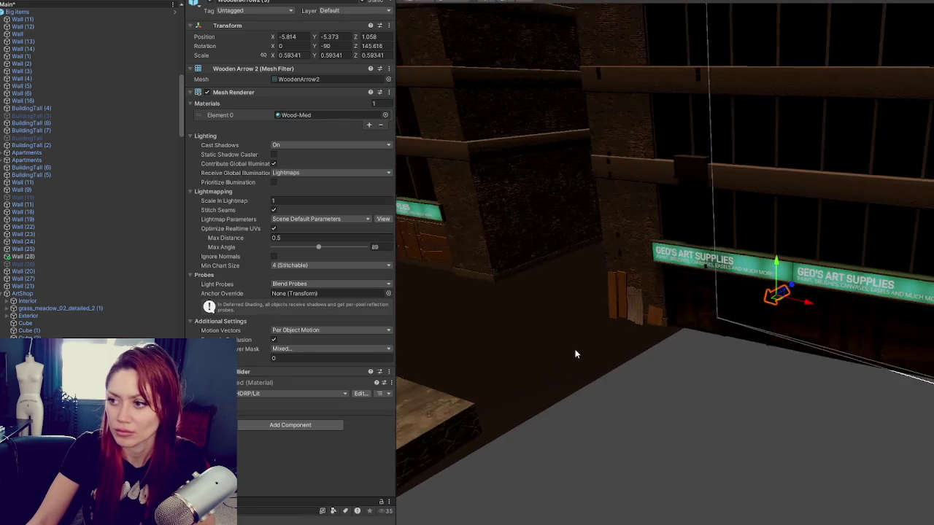
mouse_move(591, 309)
mouse_down()
mouse_move(548, 381)
mouse_move(538, 316)
mouse_move(669, 309)
mouse_up()
- Cycle through the overlapping Big Items objects at the building corner to find the fire escape piece
click(788, 287)
click(762, 288)
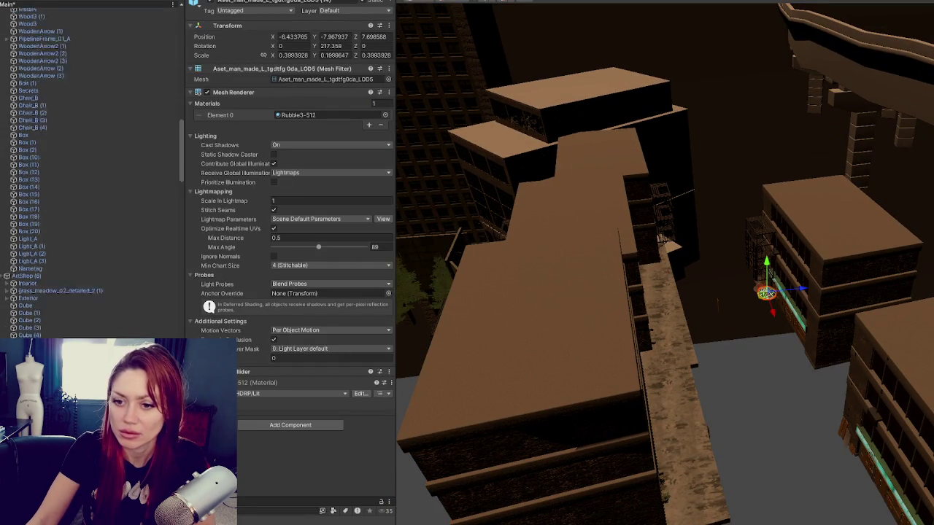
key(Escape)
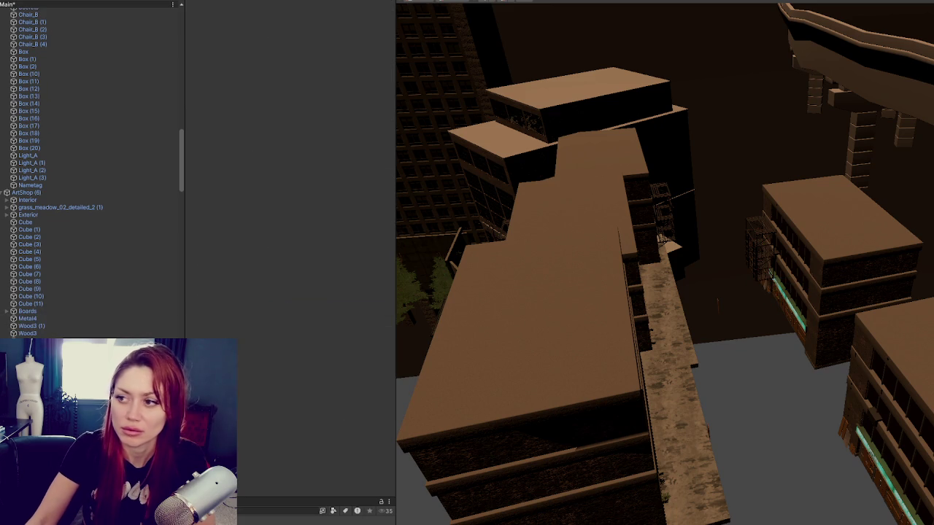
click(747, 230)
click(749, 228)
click(750, 227)
click(753, 245)
click(756, 249)
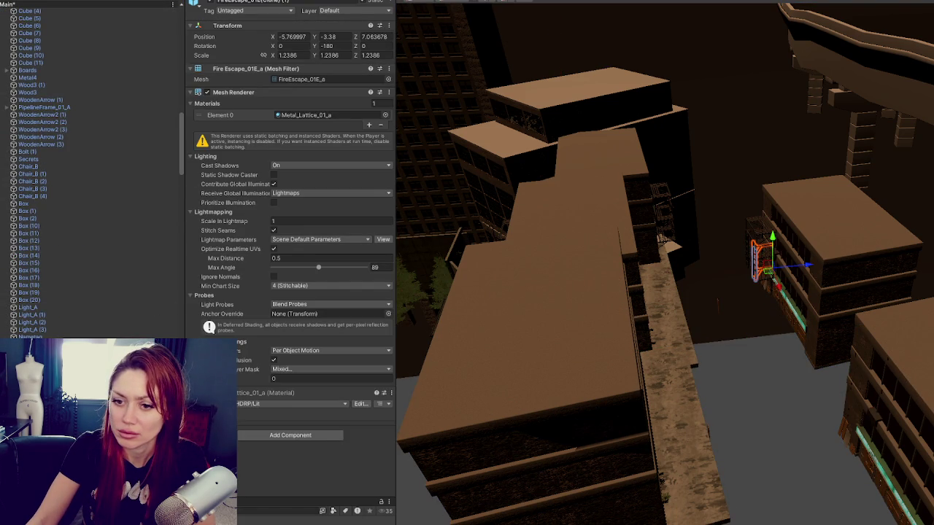
scroll(91, 171, down, 3)
key(shift+d)
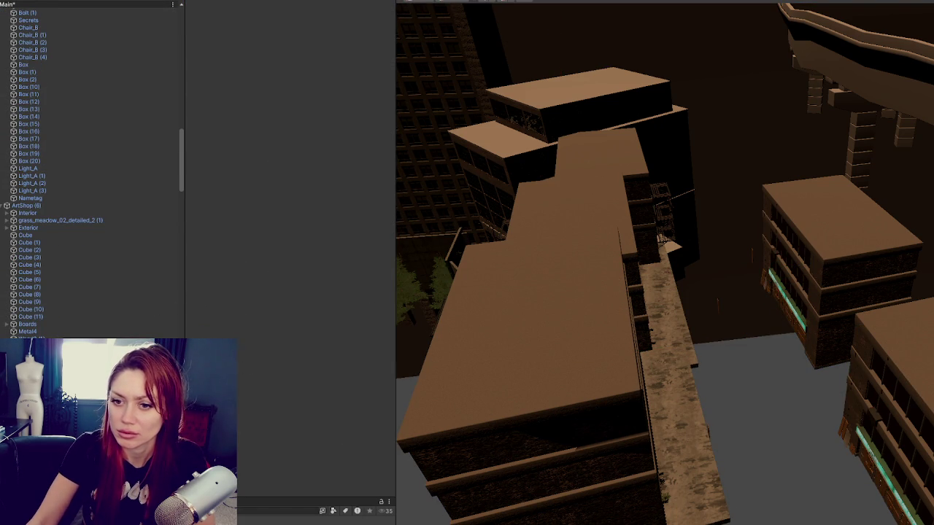
- Inspect the corner object and Cube (1) in the ArtShop group, then rotate around the buildings
click(775, 263)
click(775, 263)
key(shift+d)
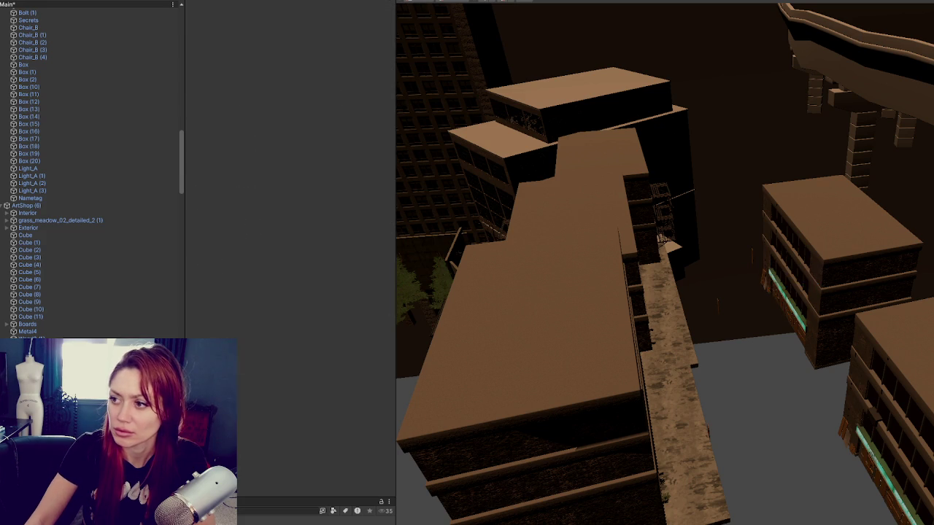
click(62, 302)
click(71, 272)
key(Up)
key(Up)
key(Up)
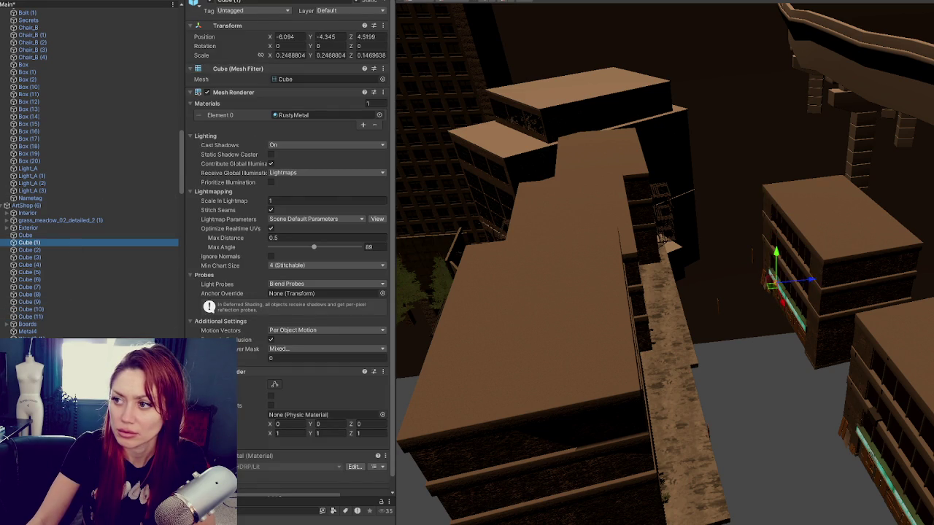
drag(784, 314, 670, 319)
- Select both fire escape sections, including the taller FireEscape_01A, and delete them
click(822, 188)
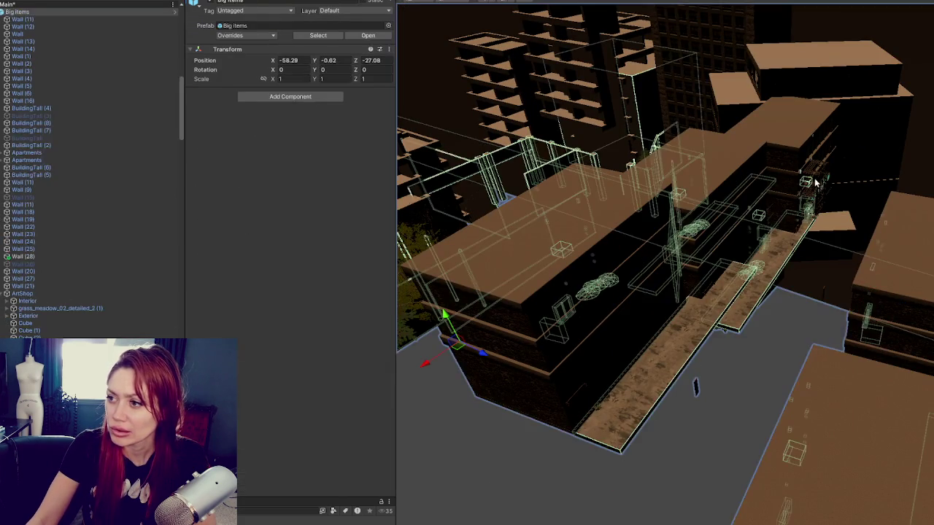
click(823, 189)
shift+click(811, 204)
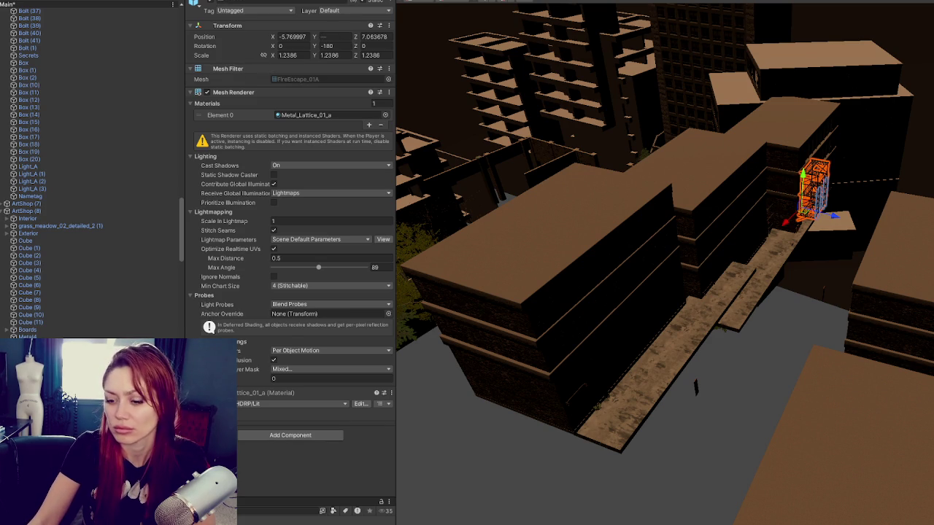
key(Delete)
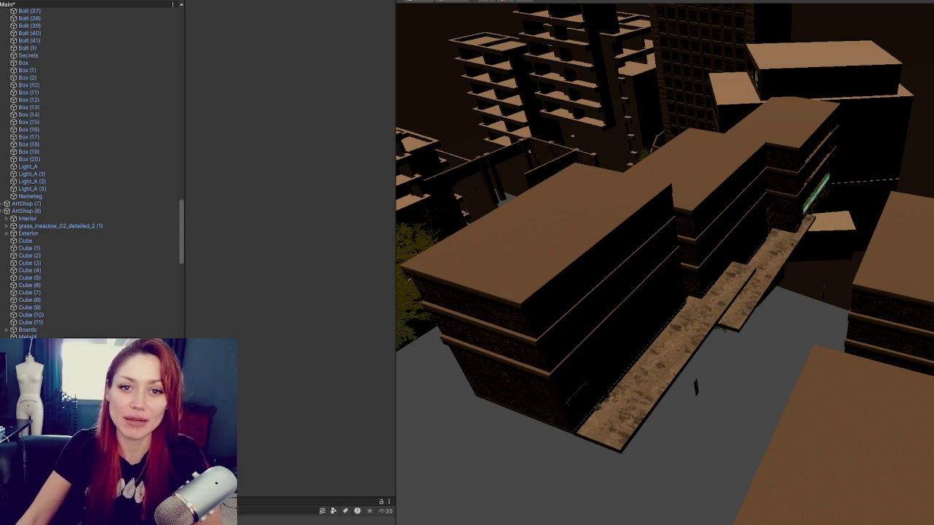
scroll(484, 245, up, 5)
- Box-select around the small street piece, narrow it to the Top object, and delete it
drag(668, 424, 613, 479)
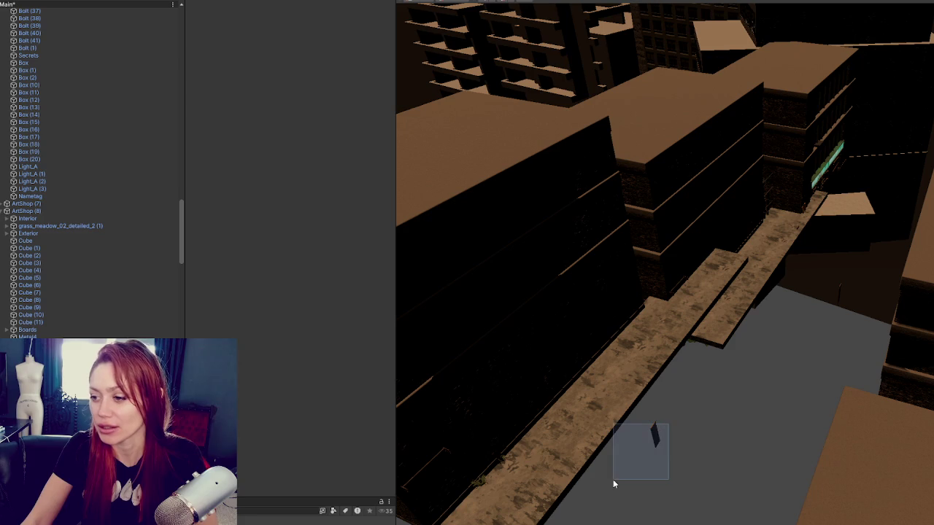
drag(654, 435, 703, 421)
click(654, 436)
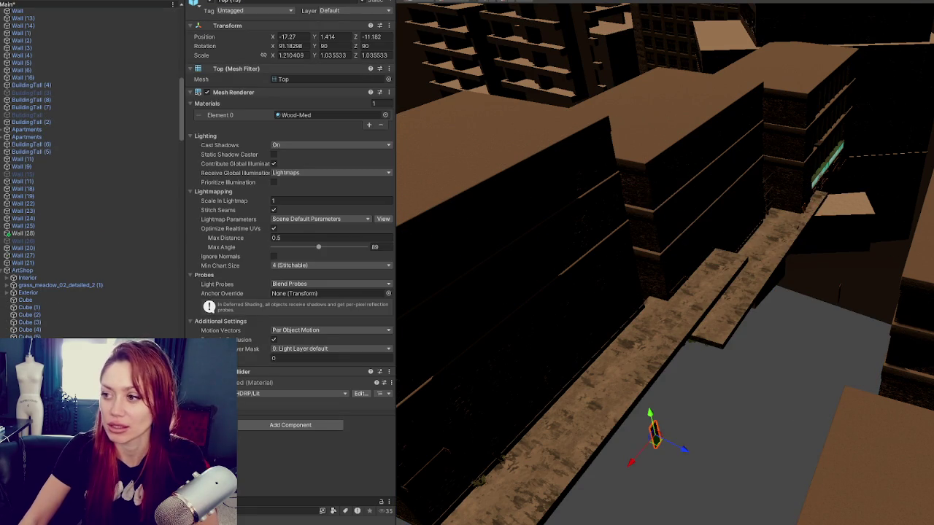
key(Delete)
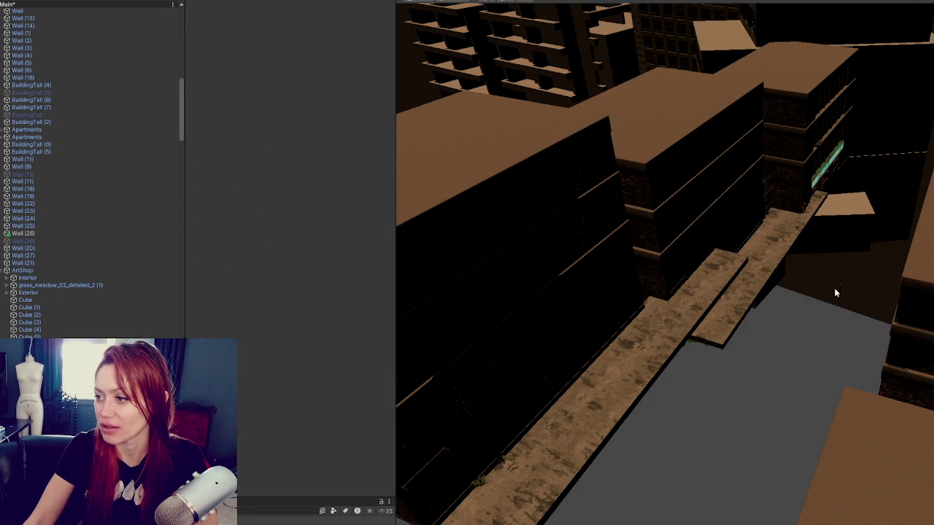
- Cycle down to the next stray object on the street and delete it
click(836, 290)
click(838, 290)
click(839, 289)
key(Delete)
- Swing the view to the art supplies building and check the fir trees in front of the storefront
mouse_move(827, 296)
mouse_down()
mouse_move(742, 387)
mouse_move(742, 310)
mouse_move(802, 298)
mouse_move(792, 264)
mouse_move(734, 221)
mouse_up()
click(732, 362)
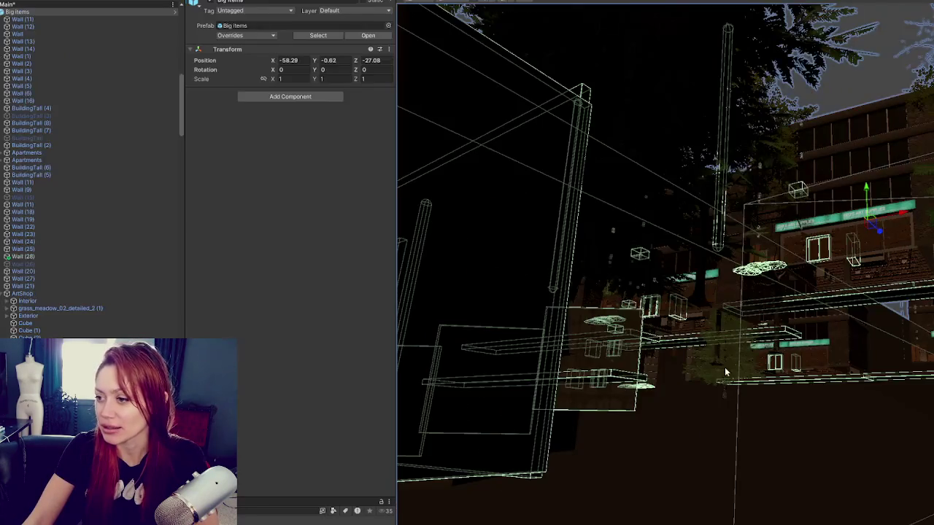
click(731, 362)
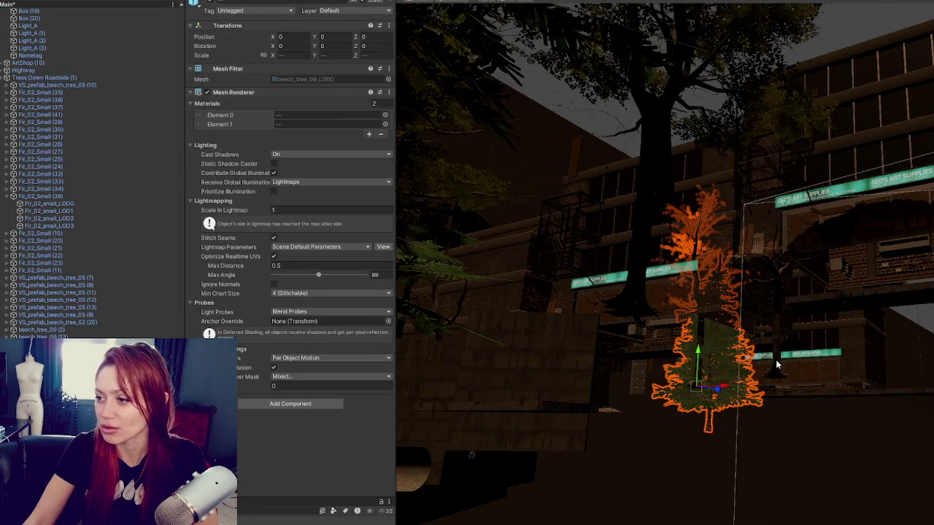
shift+click(775, 360)
click(775, 359)
click(699, 404)
click(699, 403)
mouse_move(698, 404)
mouse_down()
mouse_move(719, 354)
mouse_move(708, 405)
mouse_move(575, 492)
mouse_move(638, 503)
mouse_move(746, 391)
mouse_move(719, 323)
mouse_move(553, 411)
mouse_move(711, 387)
mouse_move(748, 329)
mouse_move(766, 356)
mouse_move(766, 485)
mouse_up()
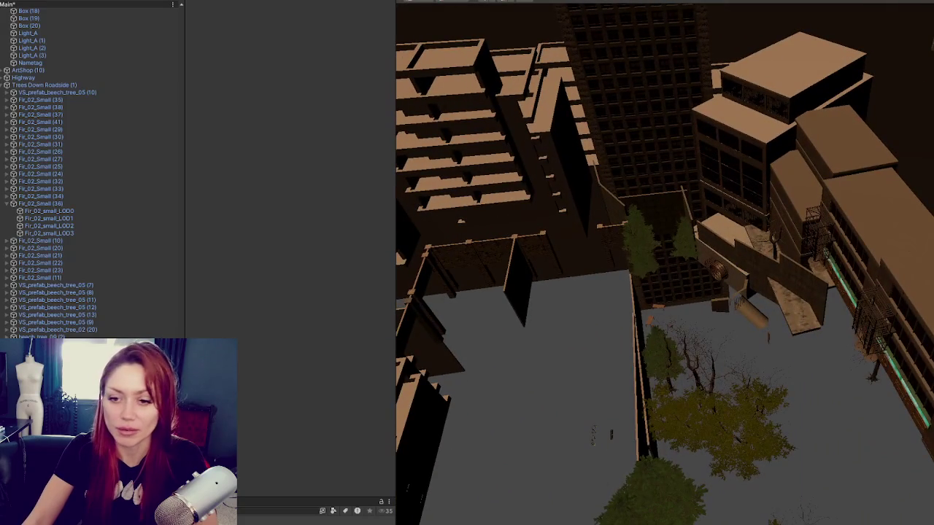
- Try deleting the Bolt (2) through Bolt (41) range in ArtShop twice, undoing each time
scroll(159, 325, up, 10)
scroll(115, 150, down, 10)
scroll(107, 245, down, 2)
click(86, 210)
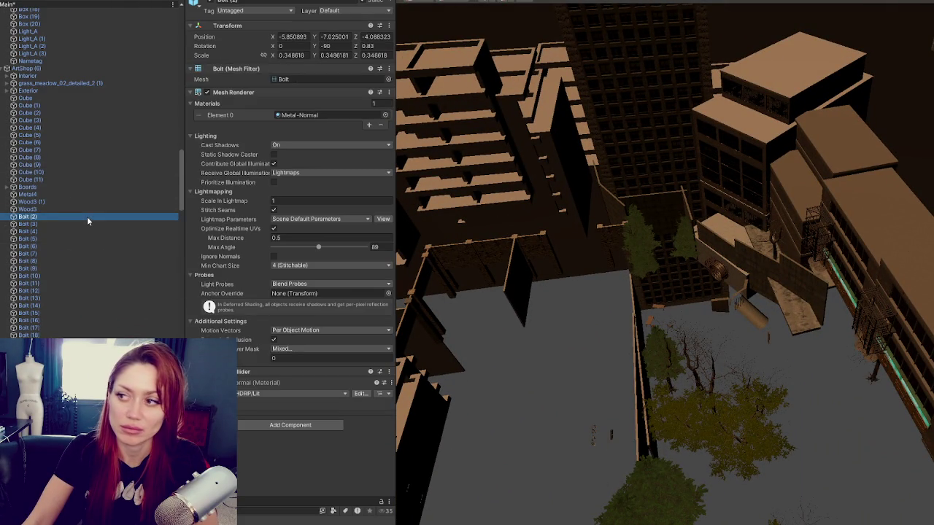
scroll(89, 219, down, 9)
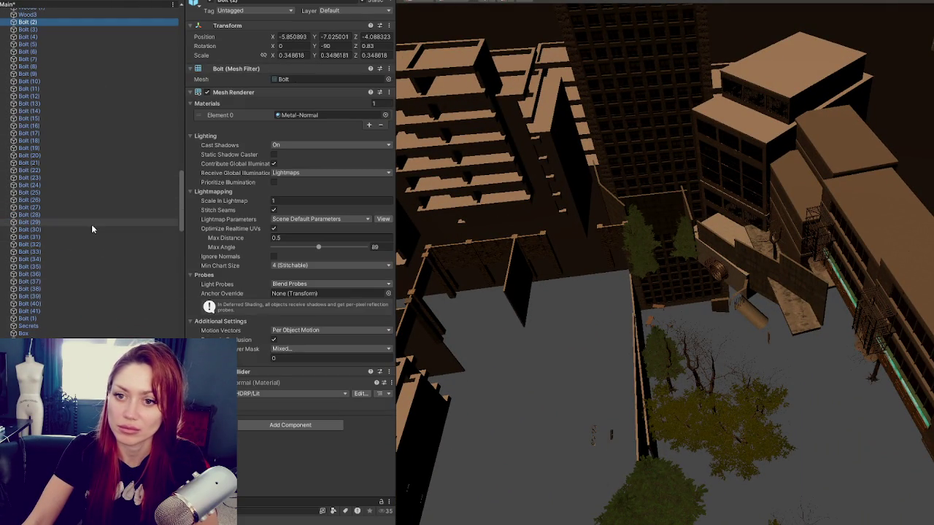
shift+click(88, 316)
key(Delete)
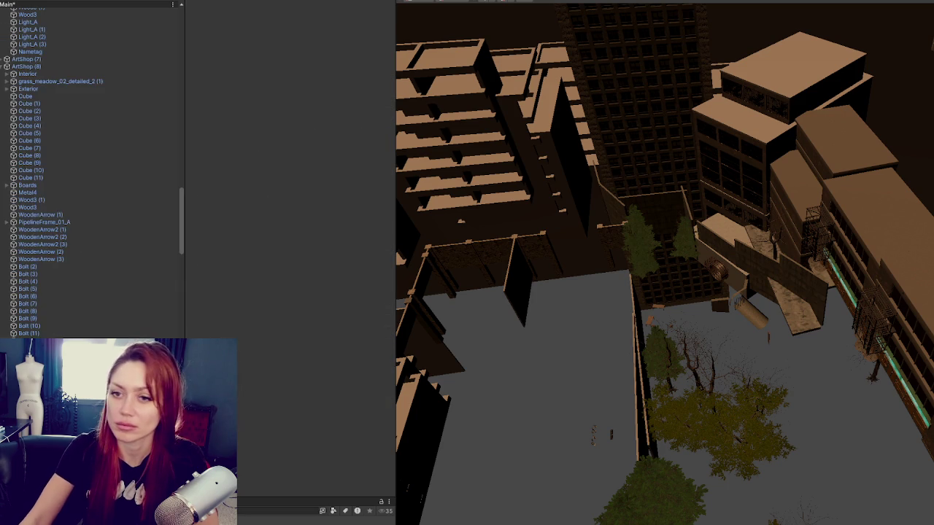
key(ctrl+z)
click(76, 269)
scroll(65, 283, down, 10)
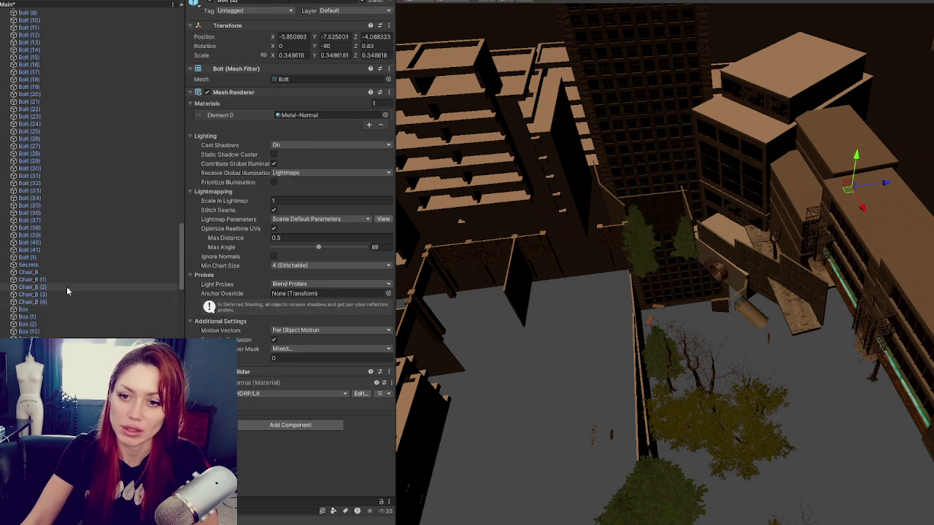
shift+click(65, 285)
key(Delete)
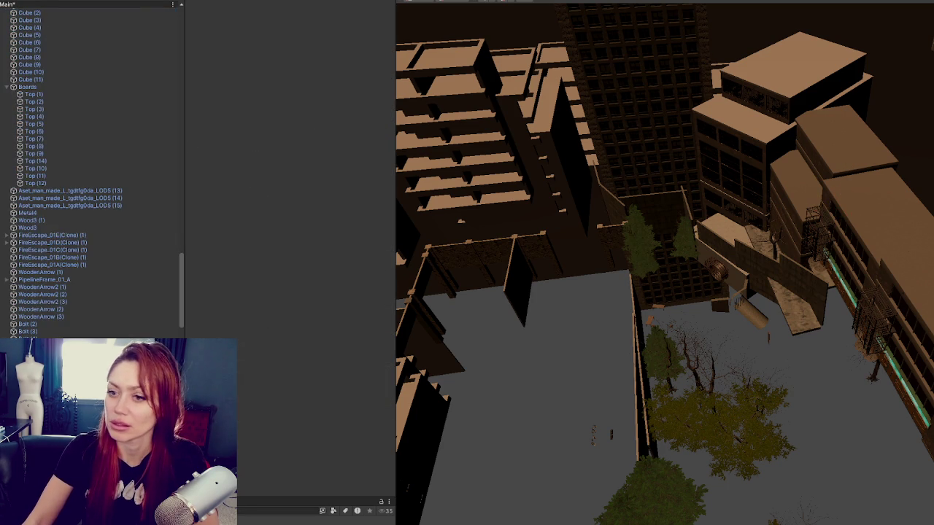
key(ctrl+z)
- Select the run of duplicate Bolt through Box objects and delete them
scroll(65, 313, down, 10)
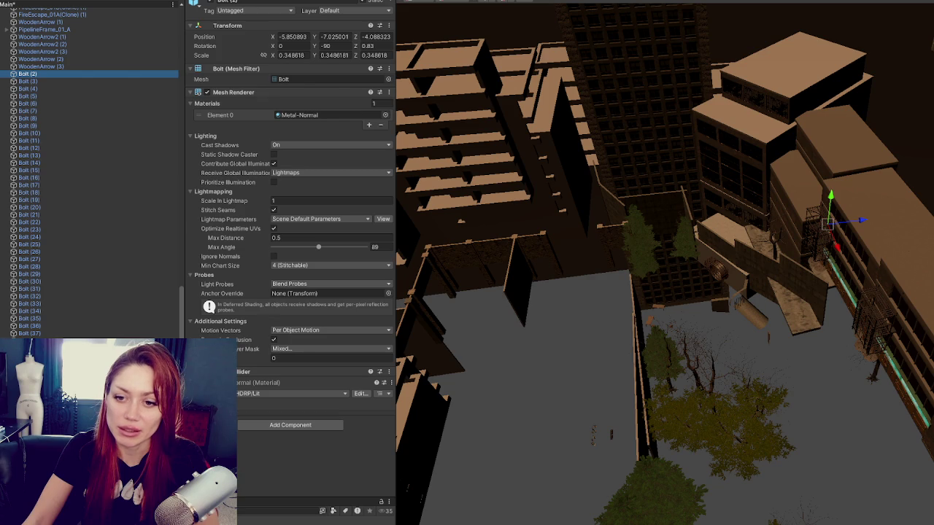
scroll(89, 173, down, 5)
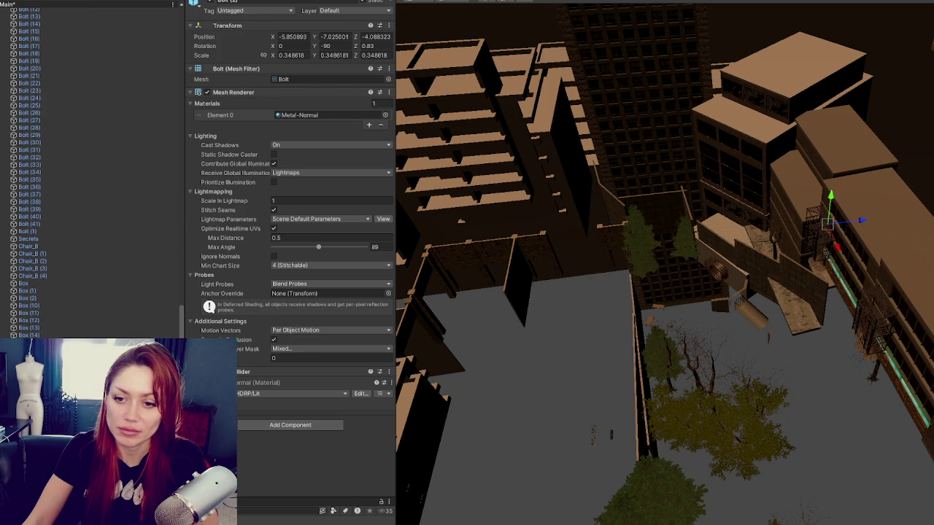
shift+click(29, 328)
key(Delete)
- Delete the Boards group and the Cube (2) through Cube (10) duplicates
scroll(89, 104, down, 15)
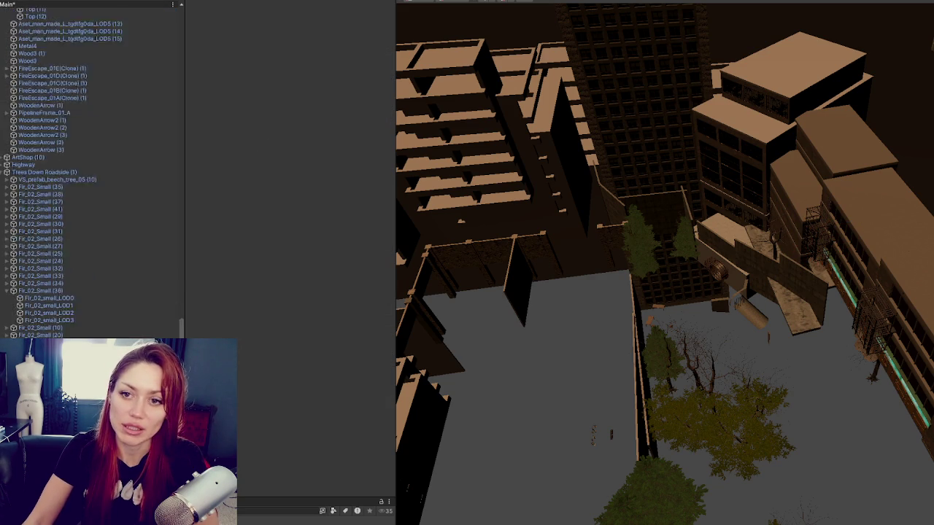
click(93, 144)
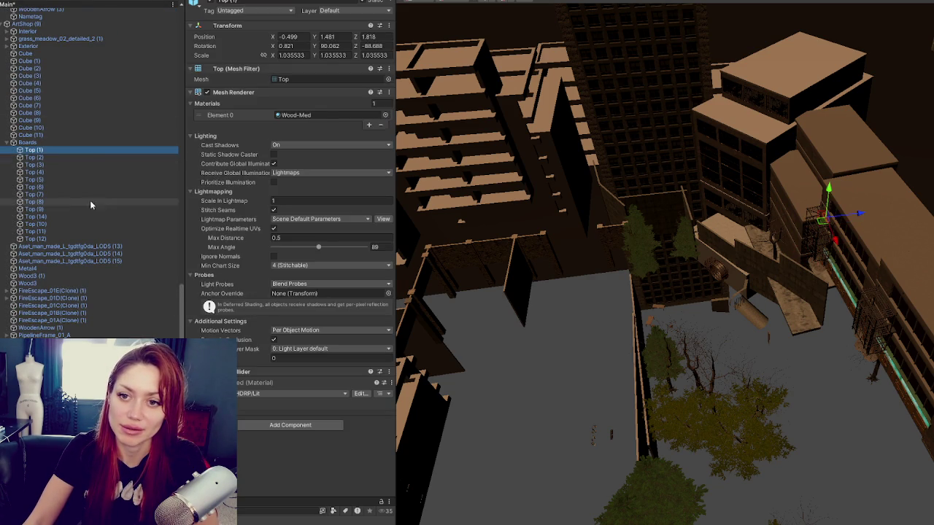
key(Delete)
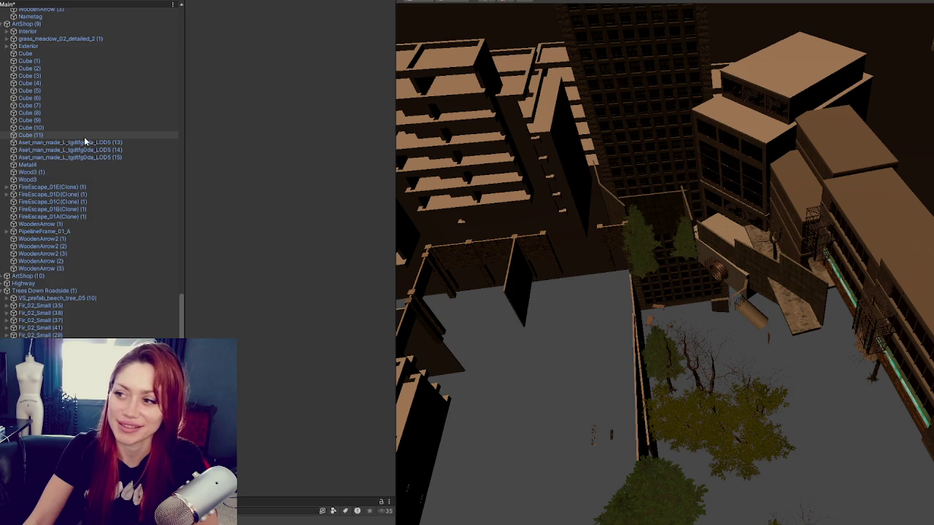
key(ctrl+z)
key(Delete)
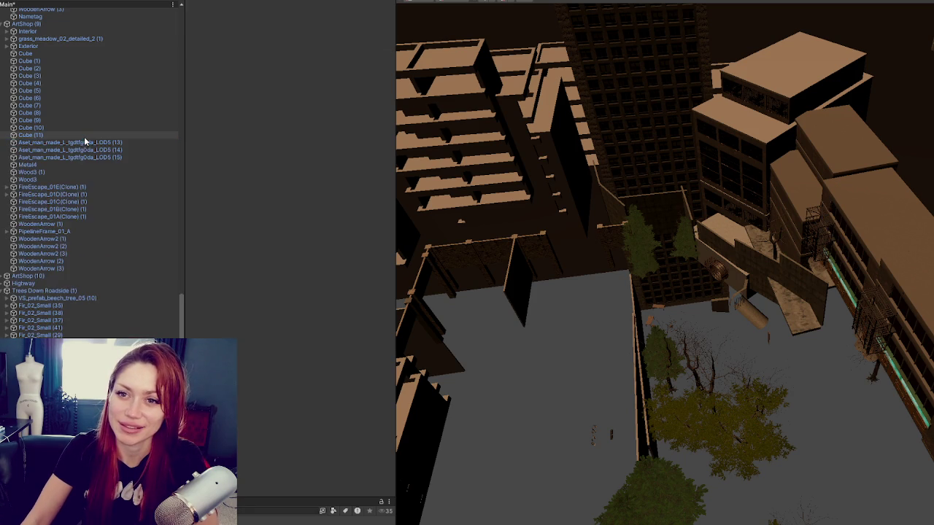
click(79, 130)
shift+click(87, 70)
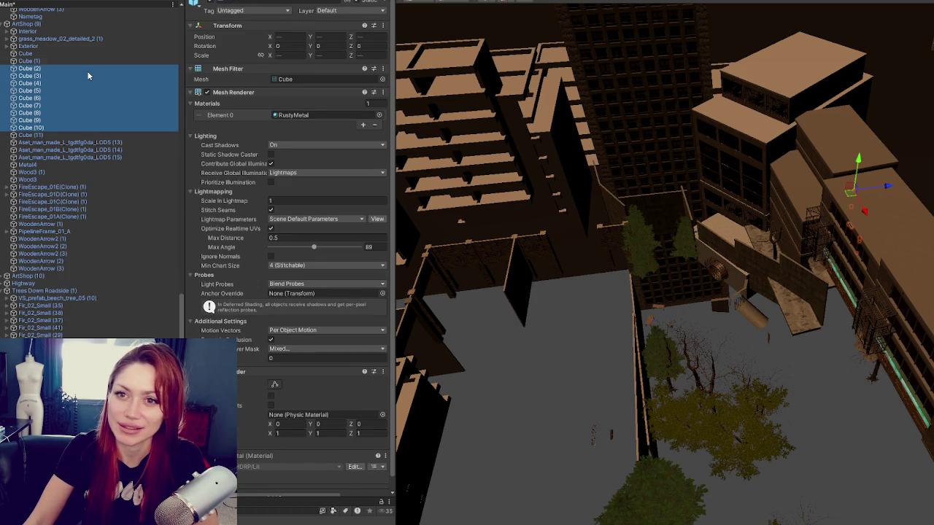
key(Delete)
- Delete the duplicate Interior object and another Boards group
click(59, 31)
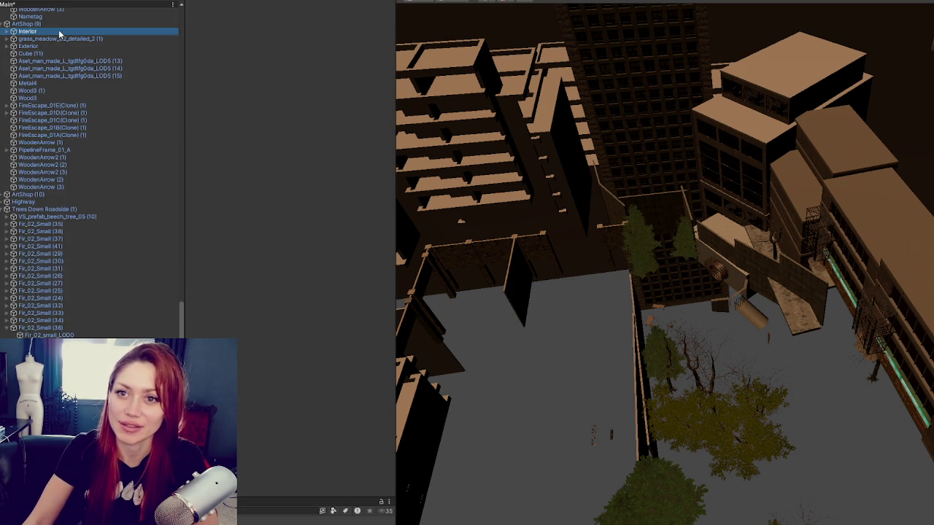
ctrl+click(55, 33)
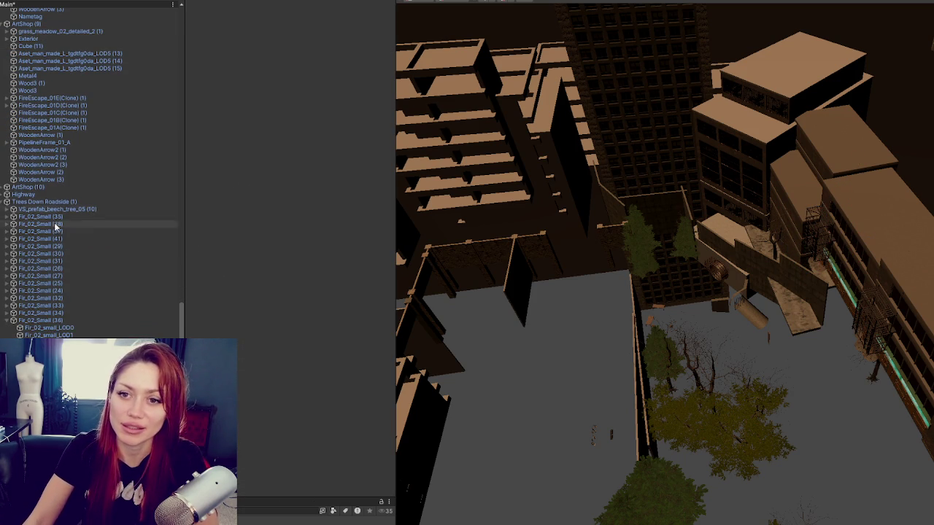
scroll(67, 193, up, 10)
scroll(68, 190, up, 6)
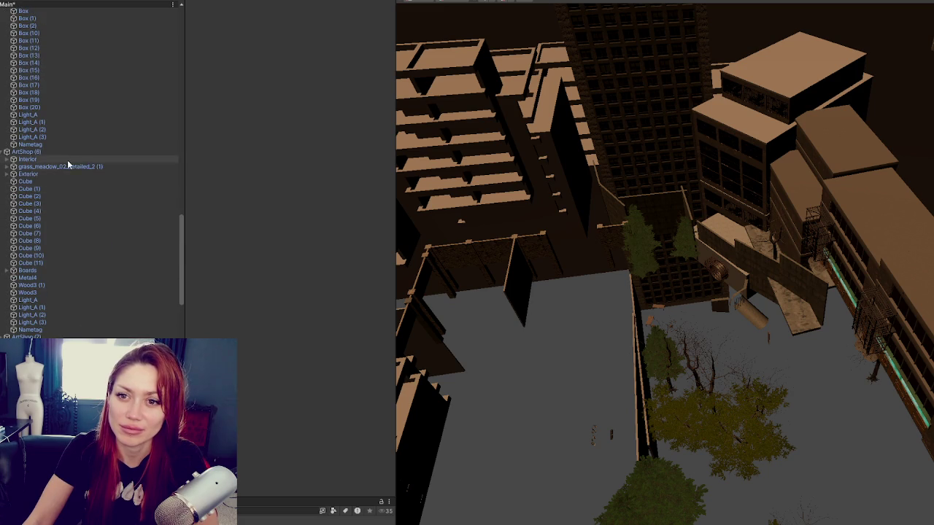
click(60, 159)
ctrl+click(58, 157)
scroll(63, 155, up, 10)
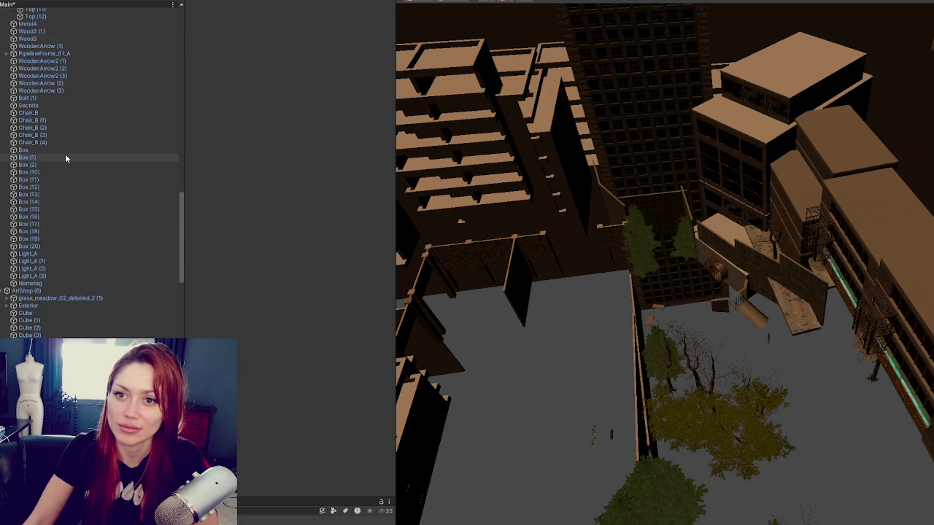
click(60, 170)
key(Delete)
click(62, 274)
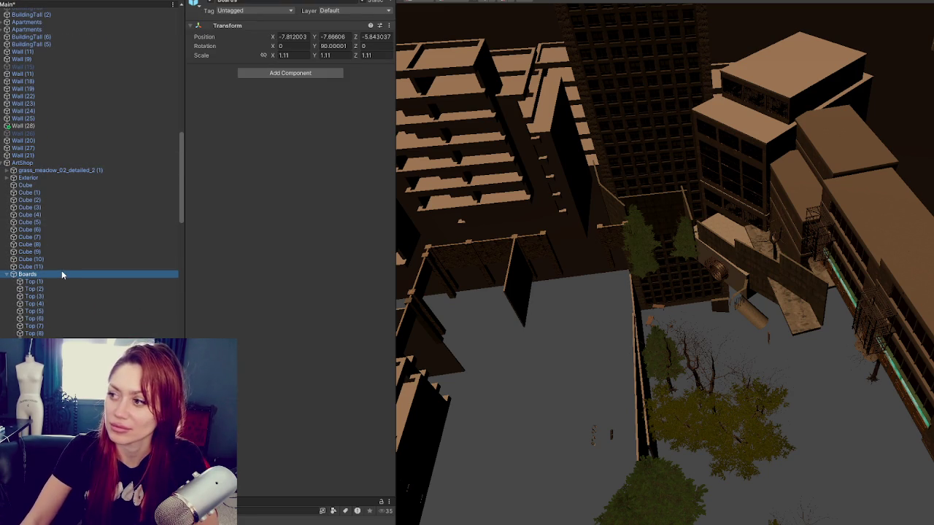
key(Delete)
scroll(50, 124, up, 10)
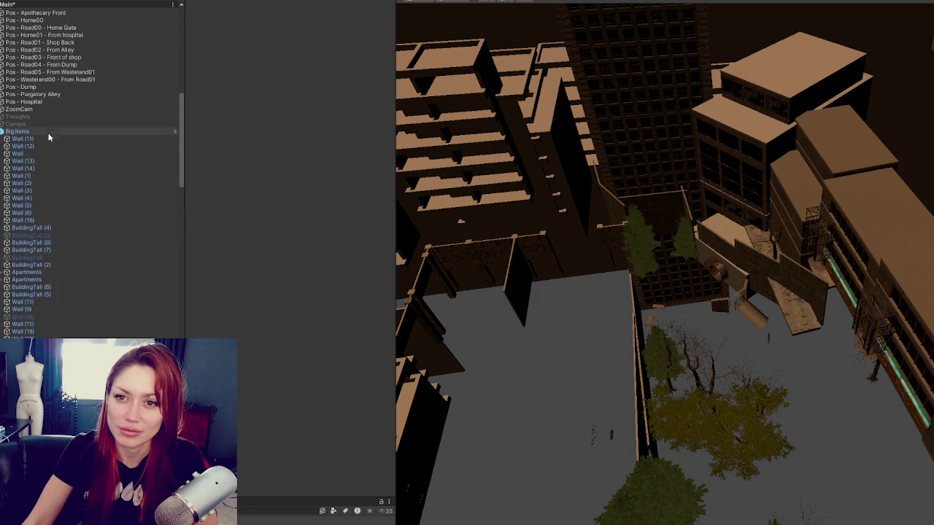
- Inspect Big Items walls, BuildingTall (2) and the Apartments group to locate the stray objects
click(46, 132)
click(23, 146)
click(31, 265)
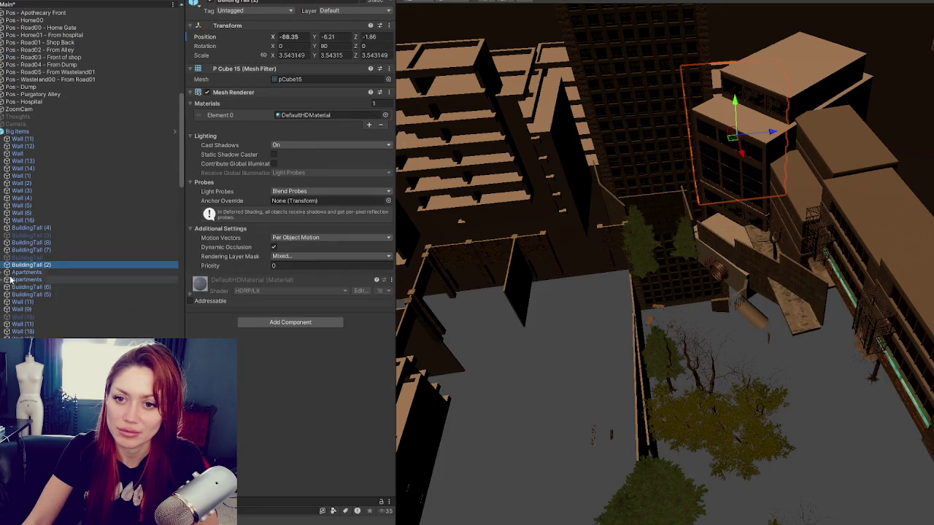
click(4, 272)
click(4, 272)
click(33, 288)
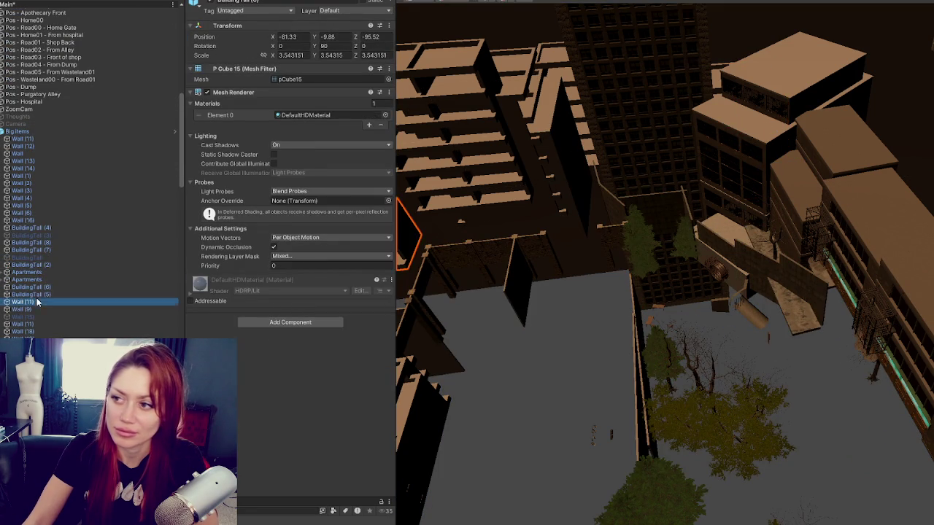
click(43, 316)
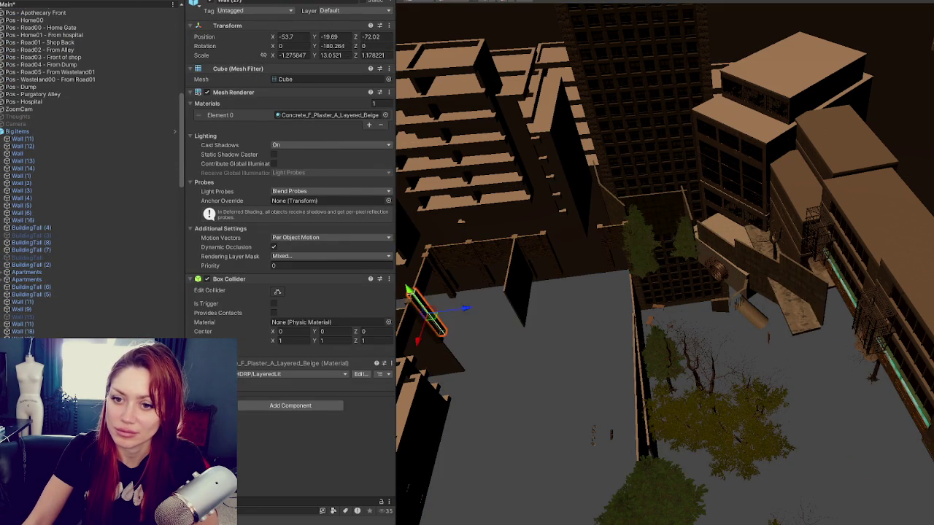
click(64, 324)
- Delete the stray Wall together with the two hidden BuildingTall objects
click(63, 318)
ctrl+click(57, 235)
ctrl+click(58, 257)
key(Delete)
scroll(57, 258, down, 5)
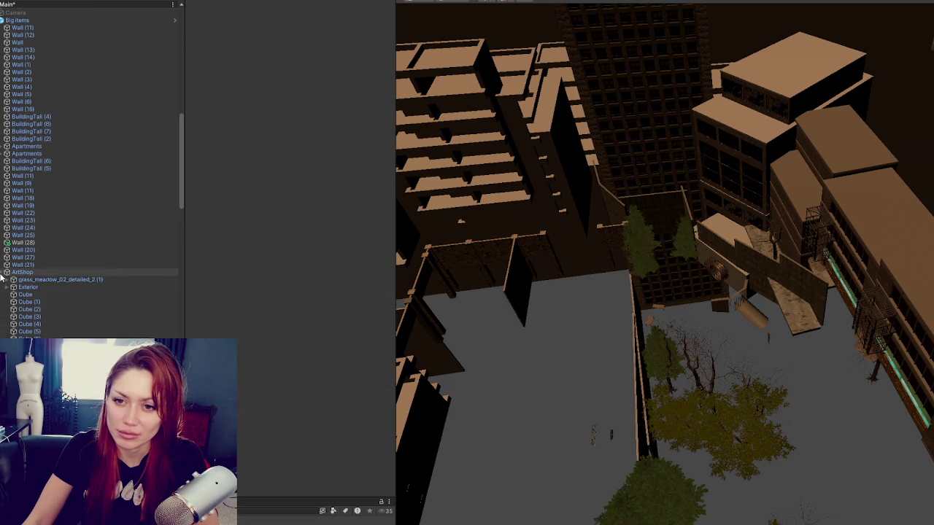
click(28, 281)
- Delete the grass meadow object and the prop rows from the first Cube downward
key(f)
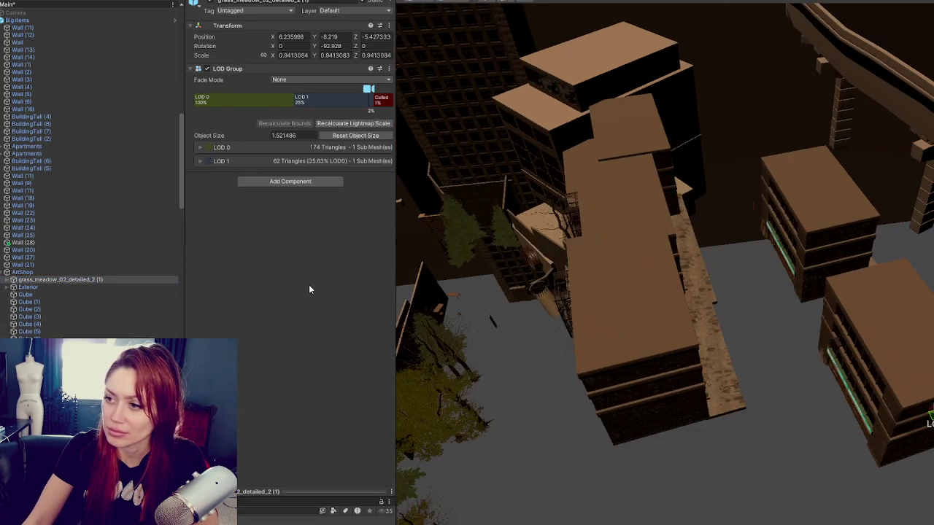
key(Delete)
click(88, 286)
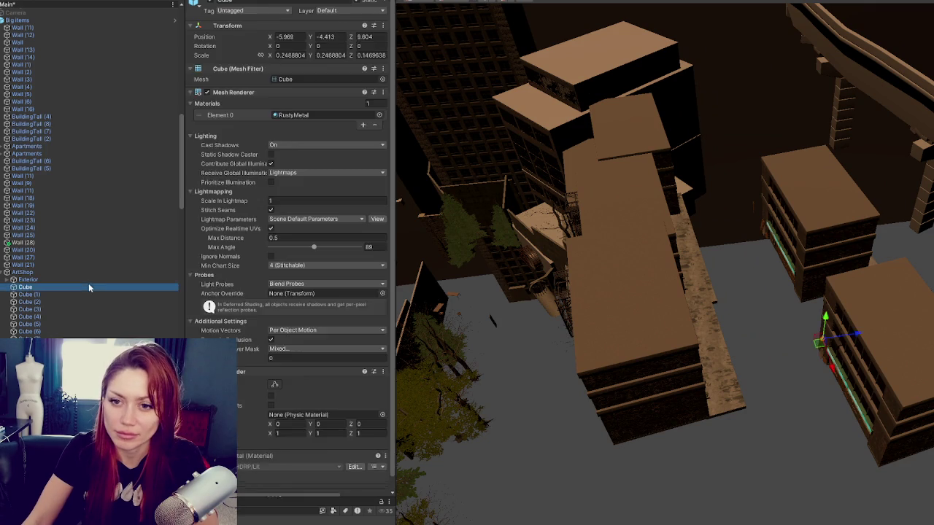
click(88, 280)
click(79, 288)
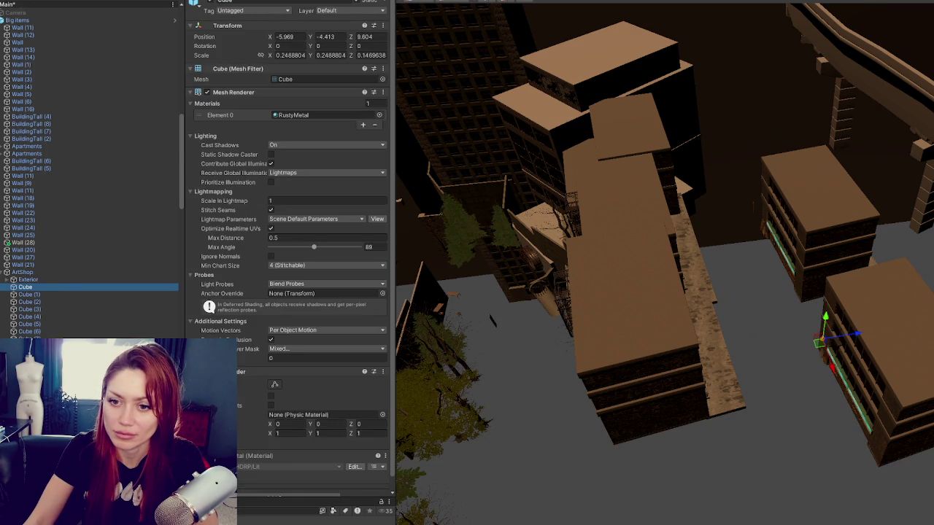
scroll(78, 293, down, 10)
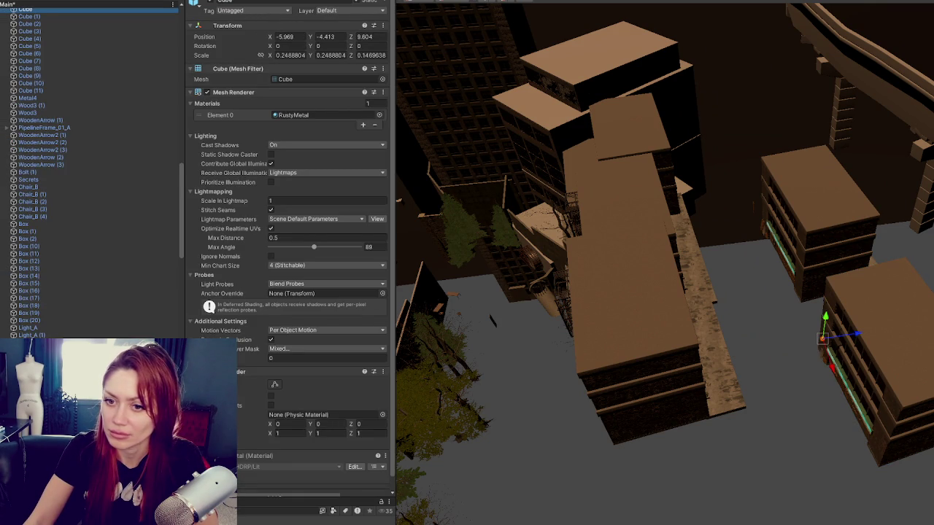
shift+click(93, 312)
key(Delete)
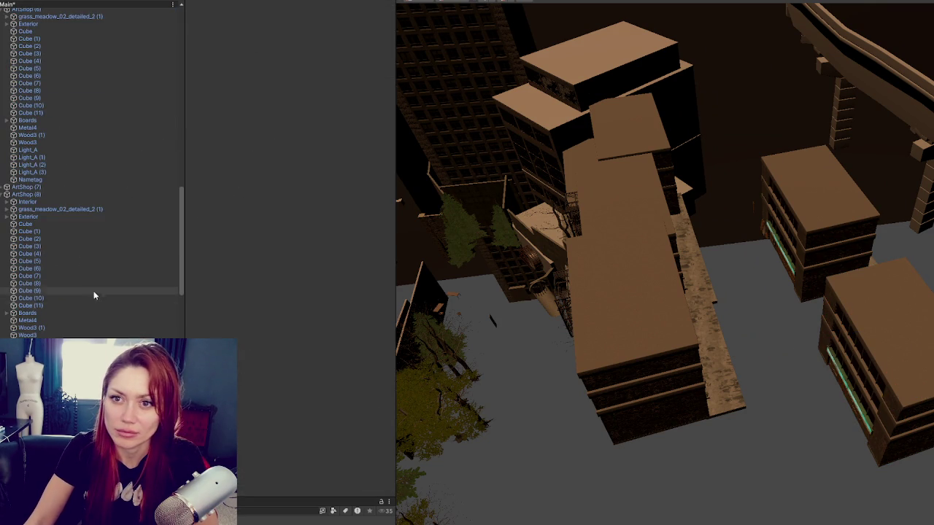
- In ArtShop (6), delete Cube through Nametag and the grass meadow object
scroll(93, 308, up, 5)
click(67, 142)
shift+click(59, 290)
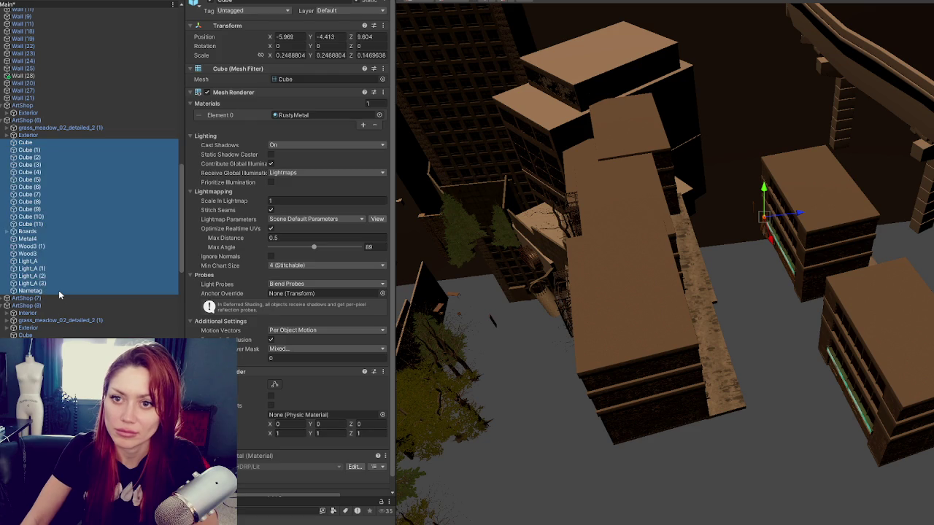
key(Delete)
click(40, 128)
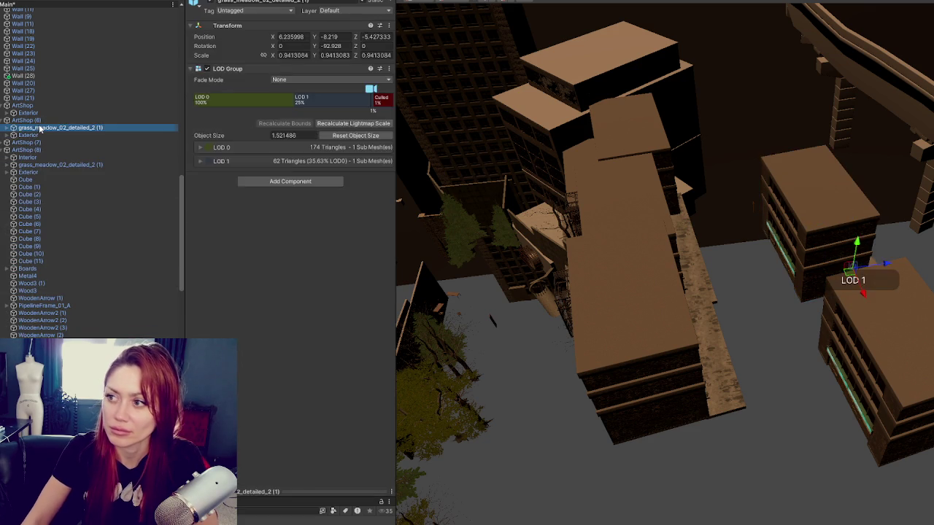
key(Delete)
- Delete the Interior and grass meadow objects from ArtShop (7)
click(7, 135)
click(35, 144)
shift+click(37, 151)
key(Delete)
- Select the prop rows from the first Cube downward in ArtShop (7), ending on Box (20)
click(6, 143)
click(28, 151)
scroll(92, 175, down, 15)
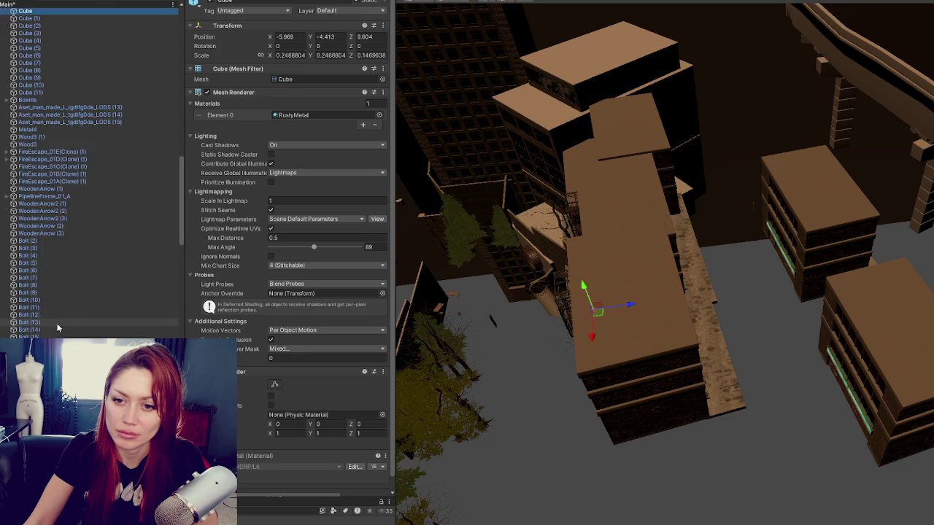
shift+click(28, 329)
mouse_move(567, 389)
mouse_down()
mouse_move(624, 326)
mouse_move(652, 270)
mouse_up()
click(30, 352)
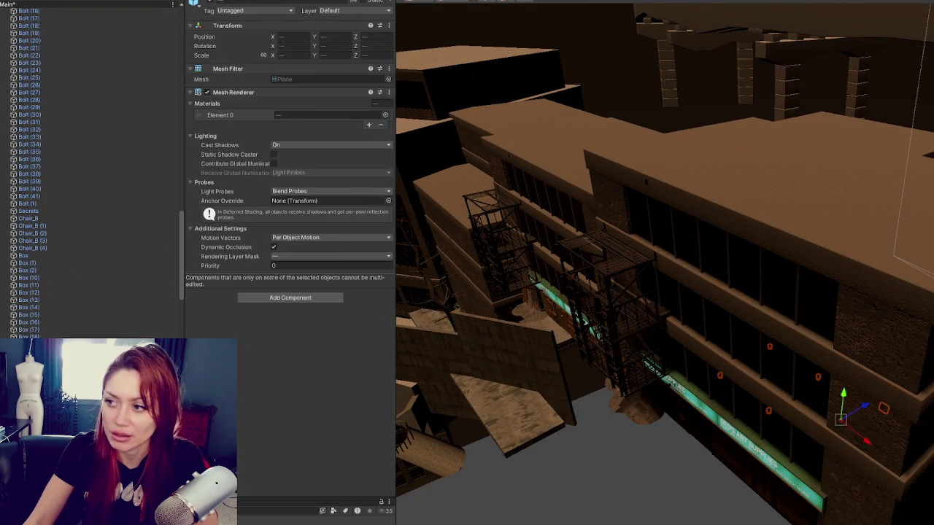
- Delete the Bolt (1) through Bolt (37) duplicates
key(Delete)
click(50, 337)
shift+click(54, 209)
click(42, 205)
scroll(51, 146, up, 5)
shift+click(66, 74)
key(Delete)
- Delete the cubes, Metal4 and WoodenArrow2 props from ArtShop (8)
scroll(65, 78, up, 3)
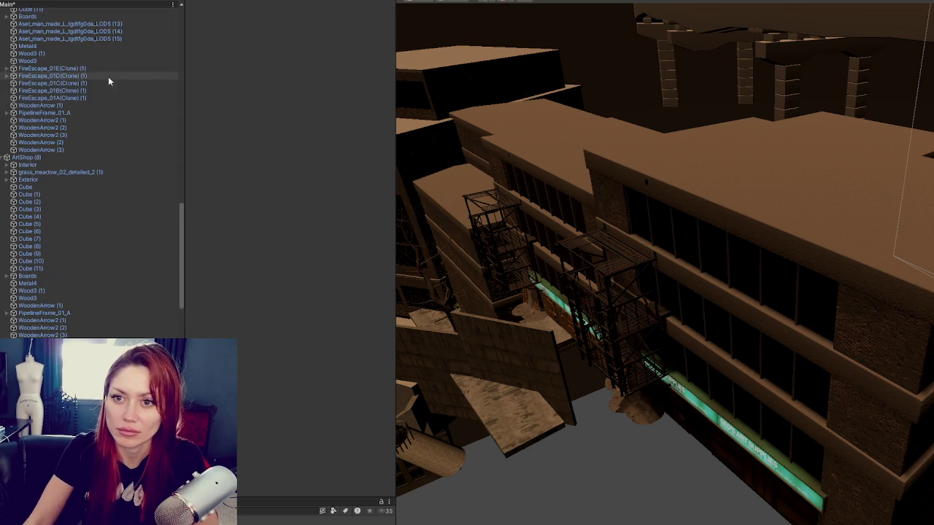
click(51, 332)
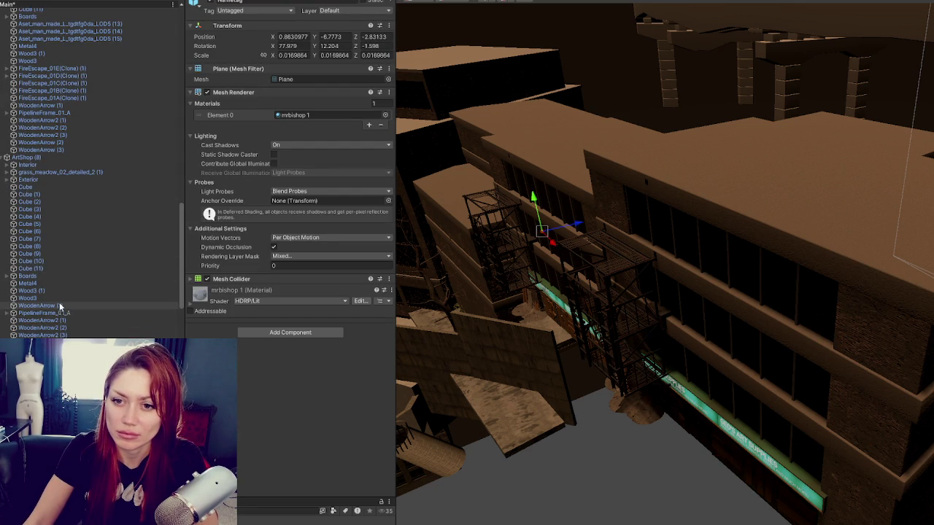
shift+click(57, 285)
shift+click(57, 276)
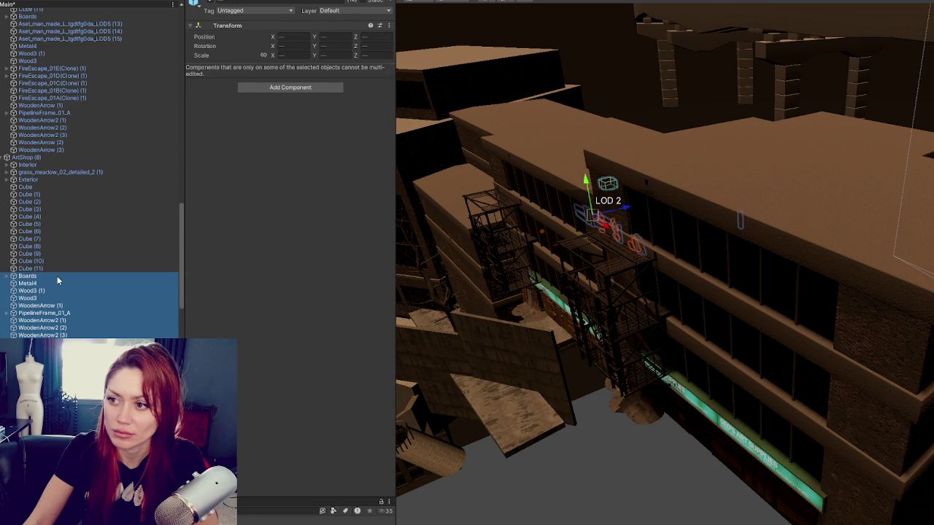
shift+click(53, 267)
shift+click(63, 187)
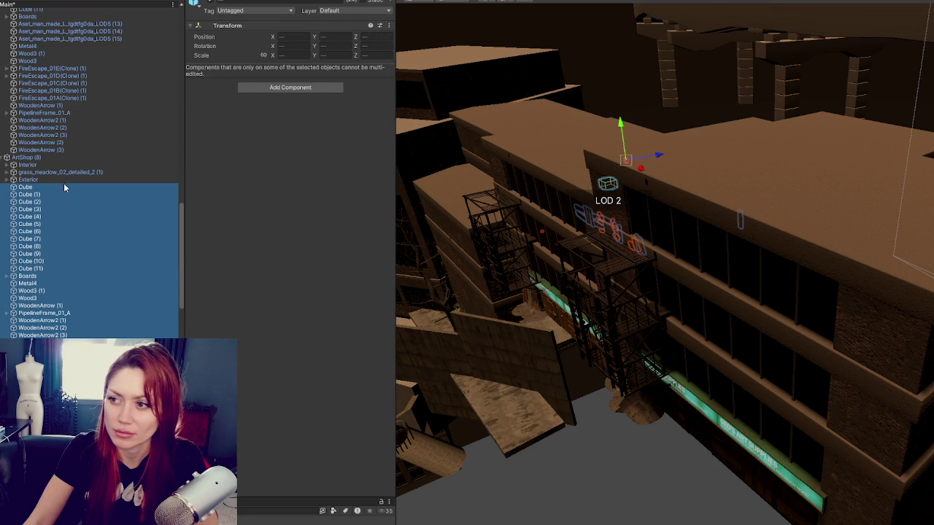
key(Delete)
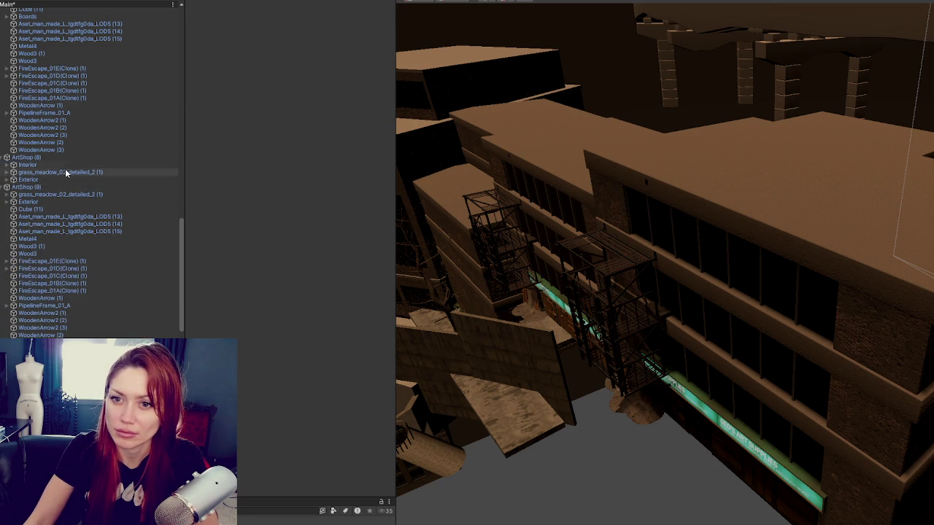
- Frame ArtShop (9) and delete its extra props from Cube (11) downward
click(58, 165)
click(52, 186)
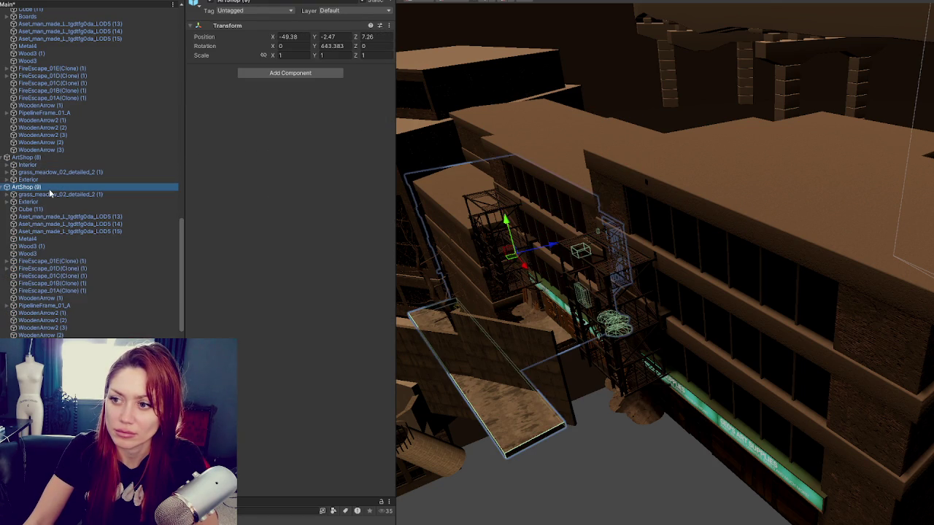
double_click(50, 189)
click(41, 208)
shift+click(40, 334)
key(Delete)
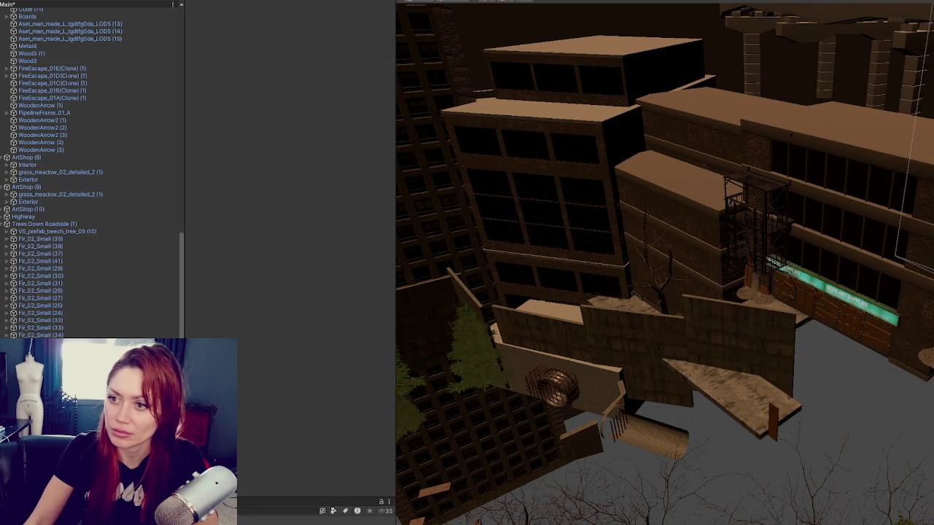
- Delete the bolts and boxes under ArtShop (10), then undo that deletion
click(3, 224)
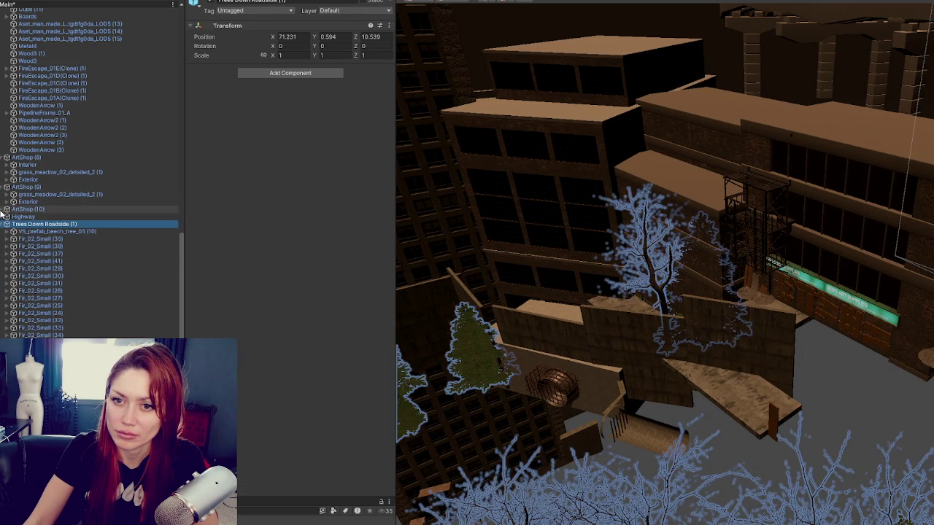
click(50, 217)
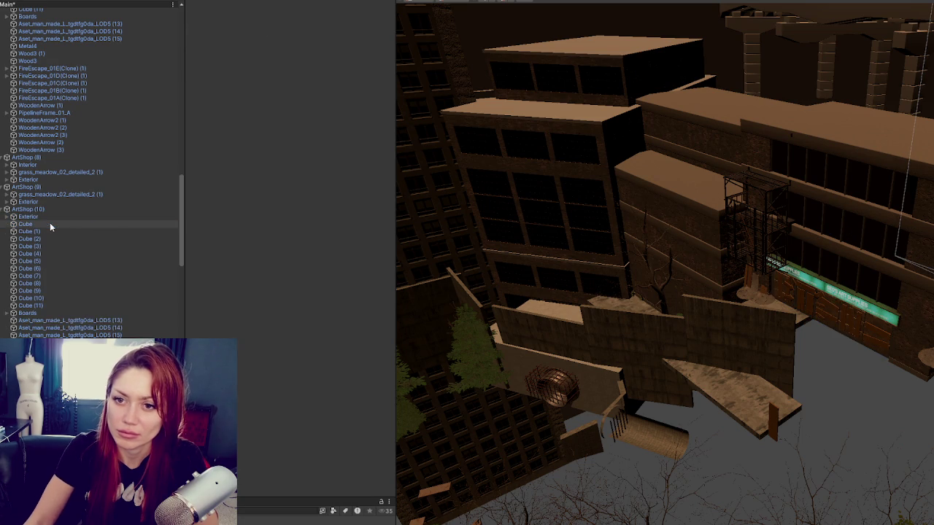
click(50, 224)
scroll(48, 229, down, 10)
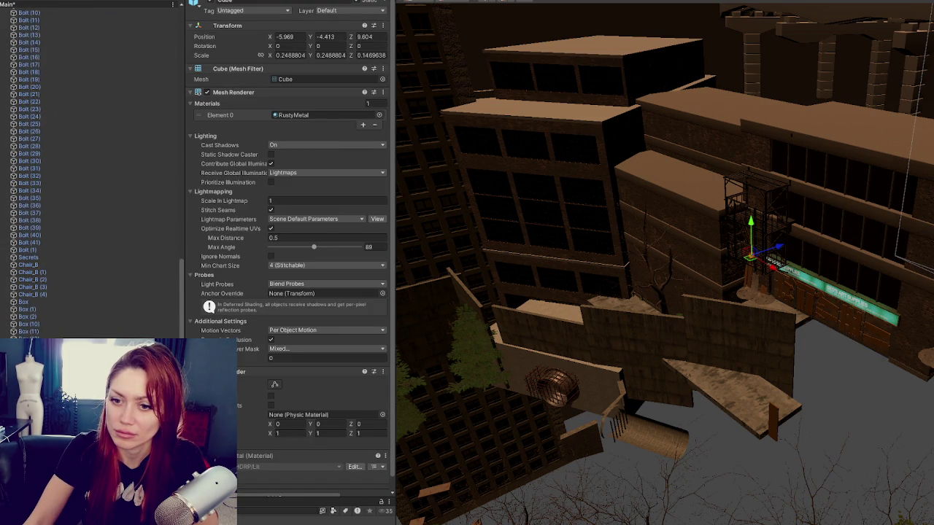
shift+click(28, 331)
key(Delete)
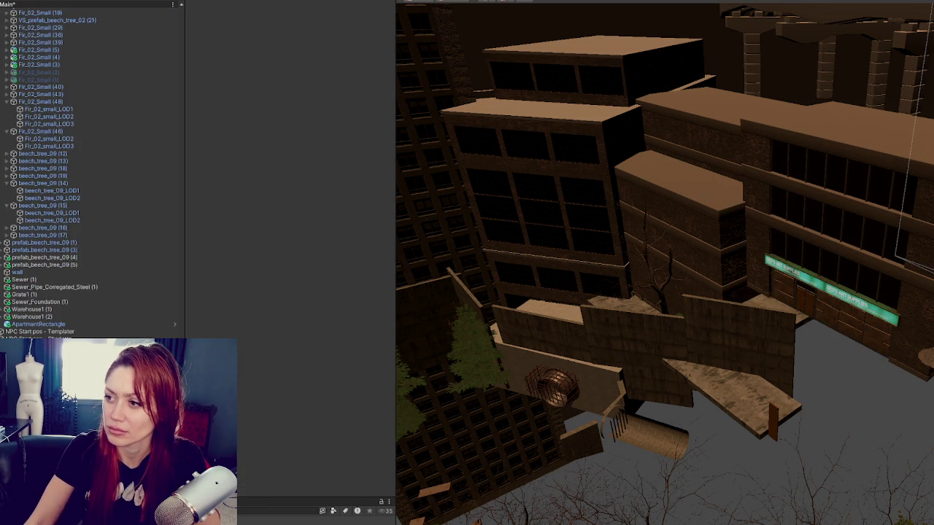
key(ctrl+z)
- Review the Big Items walls Wall (11) to Wall (21), then select Exterior under ArtShop
click(753, 244)
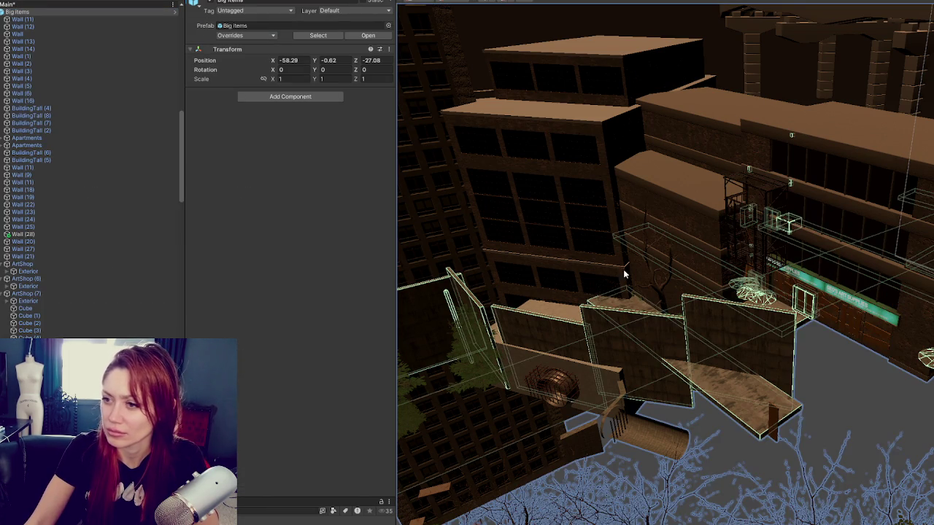
click(29, 316)
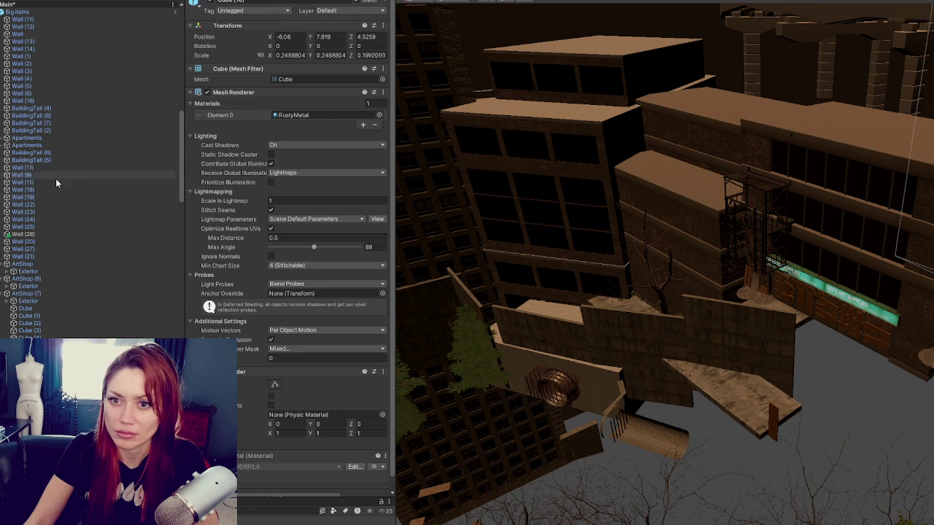
click(50, 256)
shift+click(54, 18)
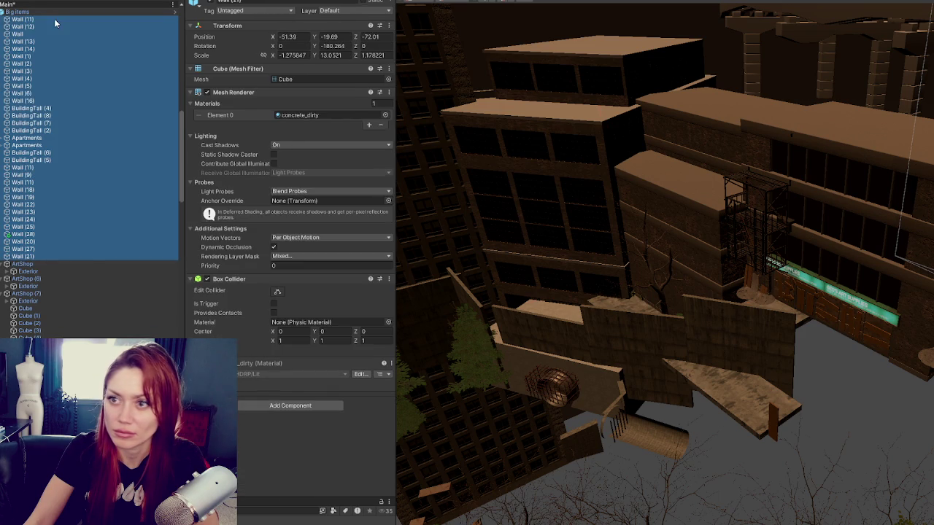
scroll(54, 44, up, 3)
click(4, 67)
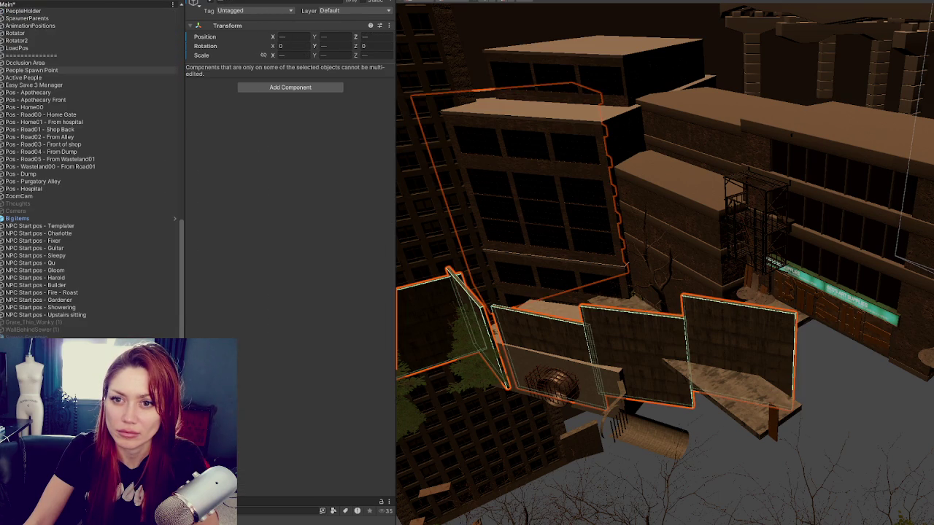
click(2, 218)
scroll(52, 255, down, 5)
click(29, 312)
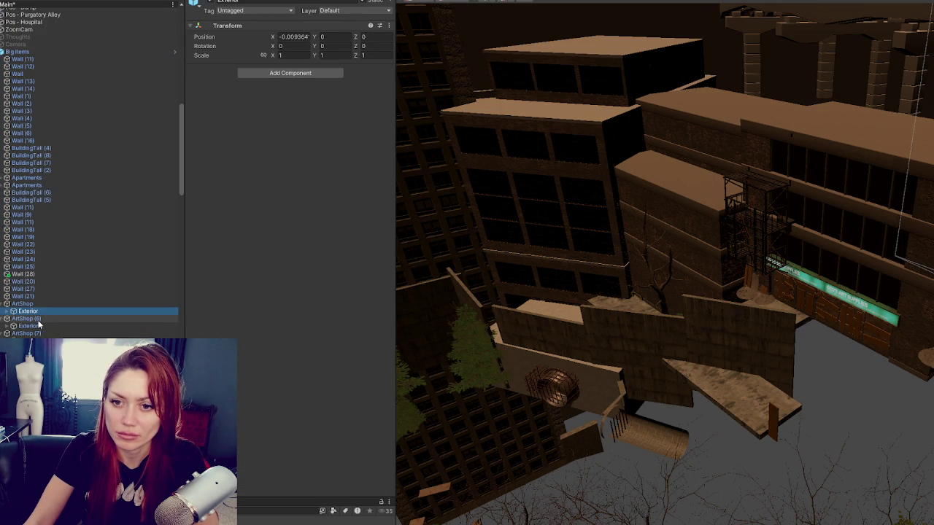
scroll(51, 306, down, 5)
- Delete all the Cube objects from ArtShop (7)
click(25, 209)
shift+click(44, 291)
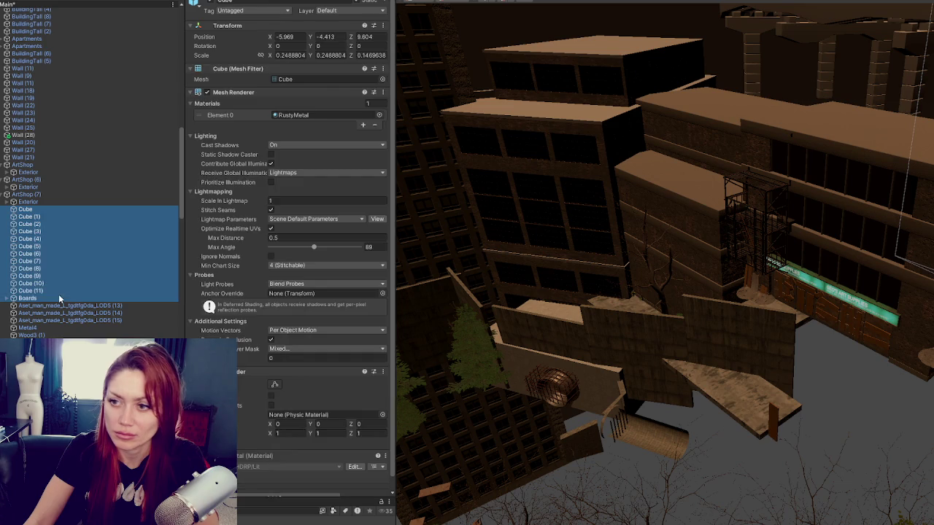
drag(814, 382, 656, 343)
key(Delete)
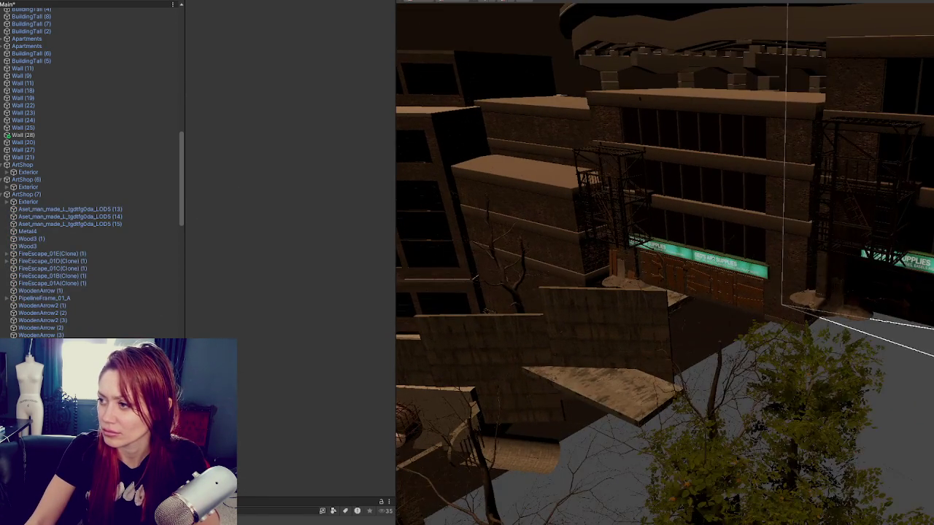
key(ctrl+z)
click(51, 291)
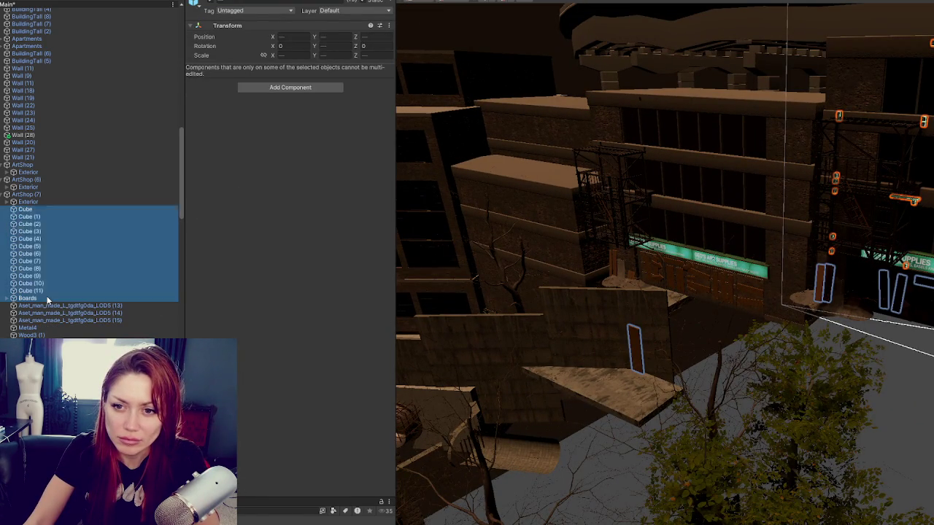
shift+click(54, 210)
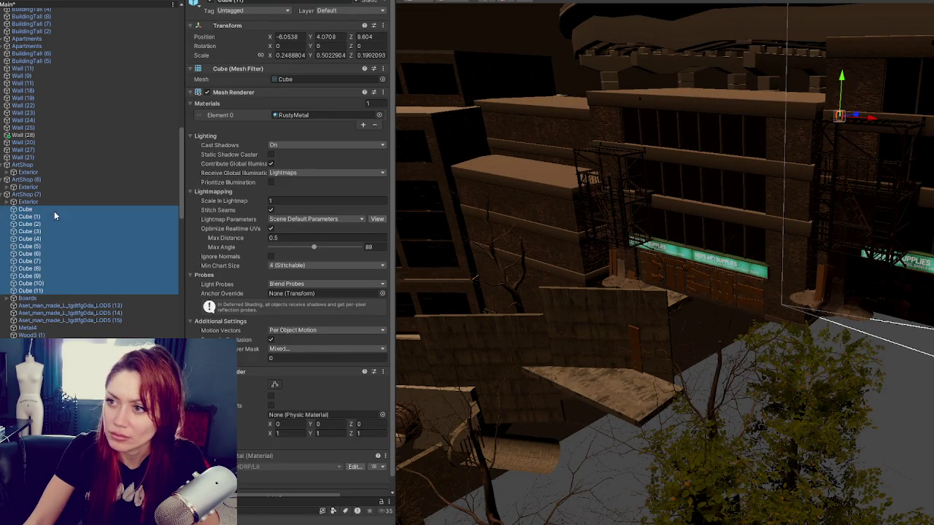
key(Delete)
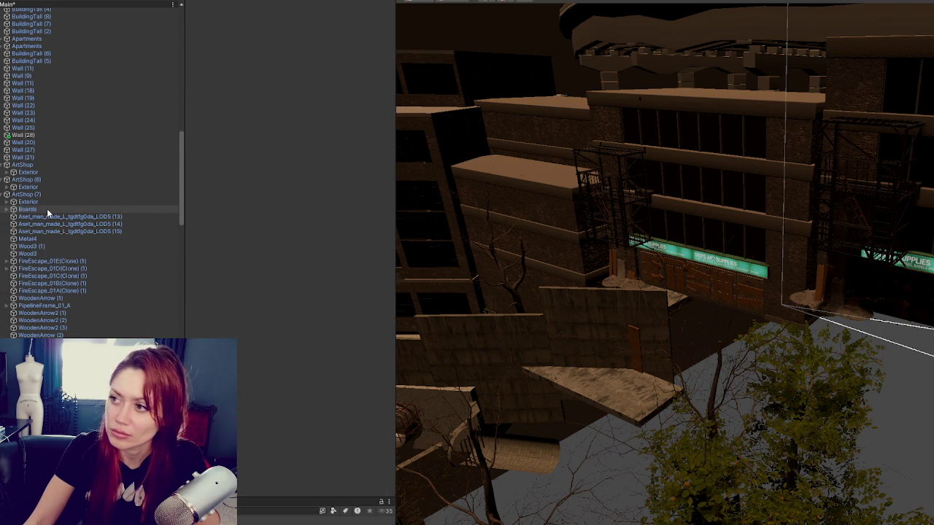
- Delete the three rubble meshes below Boards in ArtShop (7)
click(47, 209)
click(46, 217)
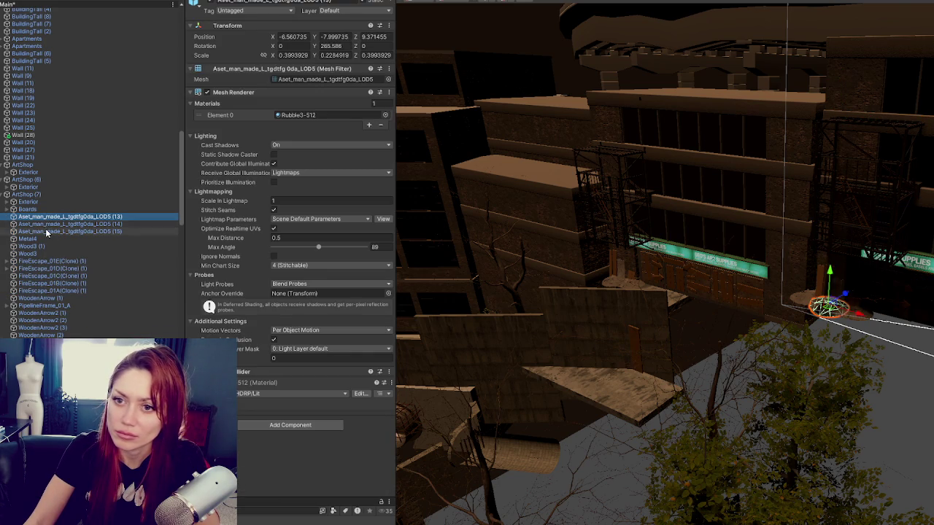
shift+click(46, 232)
key(Delete)
- Review ArtShop (7)'s remaining Wood3, fire-escape and WoodenArrow props, then collapse the group
click(40, 224)
click(33, 239)
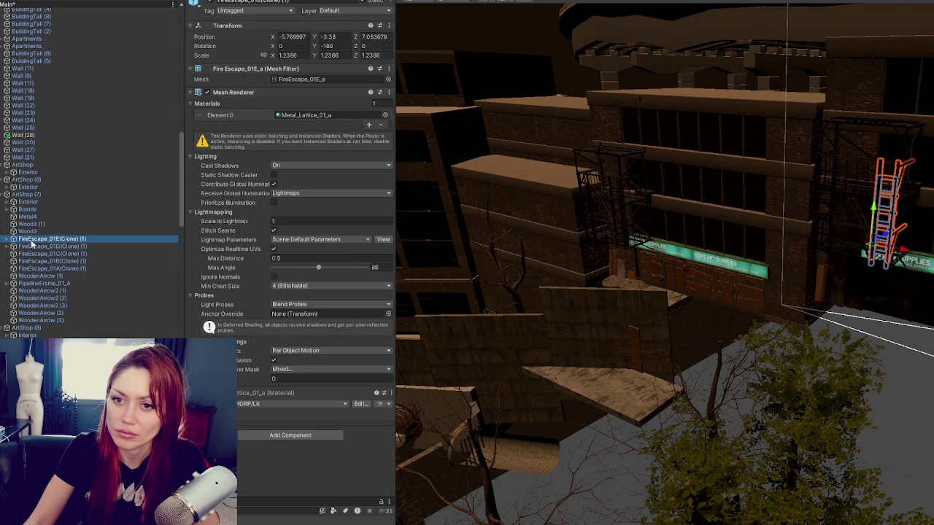
click(47, 277)
click(44, 284)
click(45, 291)
click(56, 320)
click(5, 194)
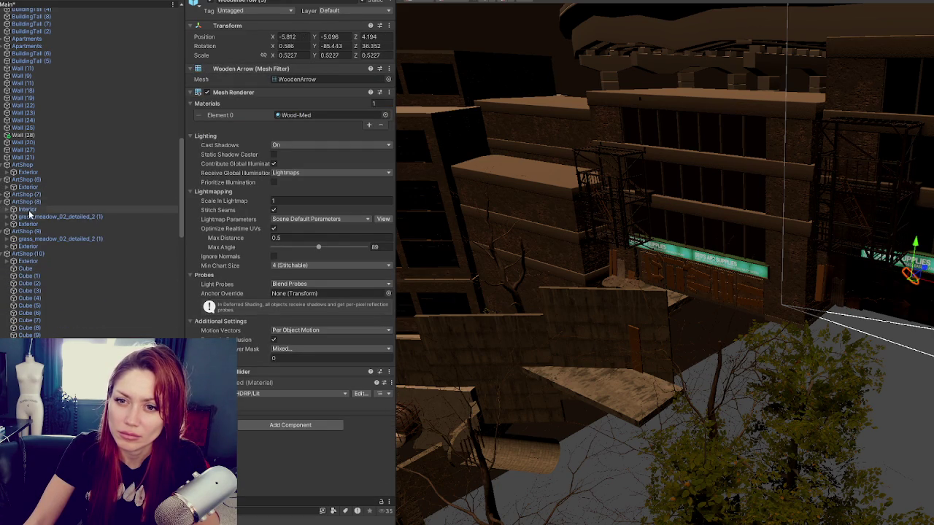
- Delete Interior and grass from ArtShop (8) and the grass object from ArtShop (9)
click(27, 209)
ctrl+click(37, 218)
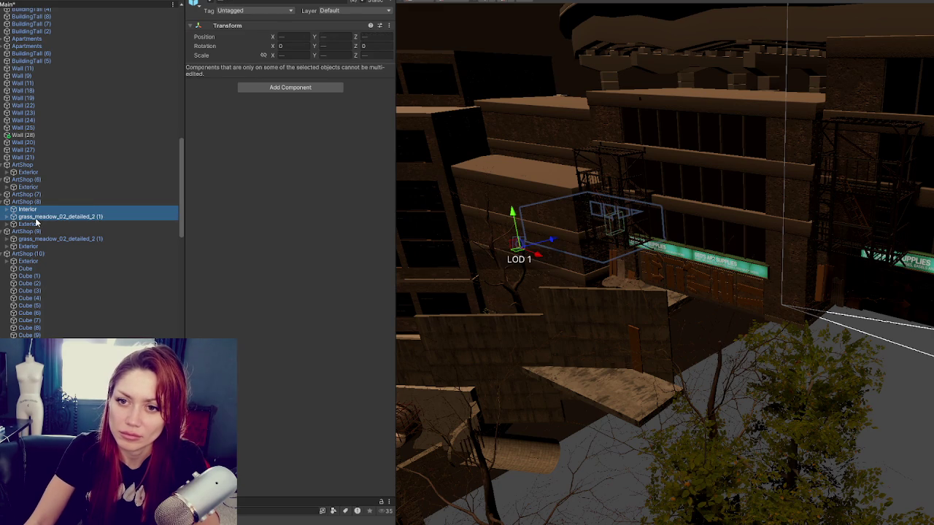
key(Delete)
click(63, 223)
key(Delete)
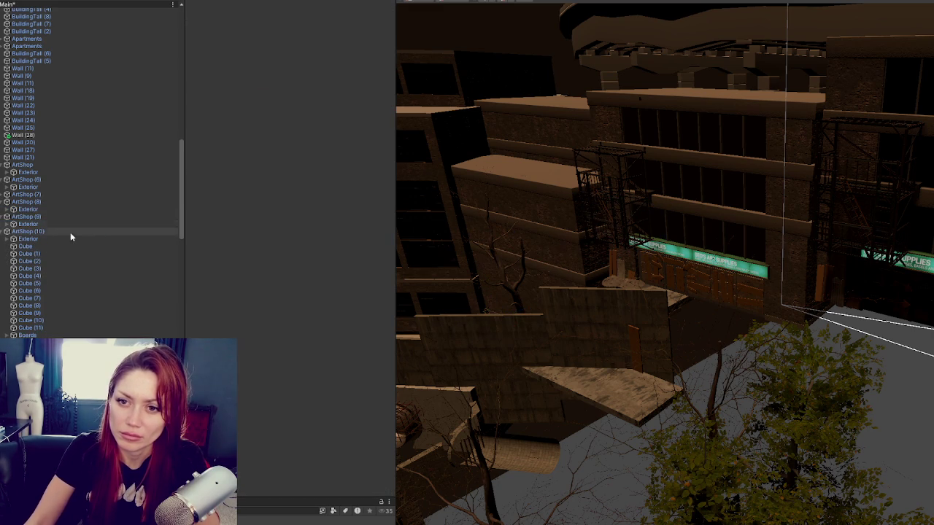
click(58, 245)
scroll(57, 245, down, 5)
scroll(89, 173, down, 15)
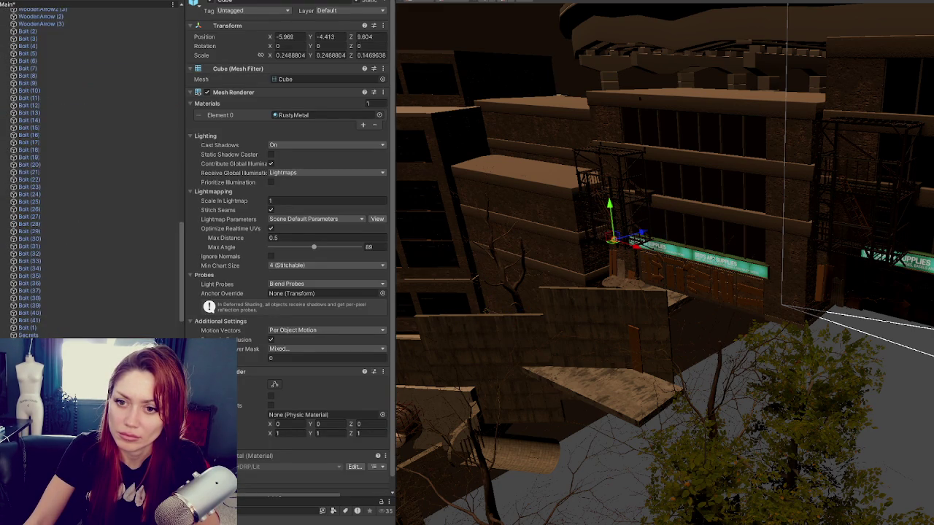
- Delete the ArtShop (10) props, undo it, and reselect Cube through Wood3
key(Delete)
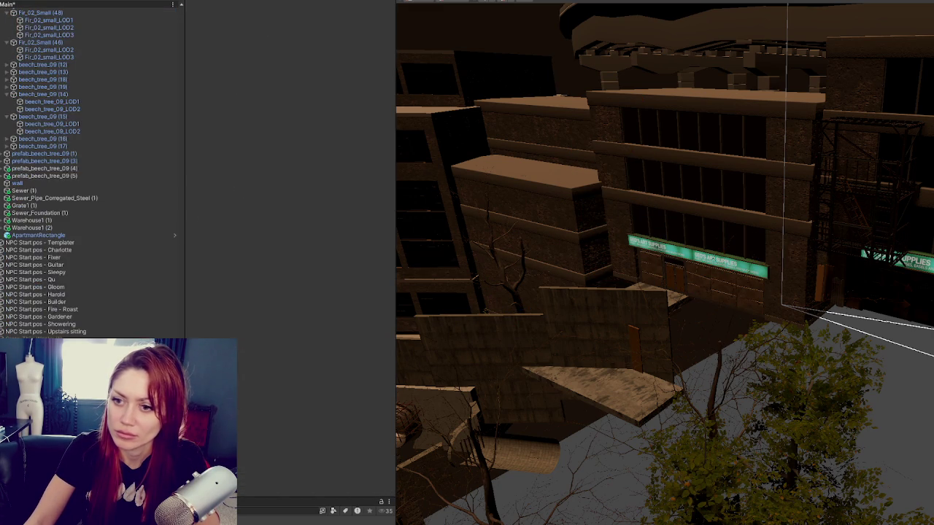
key(ctrl+z)
scroll(103, 242, up, 10)
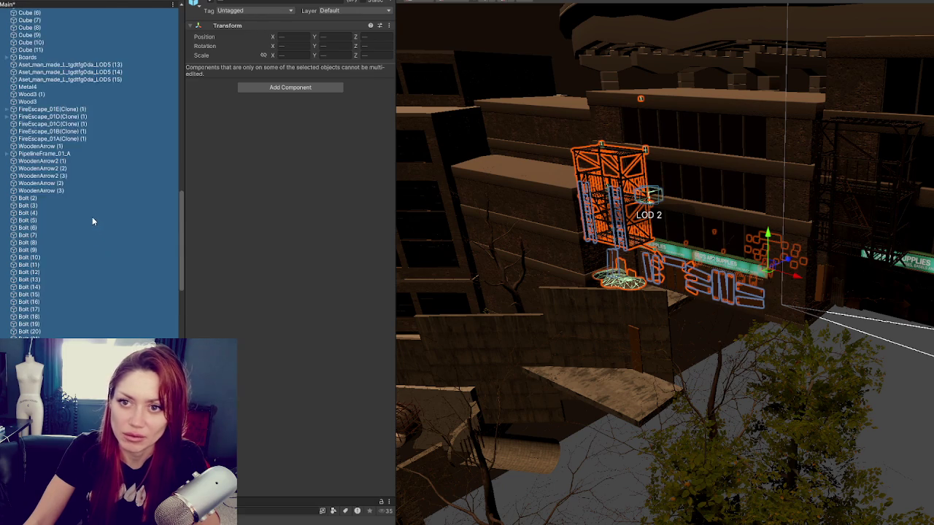
click(92, 214)
shift+click(66, 83)
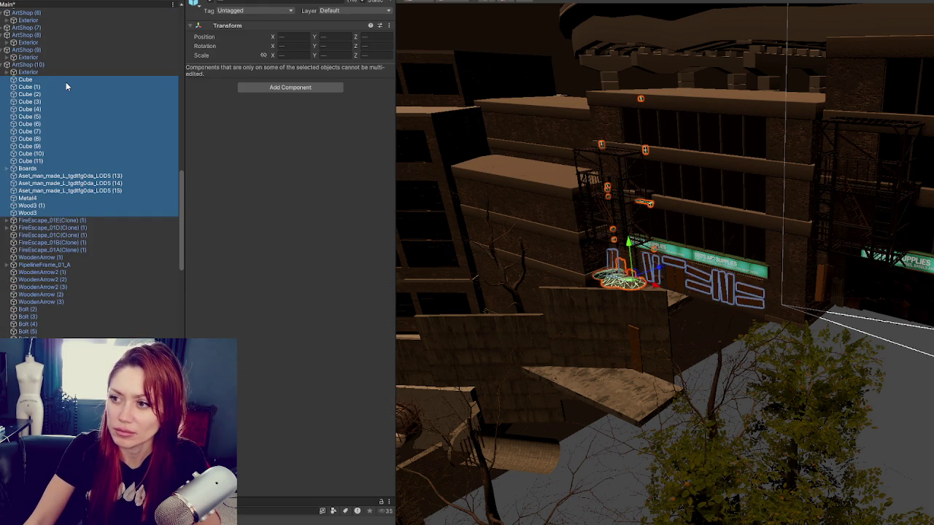
click(65, 82)
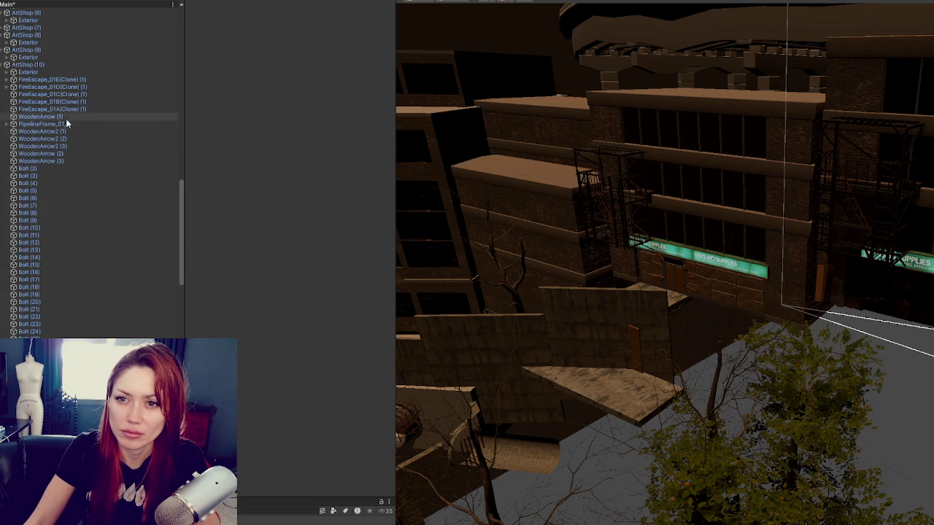
- Collapse the Trees Down Roadside (1) group in the Hierarchy
scroll(79, 182, down, 5)
scroll(79, 188, down, 5)
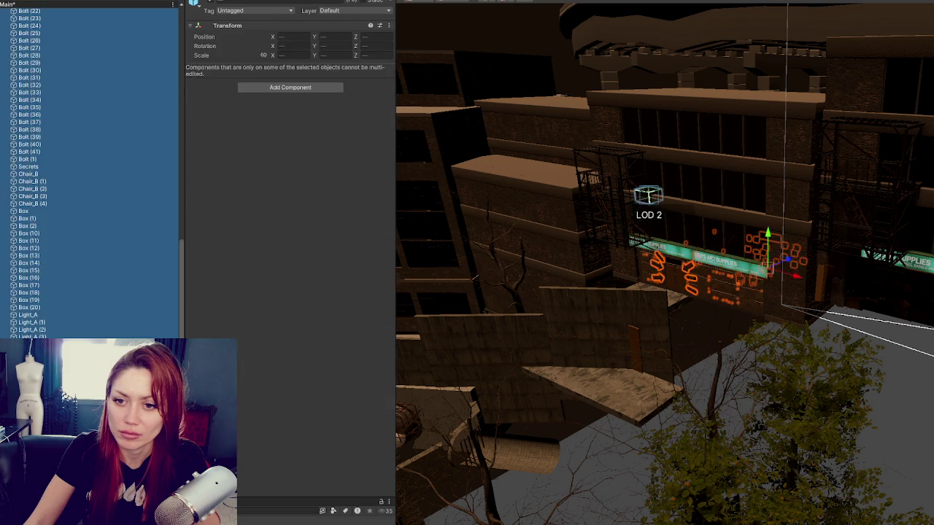
scroll(85, 128, up, 3)
scroll(76, 159, up, 4)
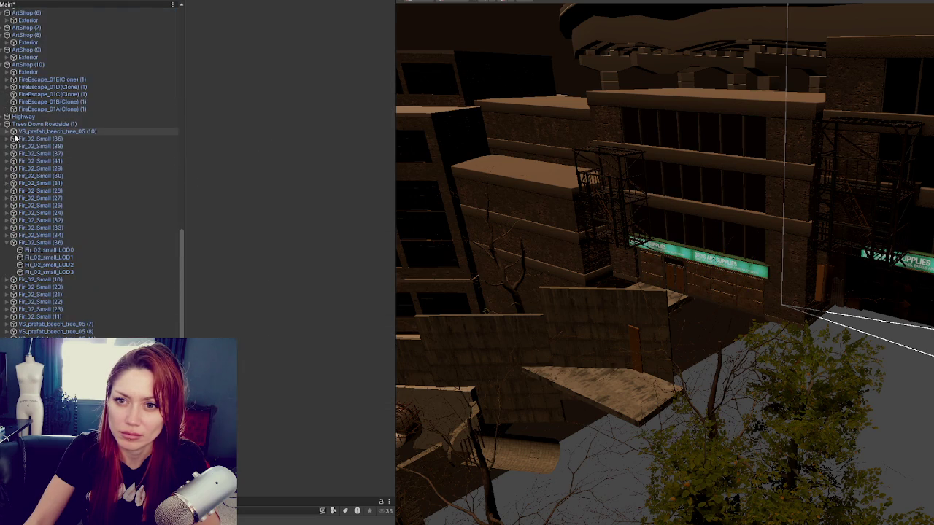
click(7, 129)
scroll(65, 169, up, 10)
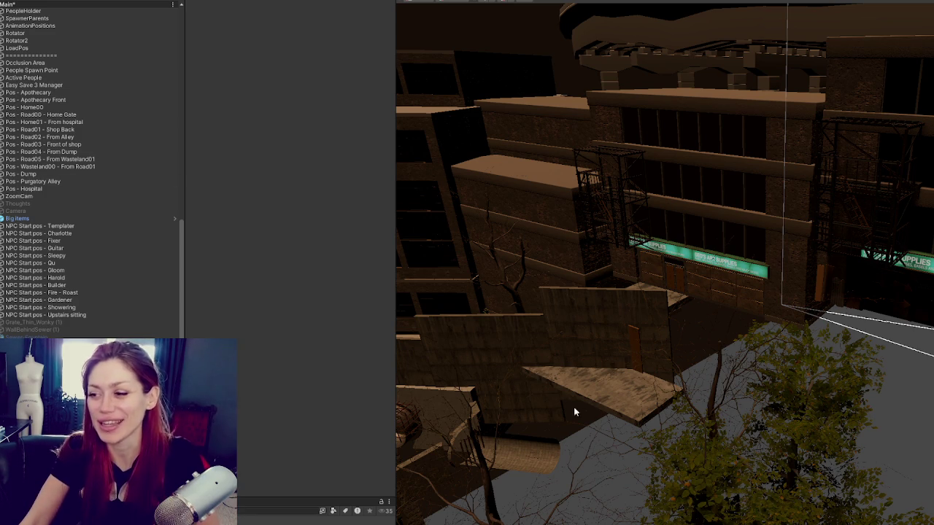
- Select the wooden wall's Top board, then collapse the Boards group and ArtShop (7)
click(632, 345)
click(634, 344)
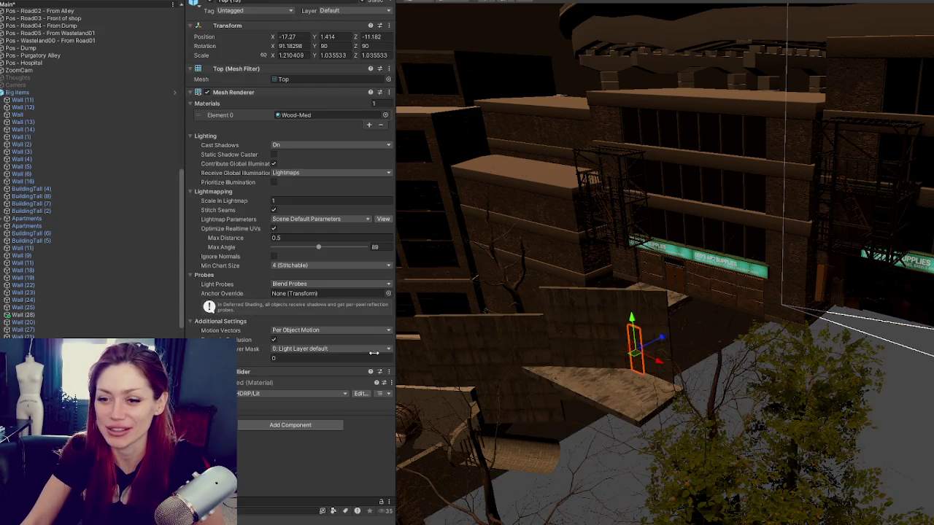
click(88, 317)
scroll(104, 273, down, 5)
click(77, 249)
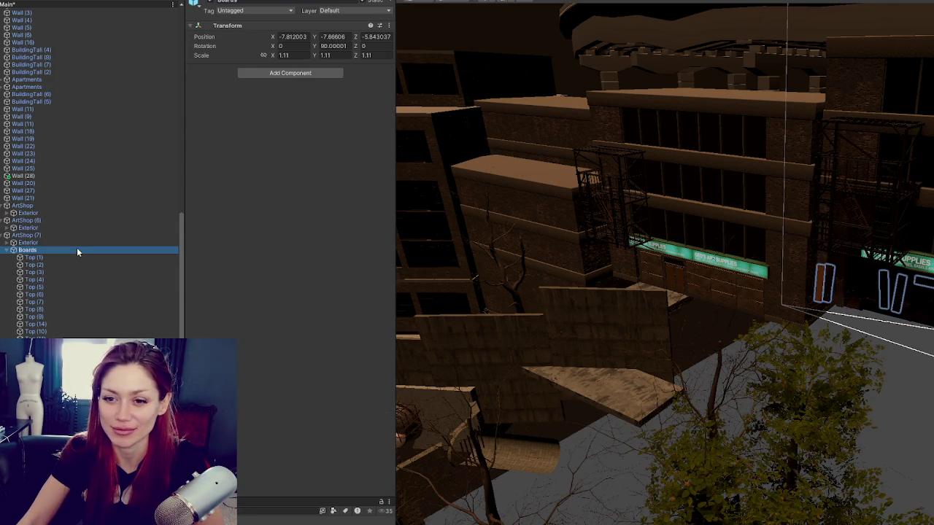
click(5, 249)
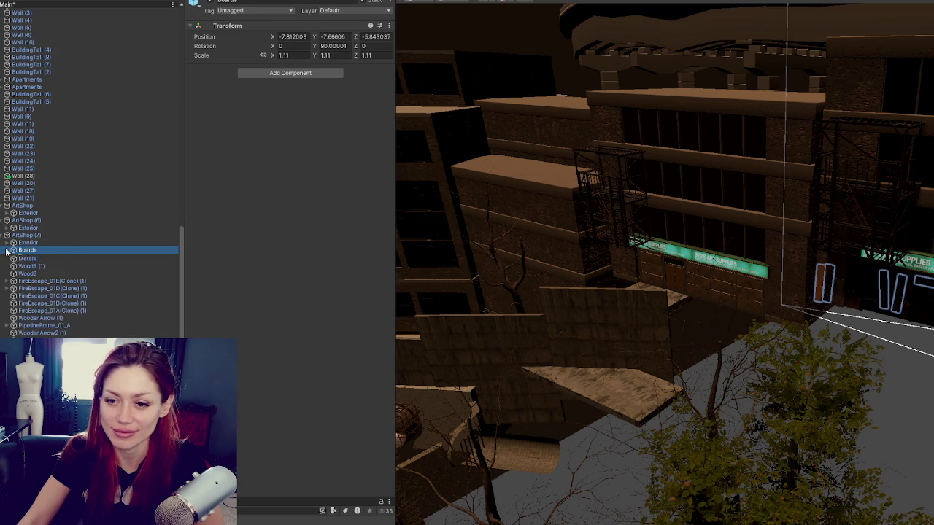
click(44, 331)
click(29, 242)
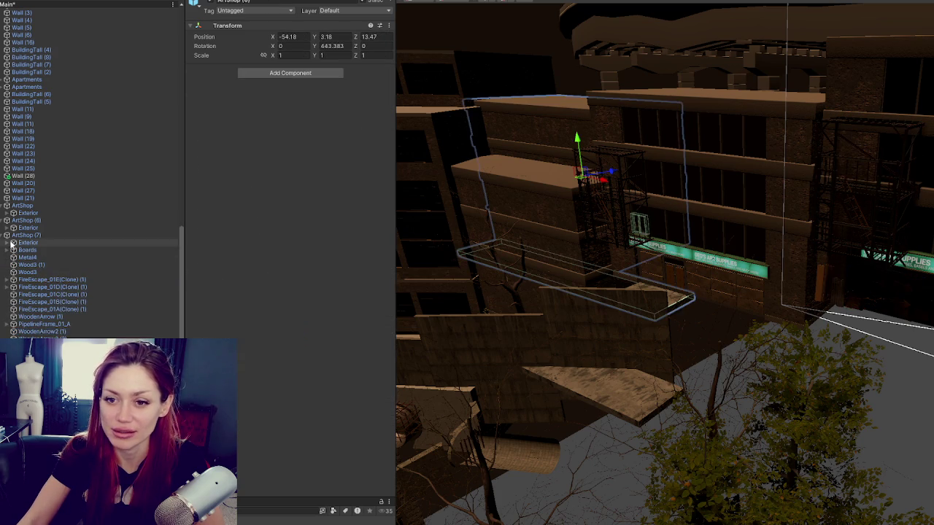
click(6, 235)
- Review ArtShop (9), ArtShop (10), Highway and the Trees Down Roadside (1) beech trees
click(31, 258)
click(30, 272)
click(26, 280)
click(40, 287)
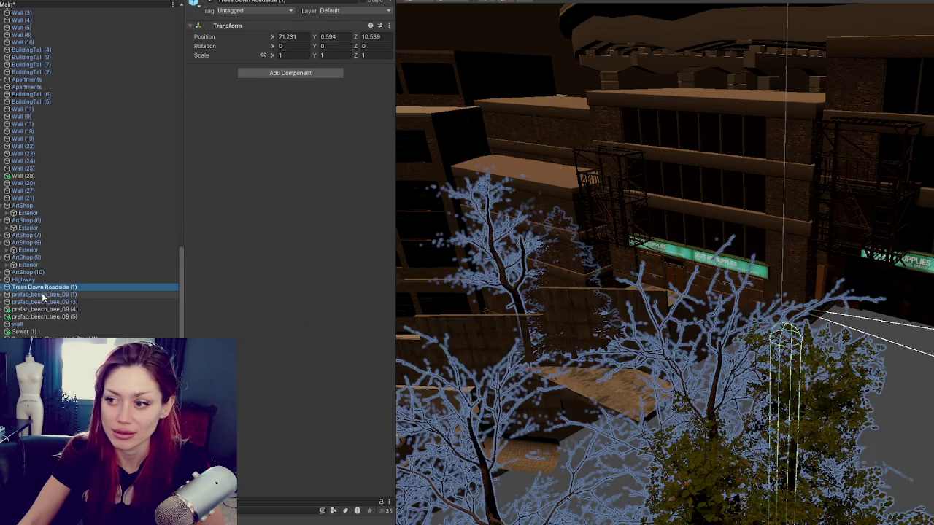
click(43, 316)
scroll(12, 213, up, 5)
scroll(11, 213, up, 10)
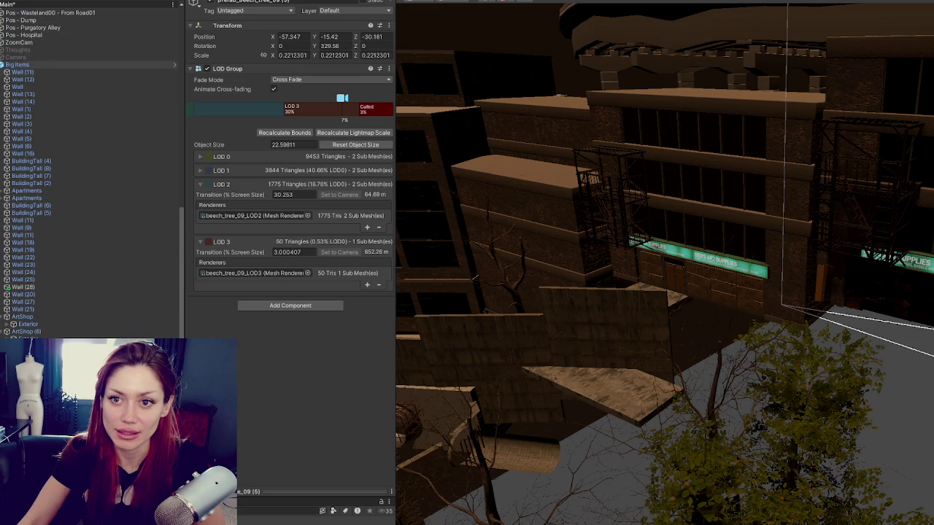
- Inspect Old Guy, Flesh, Beatrix 007 (1), Blur Volume and the shop interaction objects
scroll(45, 156, up, 5)
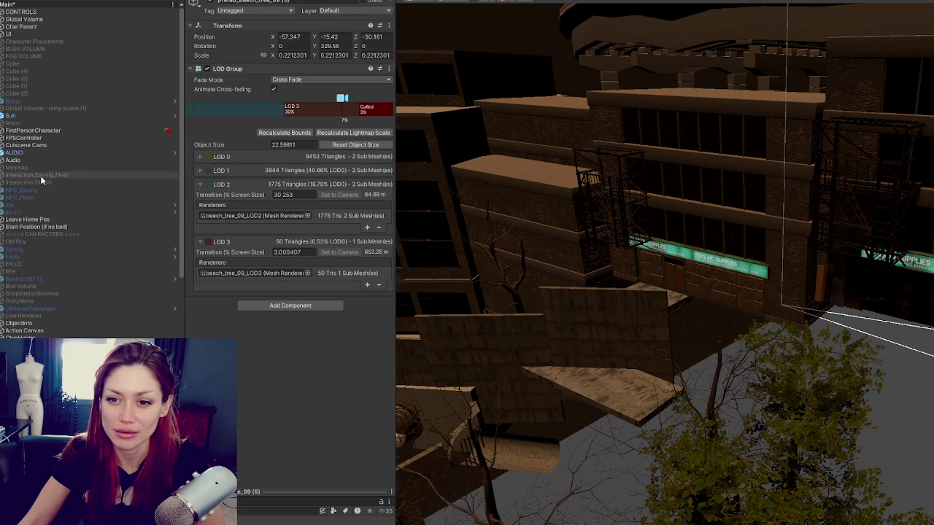
click(37, 242)
click(42, 255)
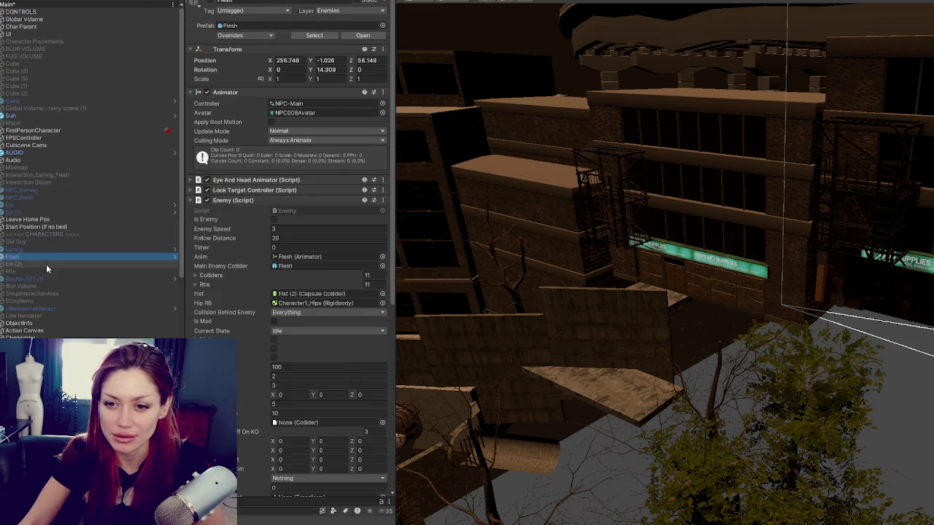
click(48, 277)
click(77, 287)
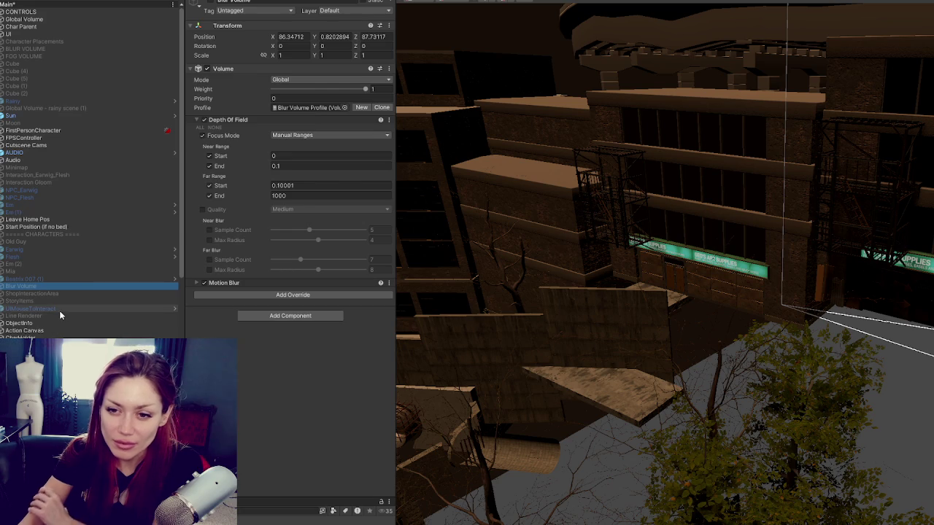
click(60, 310)
click(70, 294)
click(67, 316)
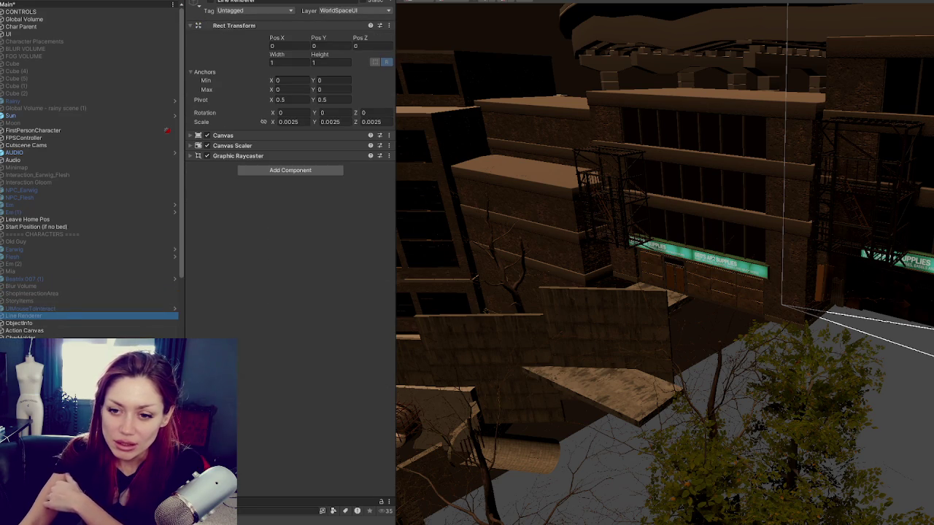
click(123, 325)
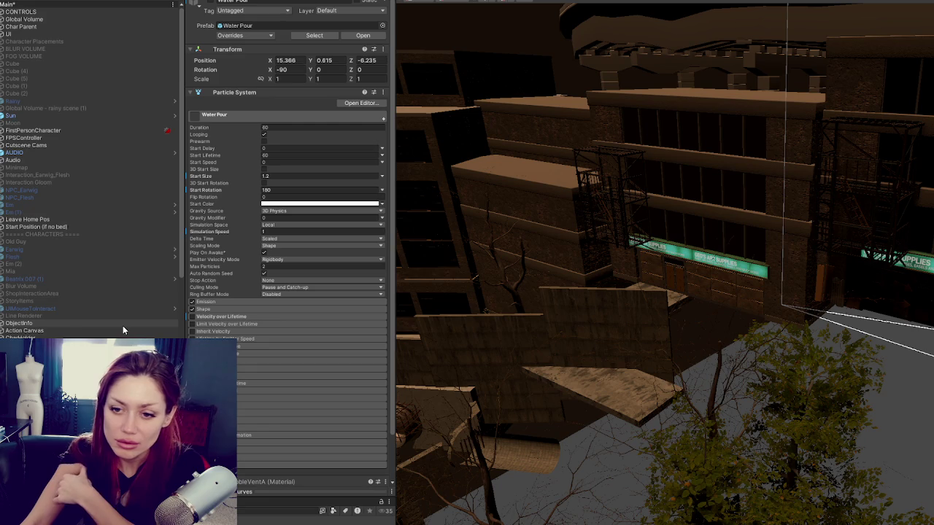
- Delete Grate_Thin_Wonky (1) and WallBehindSewer (1) from the scene
scroll(109, 328, down, 5)
scroll(109, 328, down, 6)
scroll(130, 329, down, 6)
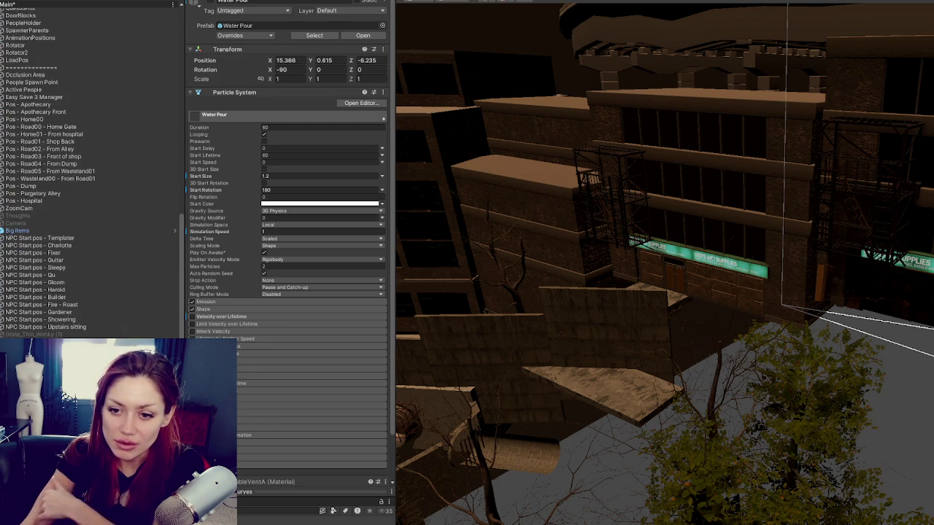
click(44, 334)
key(Delete)
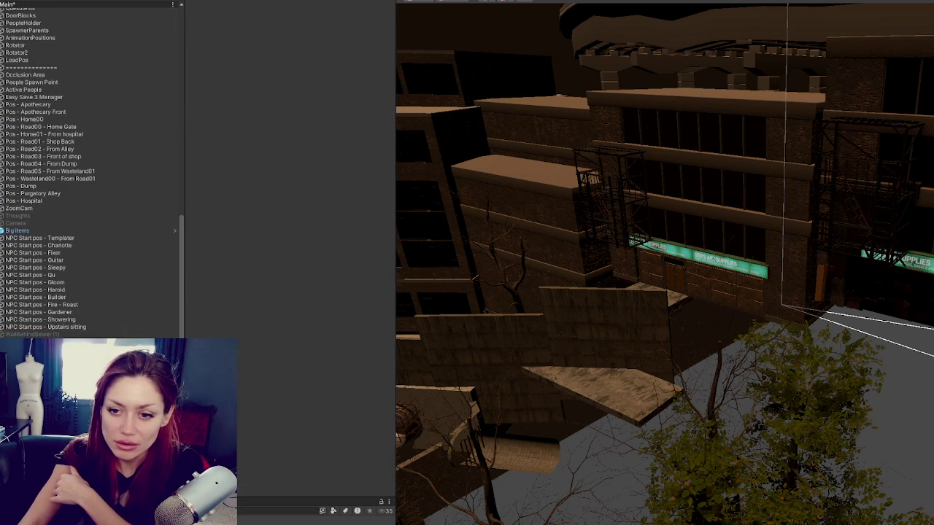
click(30, 334)
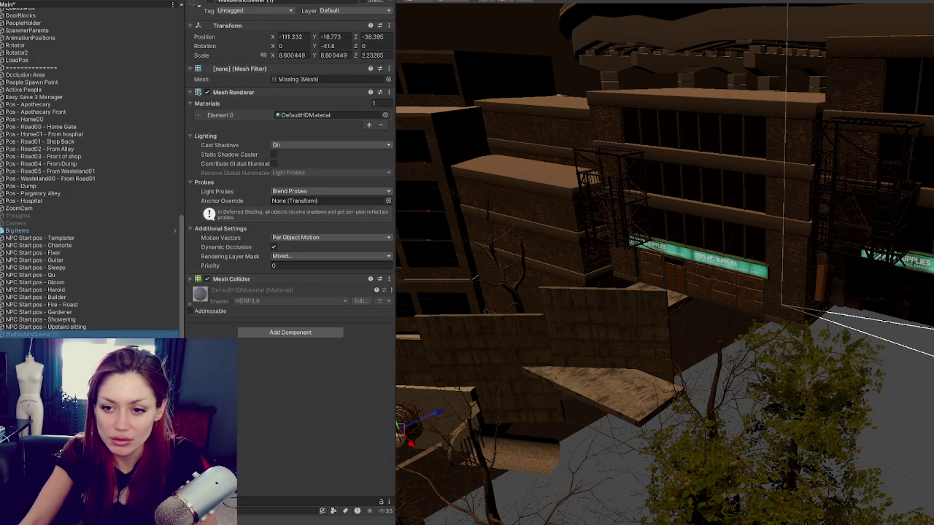
key(Delete)
key(ctrl+z)
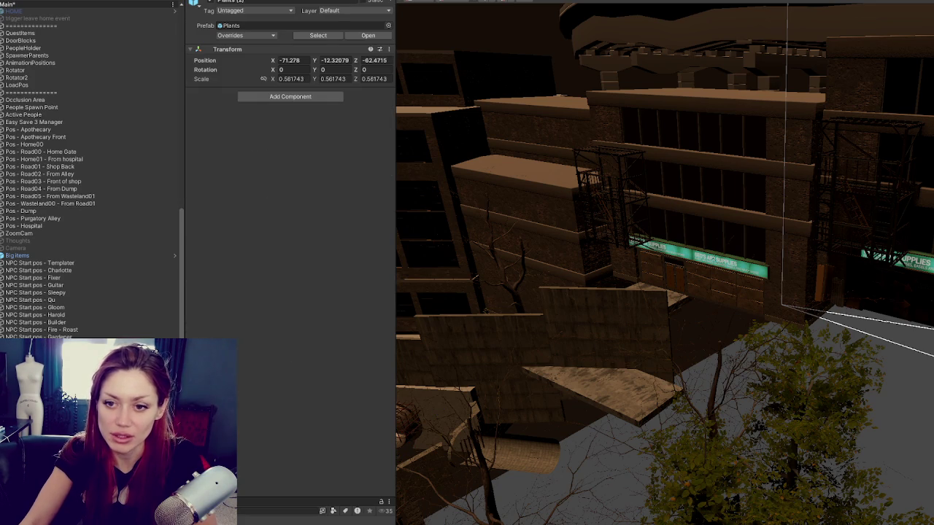
- Frame Plants (2), enlarge the Project panel for 6-Scenes, and jump to the Apothecary shelves
key(f)
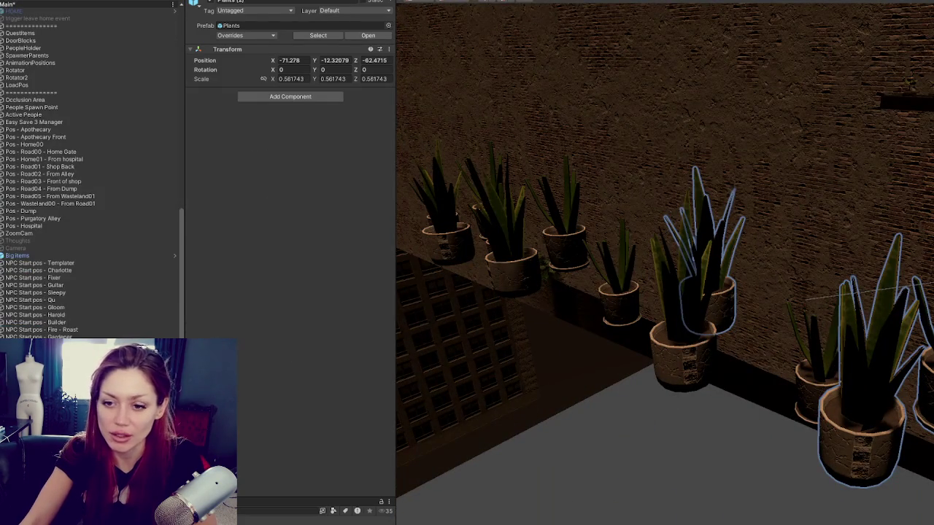
drag(316, 501, 316, 315)
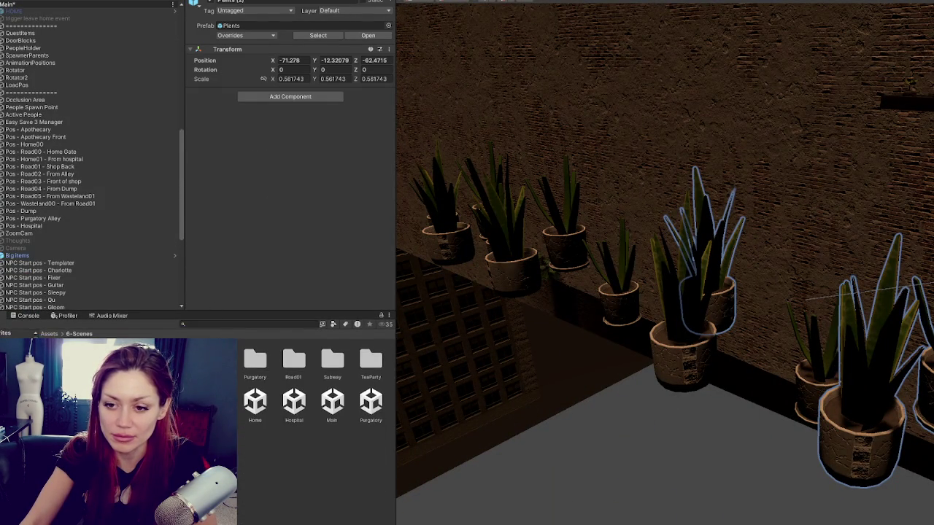
right_click(177, 401)
click(219, 193)
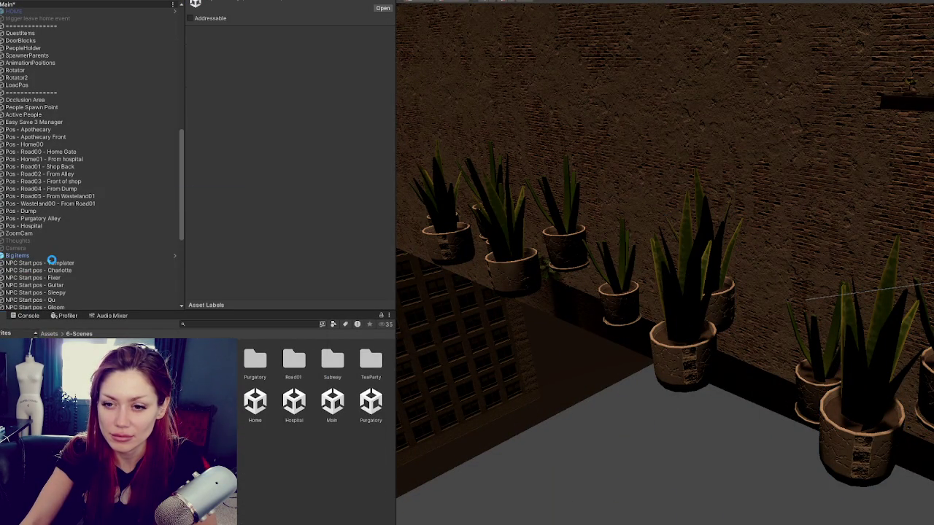
double_click(59, 255)
scroll(53, 252, down, 5)
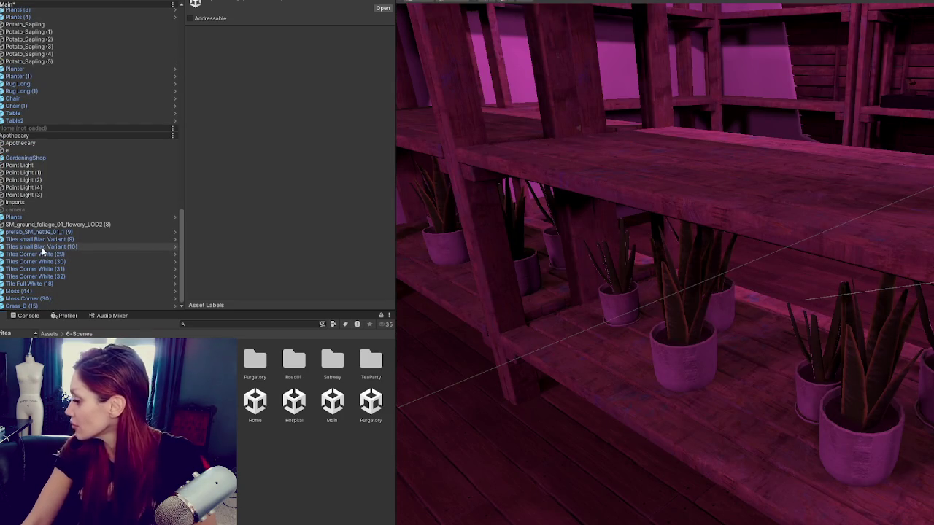
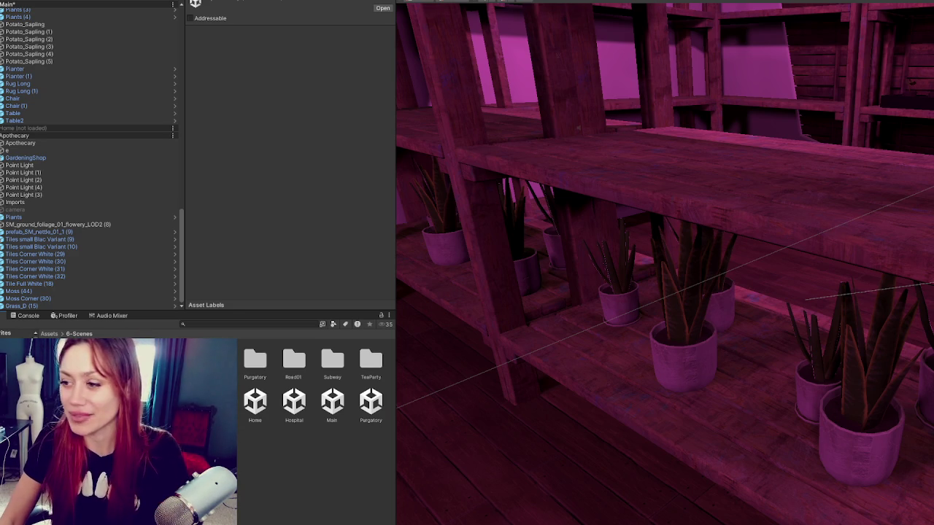
- Move Plants (1) through Potato_Sapling (5) under the Apothecary scene
scroll(756, 292, down, 2)
click(799, 358)
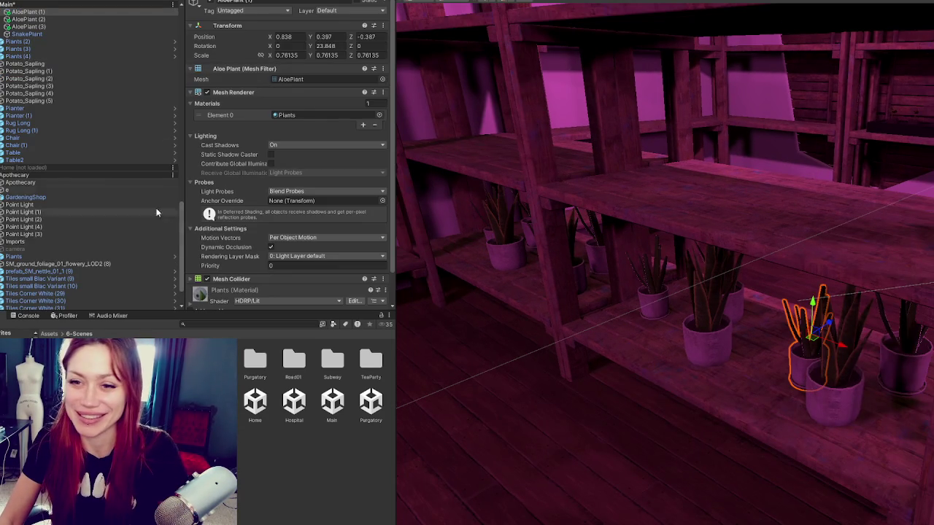
click(60, 113)
click(3, 52)
click(18, 52)
shift+click(60, 119)
drag(554, 219, 809, 206)
scroll(809, 206, down, 5)
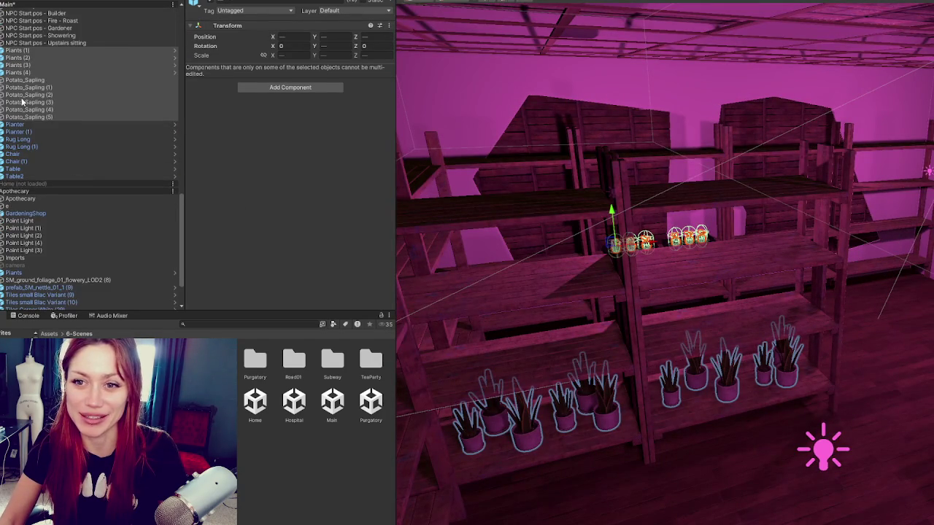
mouse_move(38, 67)
mouse_down()
mouse_move(55, 235)
mouse_move(50, 281)
mouse_up()
- Move Planter and Planter (1) into Apothecary next to the plants
click(31, 51)
shift+click(17, 103)
mouse_move(642, 234)
mouse_down()
mouse_move(659, 241)
mouse_move(623, 211)
mouse_move(511, 233)
mouse_up()
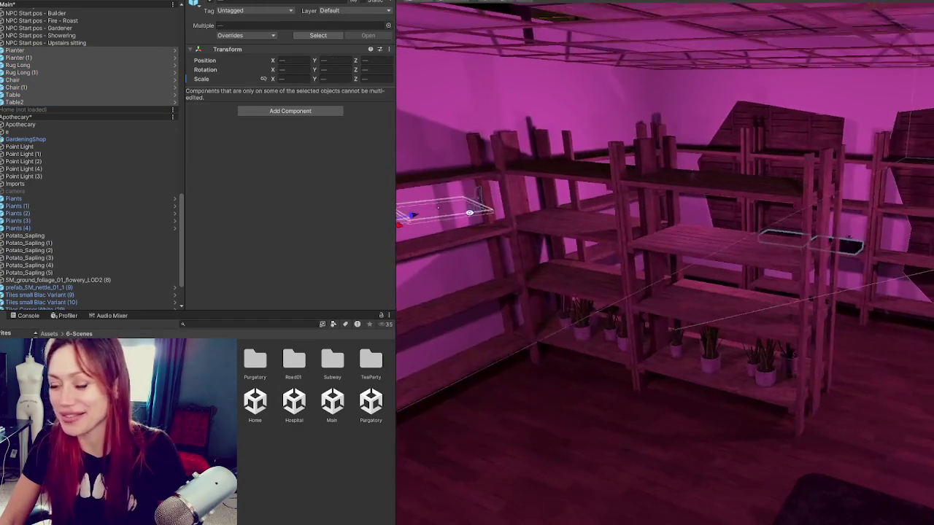
shift+click(19, 58)
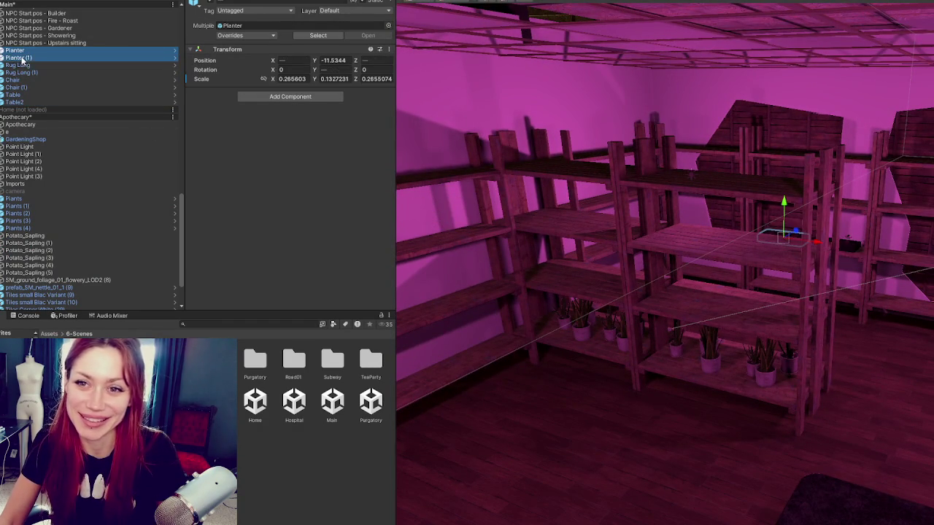
mouse_move(18, 58)
mouse_down()
mouse_move(58, 187)
mouse_move(55, 235)
mouse_up()
- Inspect the Rug Long, Chair and Table objects in the hierarchy
click(48, 53)
click(47, 58)
click(49, 66)
click(50, 72)
click(51, 79)
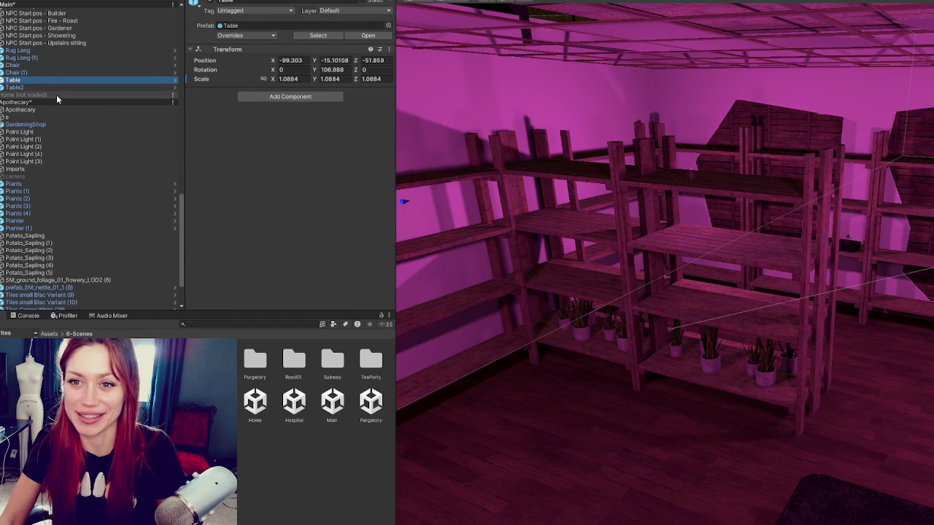
- Unload the Apothecary scene from the hierarchy
click(33, 100)
right_click(32, 101)
click(109, 161)
click(80, 150)
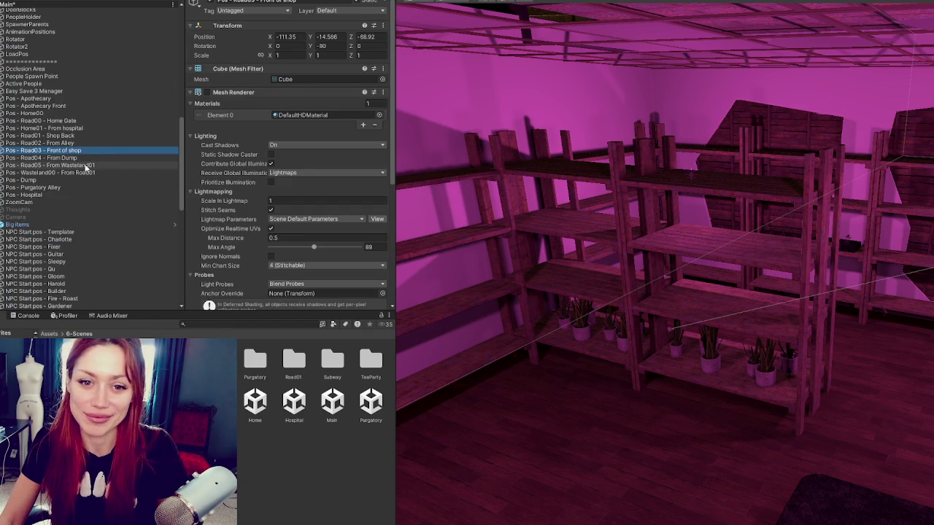
scroll(89, 171, down, 10)
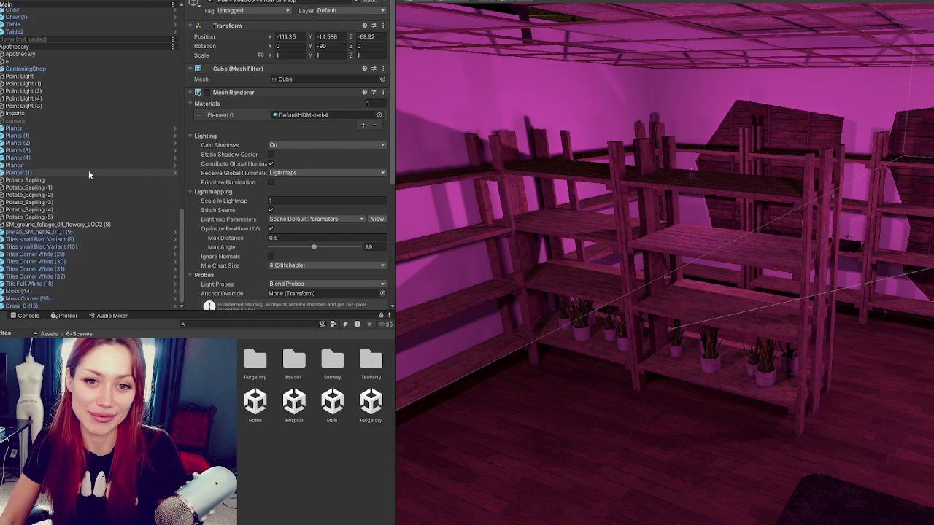
scroll(65, 160, up, 5)
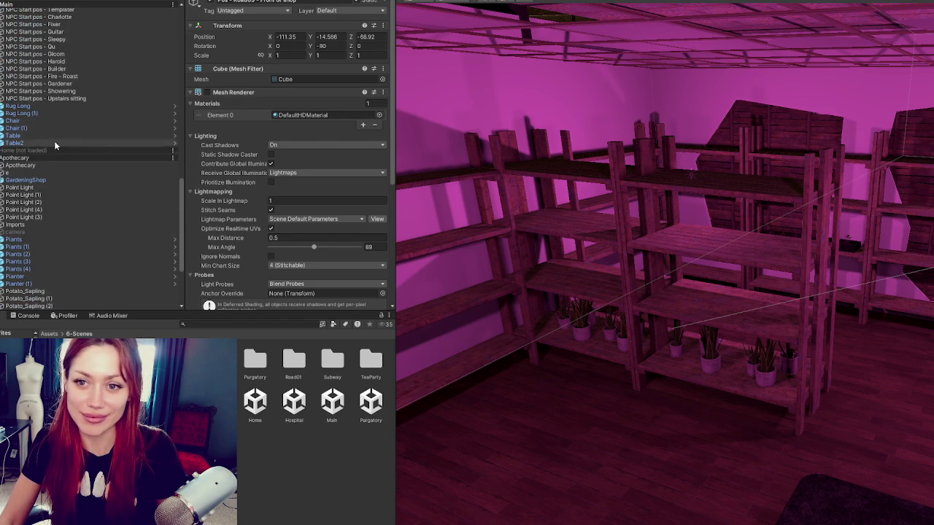
right_click(55, 158)
click(86, 208)
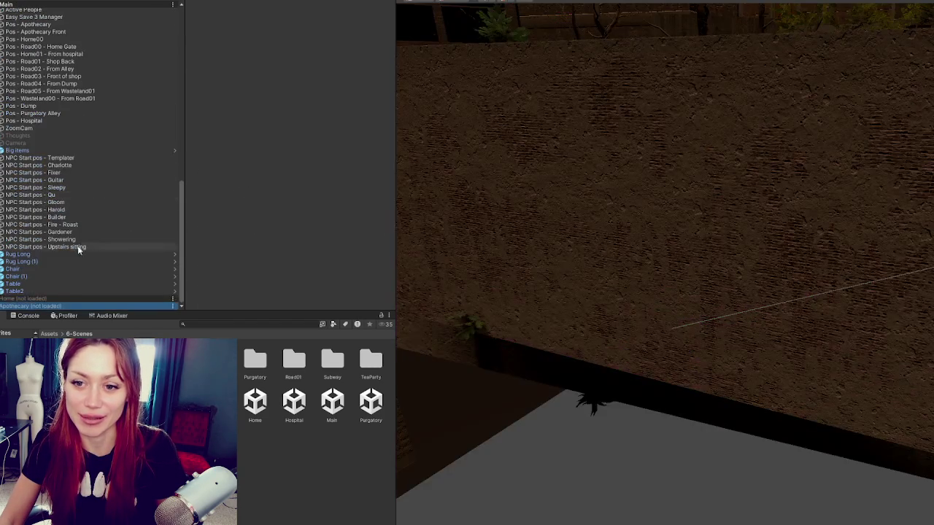
- Dismiss the scene options and switch to the Toronto Star stolen-cars article
right_click(64, 307)
key(Escape)
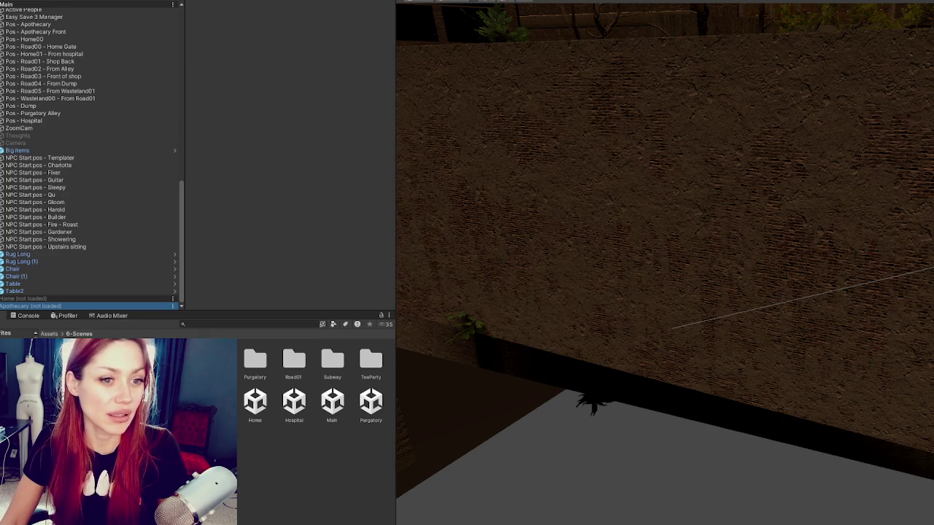
key(alt+Tab)
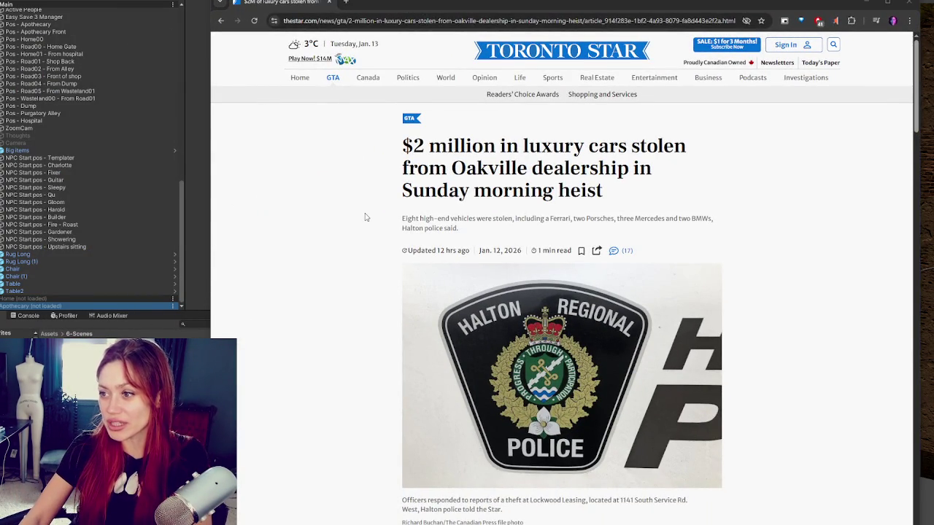
- Read down the Oakville luxury-car theft article, then drag the browser window aside
scroll(366, 216, down, 5)
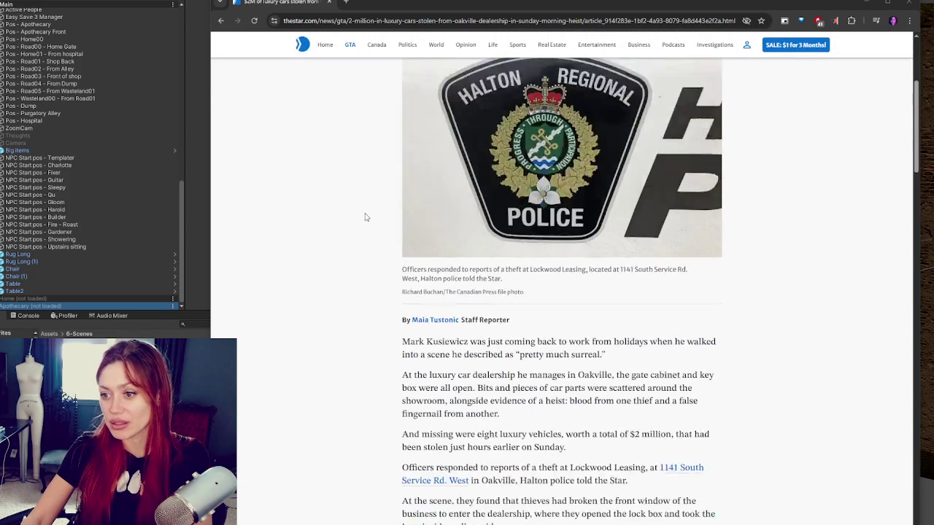
scroll(367, 217, down, 1)
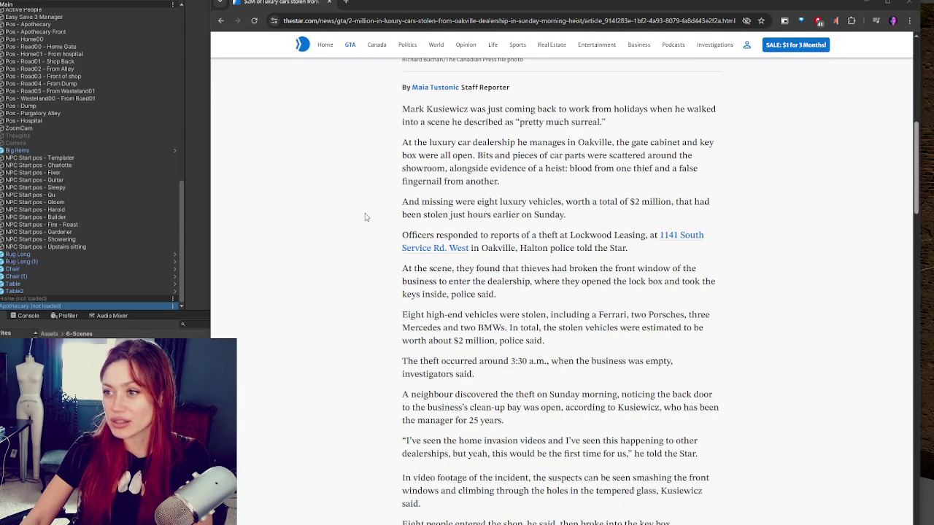
scroll(372, 219, down, 2)
scroll(378, 221, up, 3)
drag(382, 3, 7, 102)
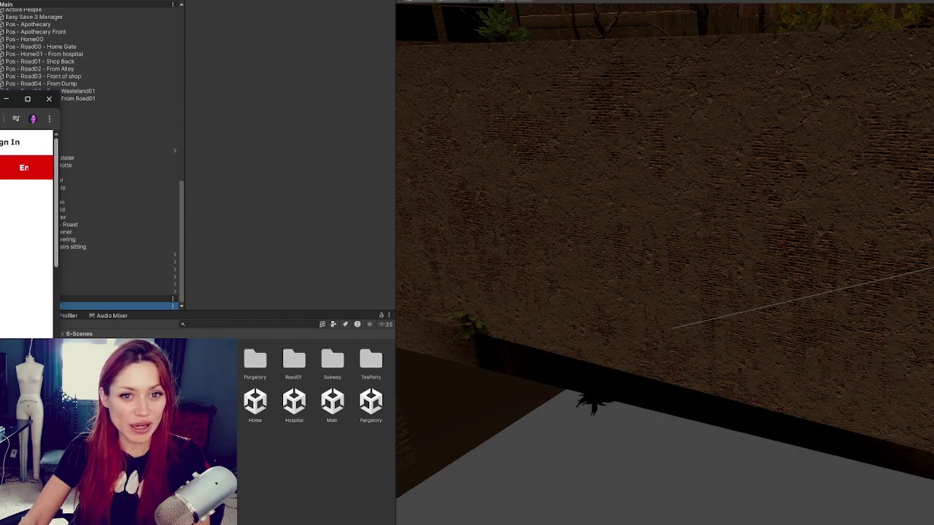
- Dismiss the Toronto Star window and switch to the CBC car-theft article
click(368, 336)
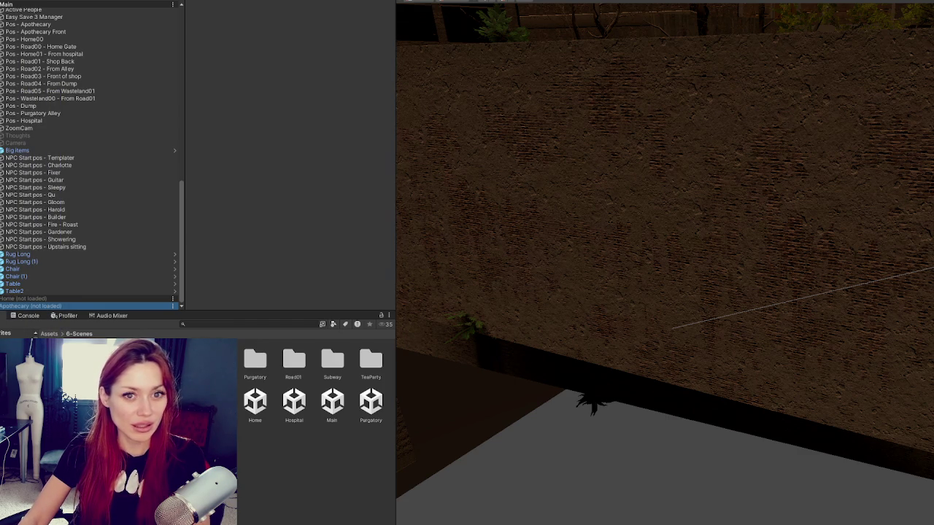
key(alt+Tab)
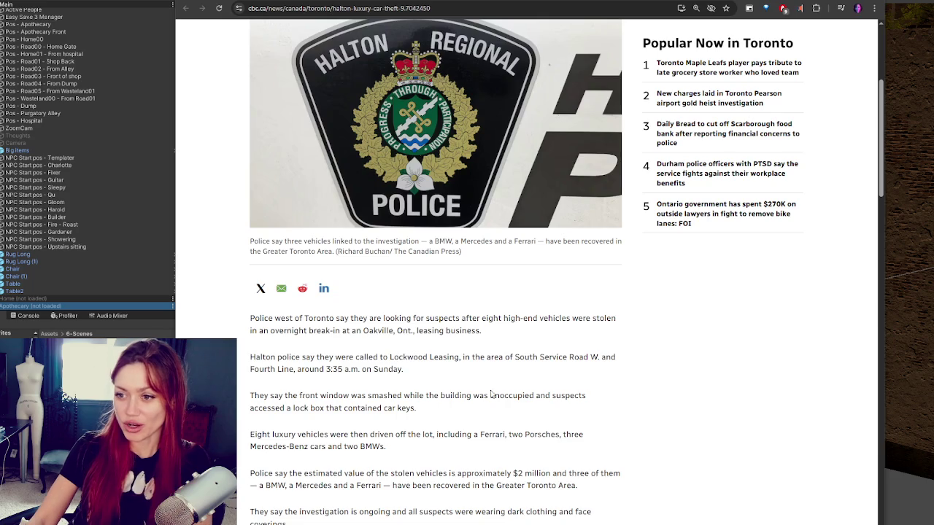
- Scroll the CBC Halton theft article down to its Related Stories
scroll(396, 352, down, 2)
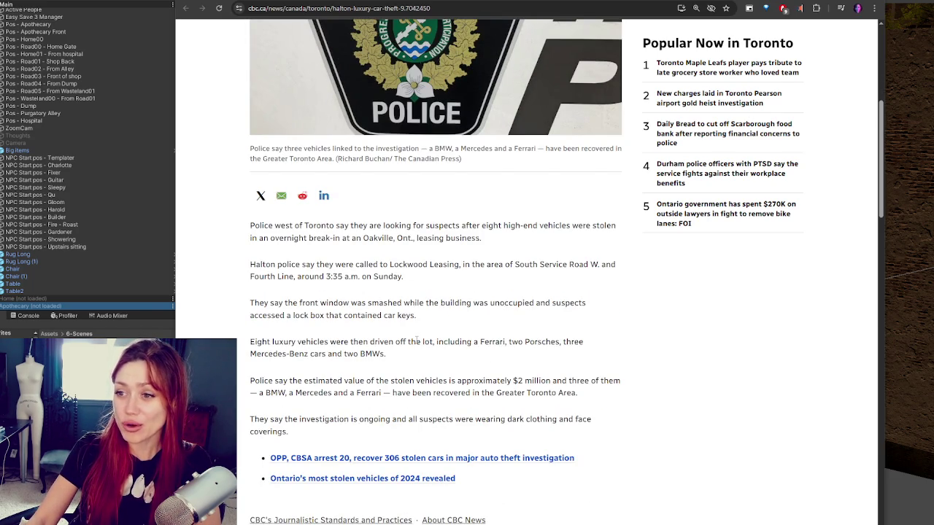
scroll(437, 350, up, 1)
scroll(467, 361, down, 1)
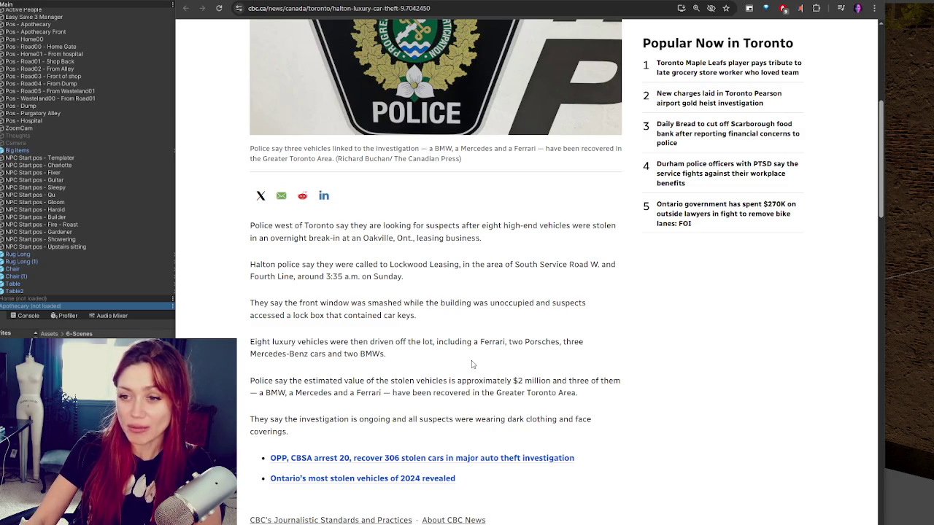
scroll(507, 360, down, 2)
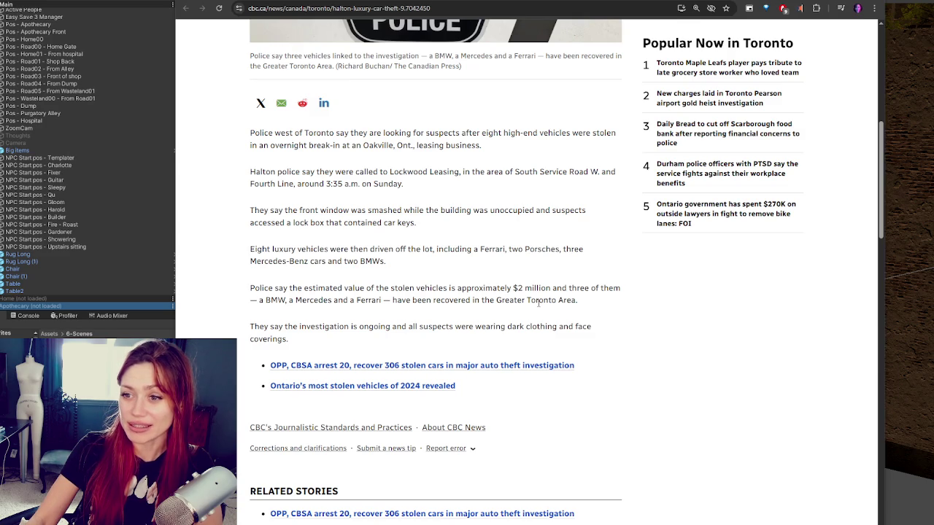
scroll(615, 338, down, 1)
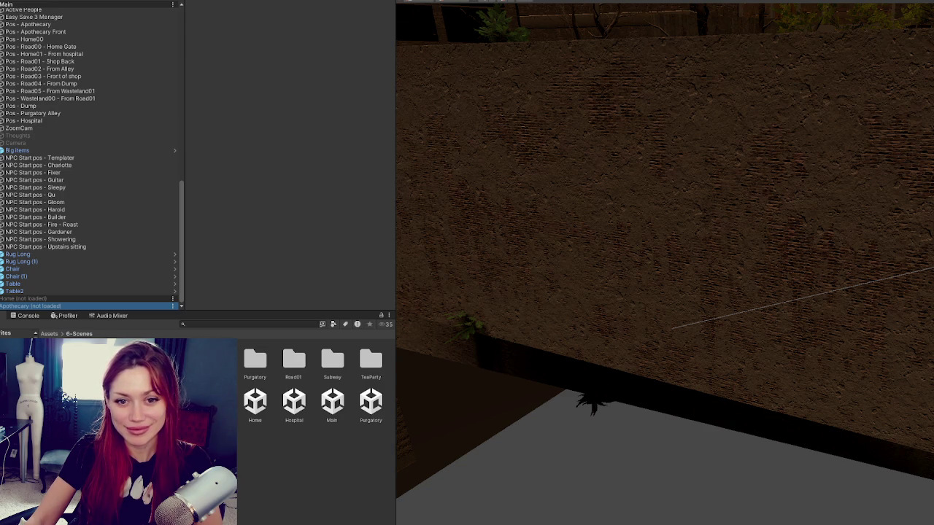
scroll(625, 343, down, 5)
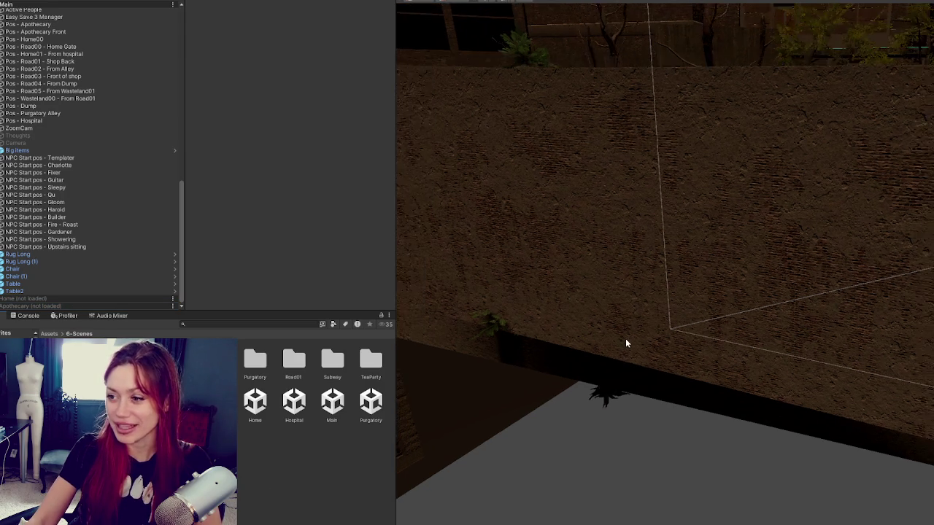
click(548, 333)
click(540, 323)
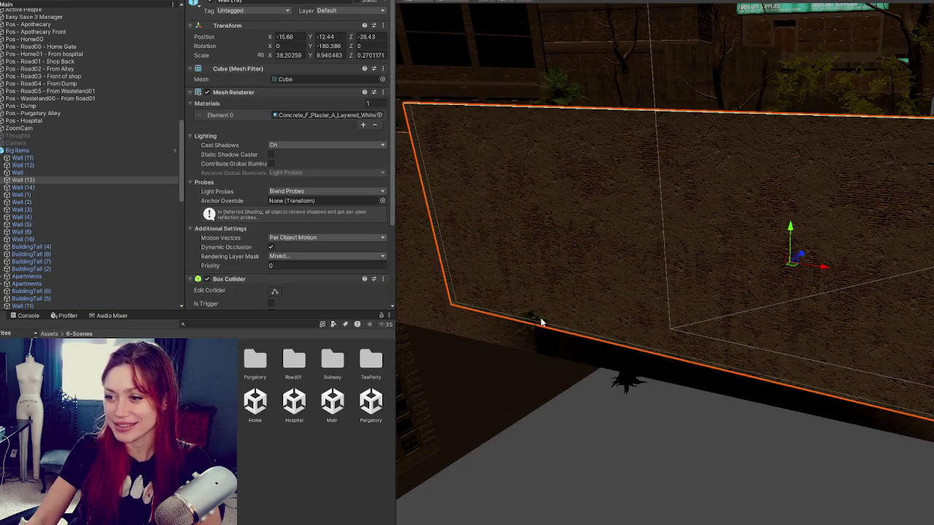
click(541, 321)
click(541, 321)
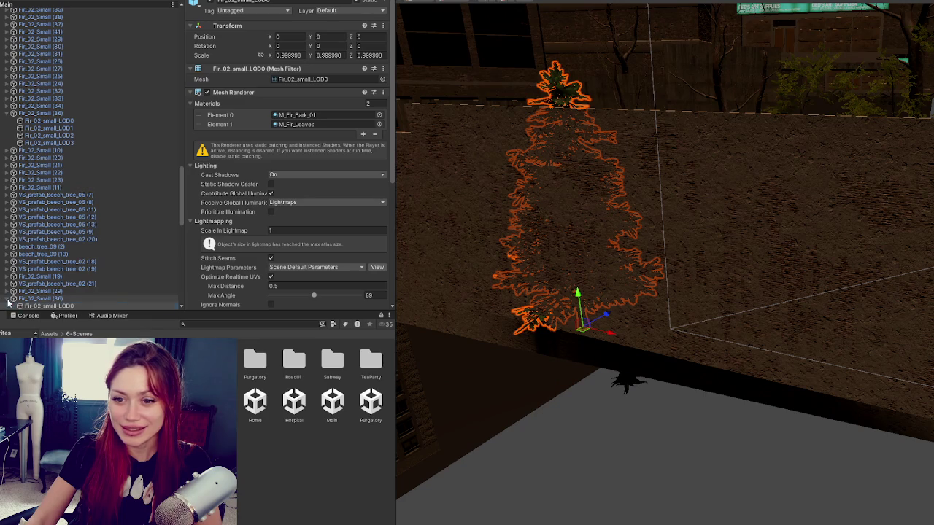
click(13, 113)
scroll(11, 160, down, 5)
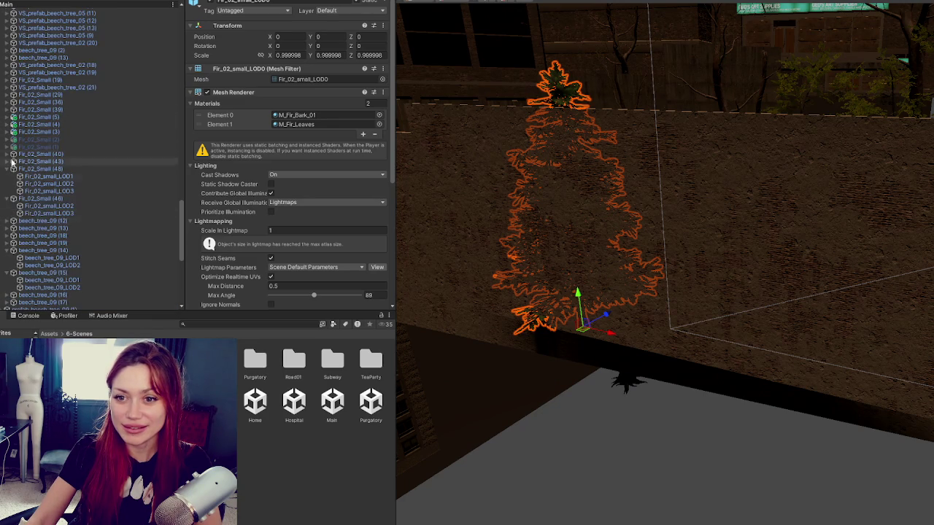
click(8, 169)
click(8, 176)
click(8, 213)
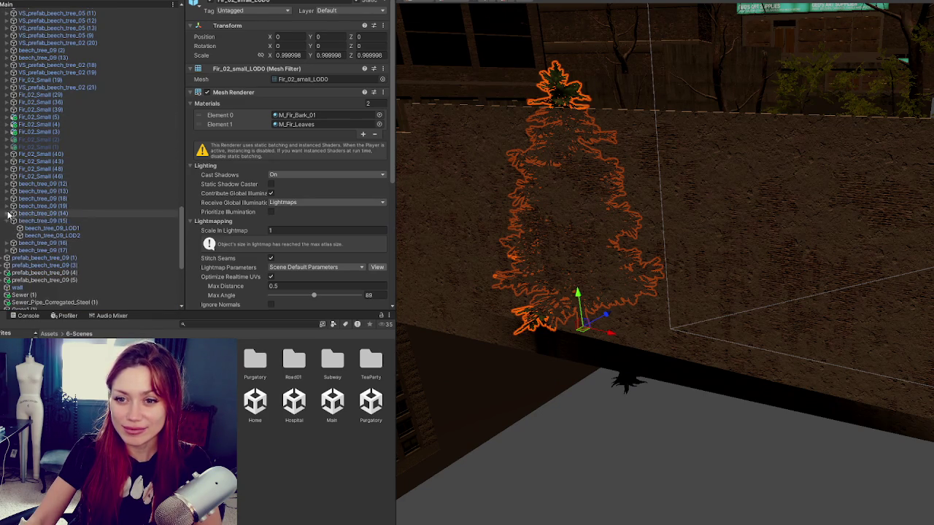
click(8, 220)
click(30, 139)
shift+click(29, 146)
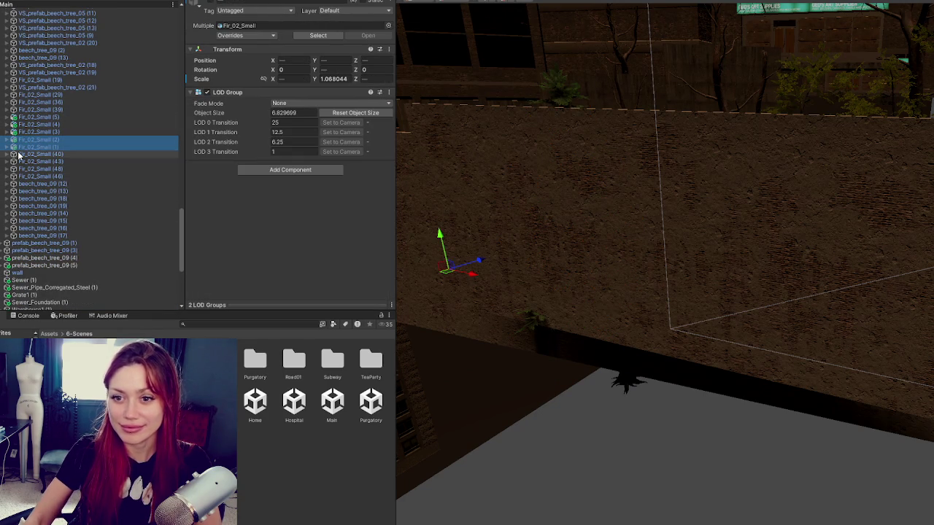
key(shift+d)
scroll(80, 261, down, 8)
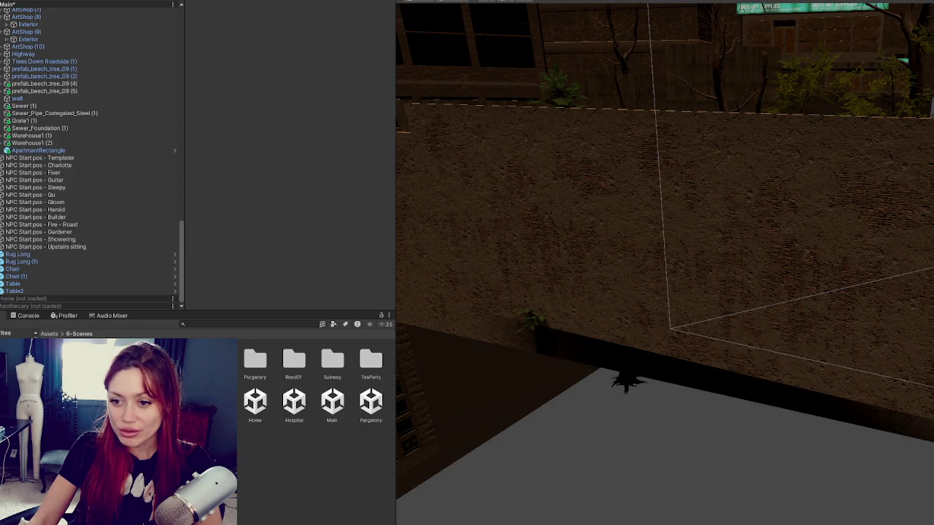
- Open the Home scene additively and move Rug Long through Table2 under Environment to sort
right_click(257, 411)
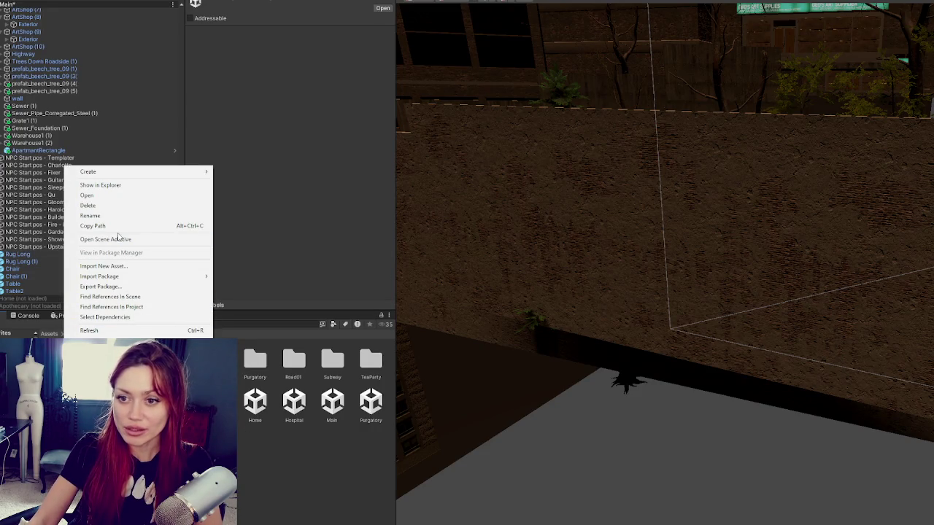
click(119, 239)
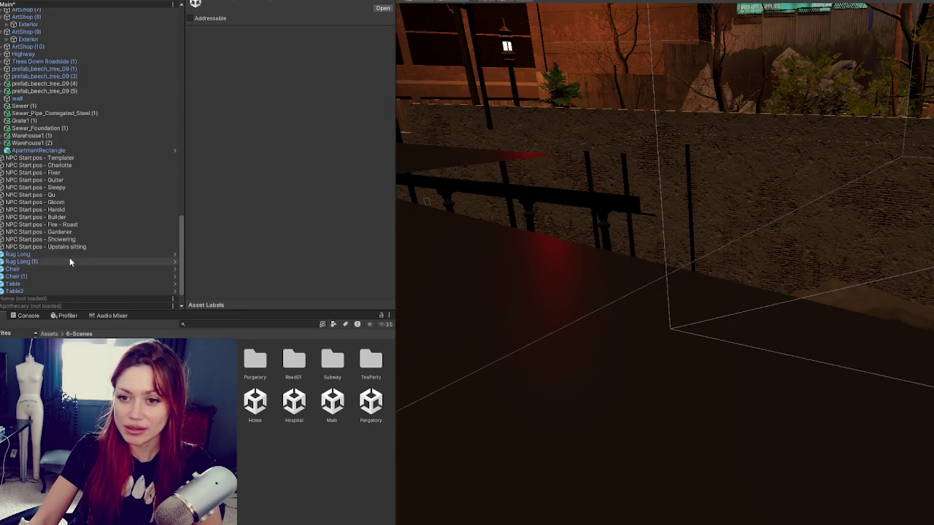
click(29, 255)
shift+click(44, 291)
scroll(29, 262, down, 2)
mouse_move(18, 254)
mouse_down()
mouse_move(29, 308)
mouse_move(51, 291)
mouse_move(53, 254)
mouse_up()
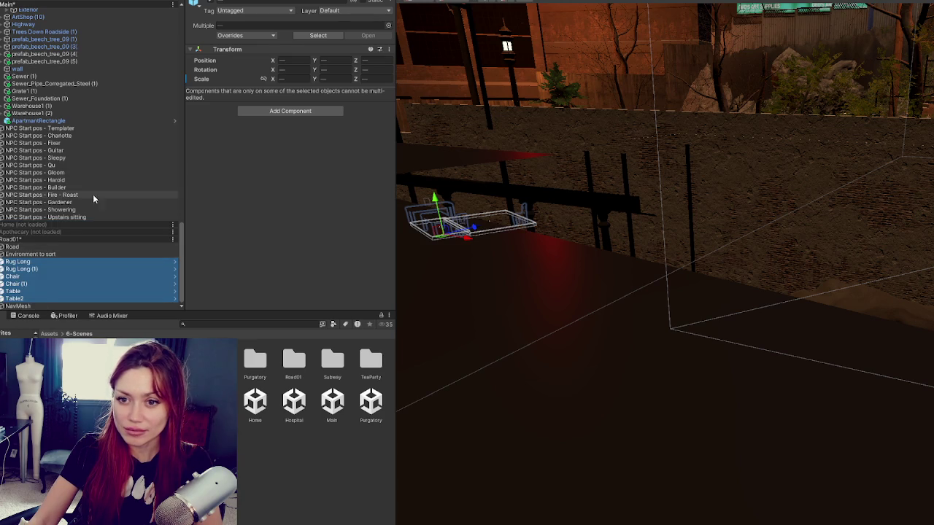
- Collapse the Big Items group and scroll to the top of the hierarchy
scroll(91, 190, up, 10)
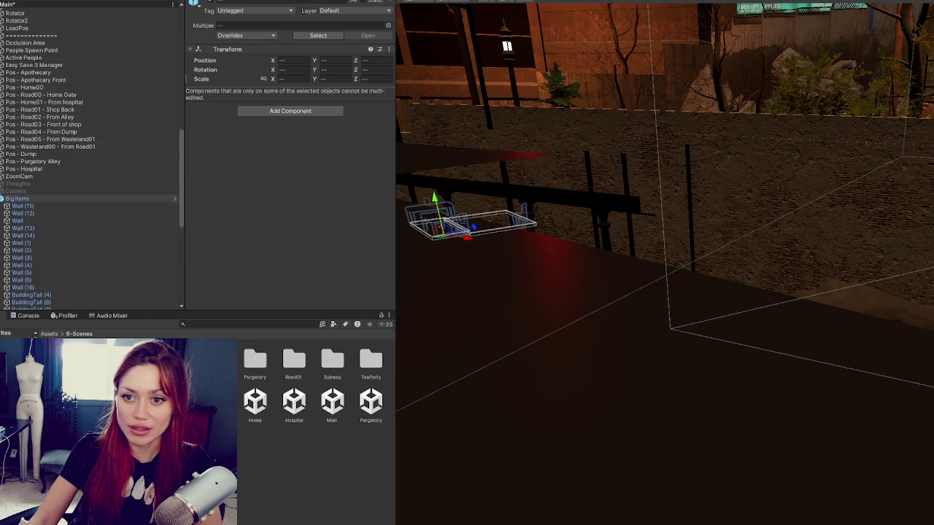
click(2, 199)
scroll(50, 217, up, 5)
scroll(50, 217, up, 10)
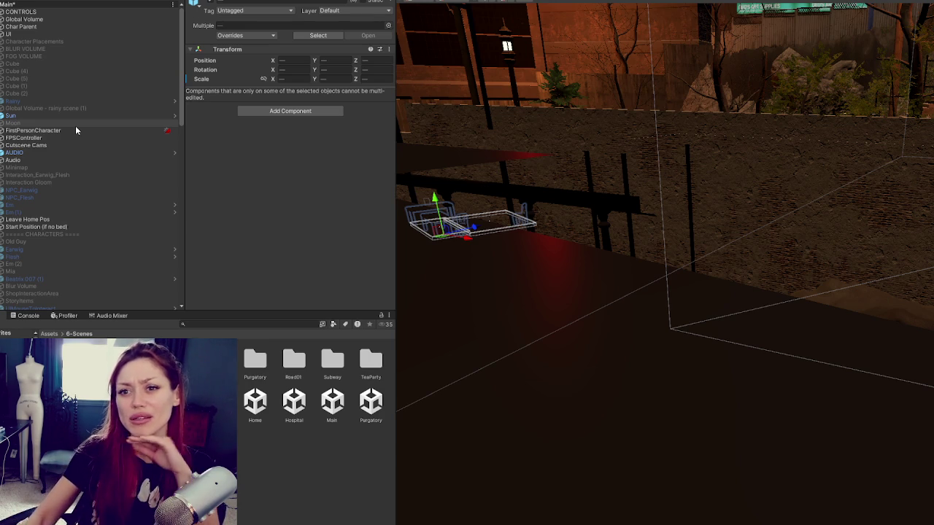
click(3, 41)
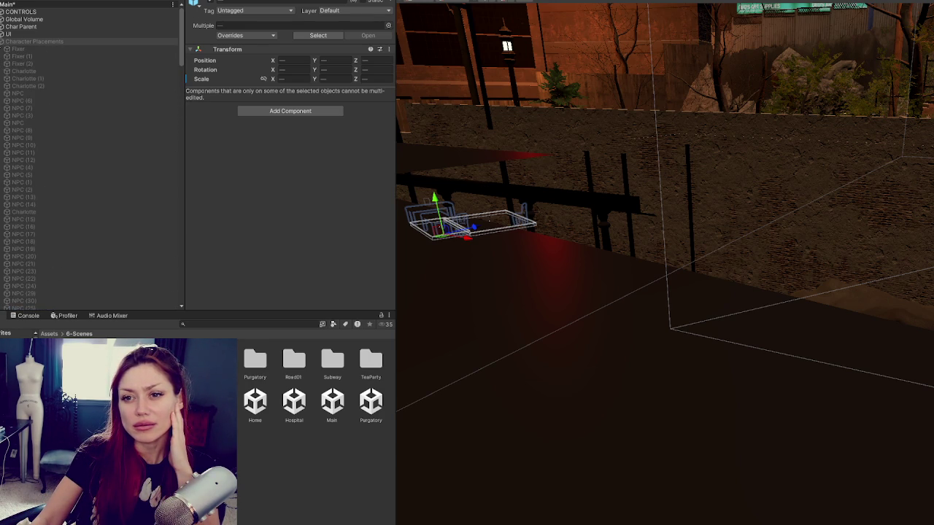
click(3, 42)
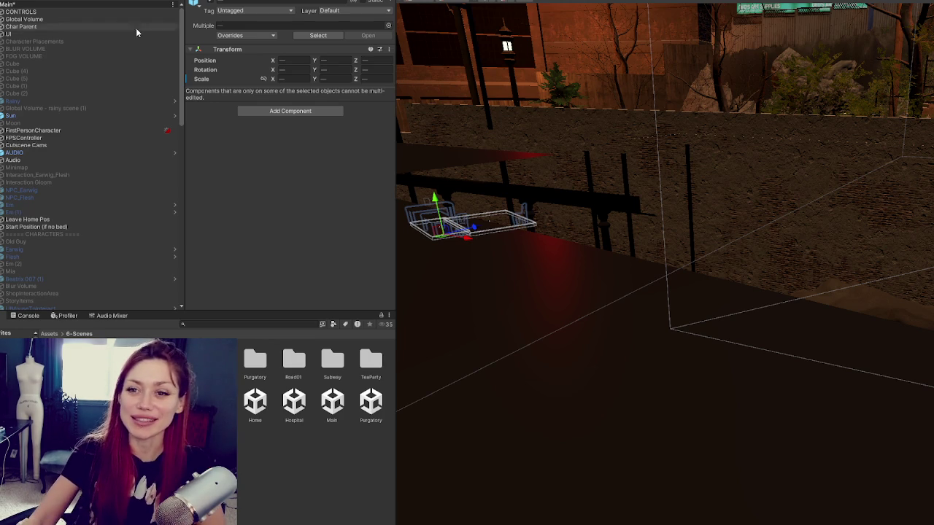
scroll(115, 138, down, 15)
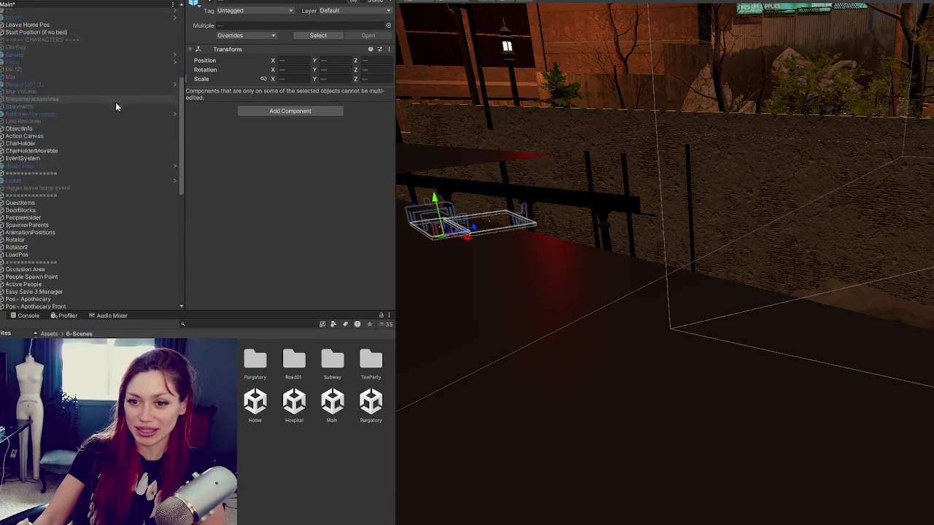
scroll(127, 147, down, 5)
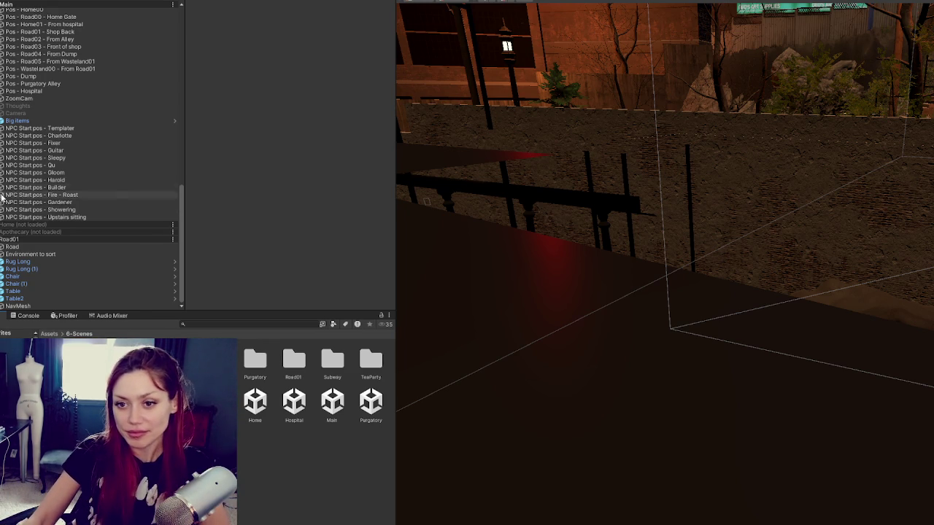
- Try grouping the NPC Start pos objects under a new parent, then undo it
scroll(122, 203, up, 2)
scroll(121, 201, down, 2)
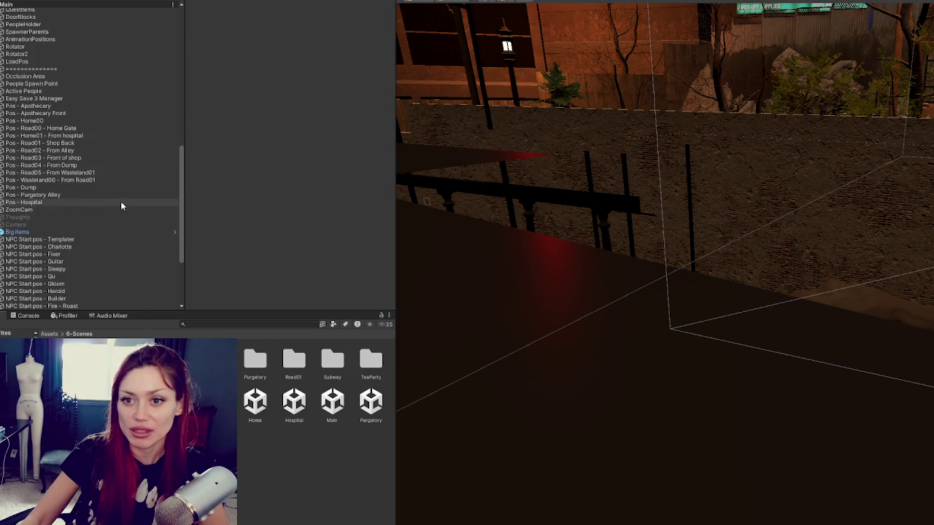
click(75, 128)
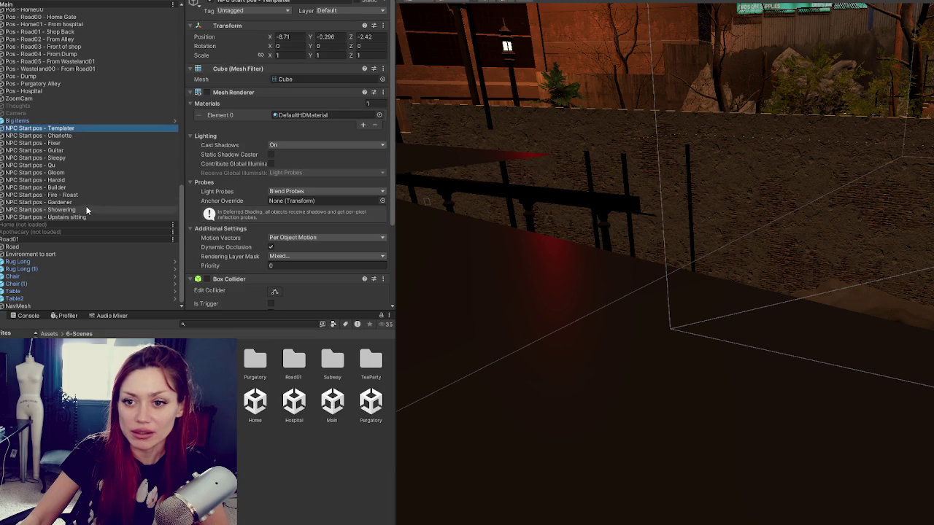
shift+click(85, 217)
right_click(81, 195)
click(124, 331)
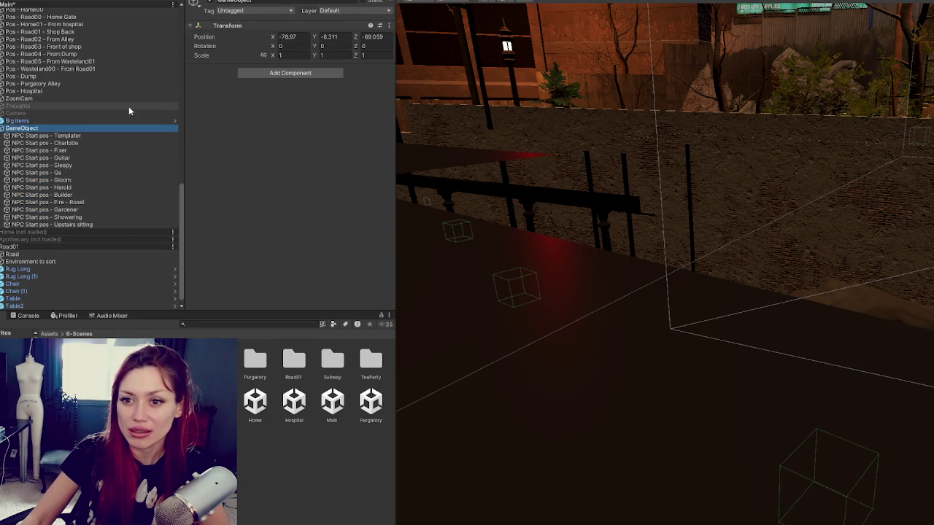
key(ctrl+z)
click(87, 151)
right_click(88, 157)
key(Escape)
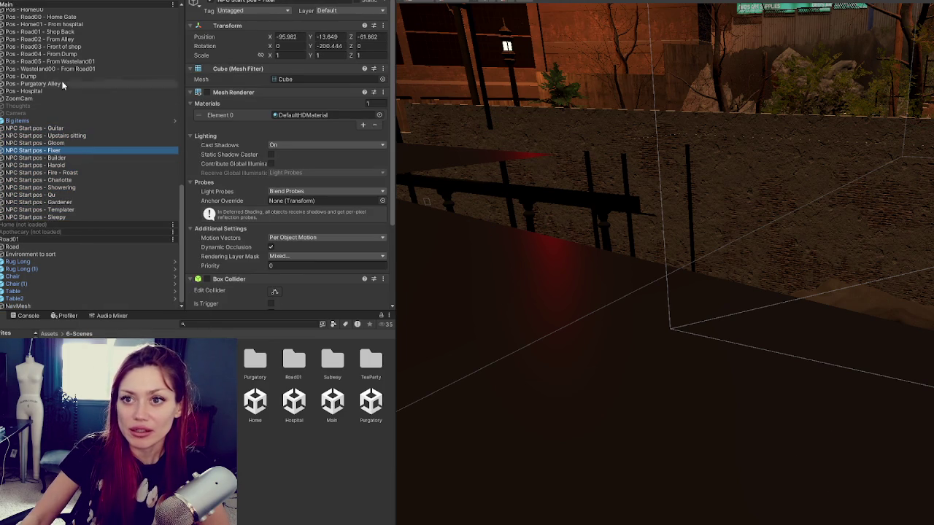
- Create an empty 'NPC Start Positions' parent at the origin holding NPC Start pos Guitar through Sleepy
right_click(29, 150)
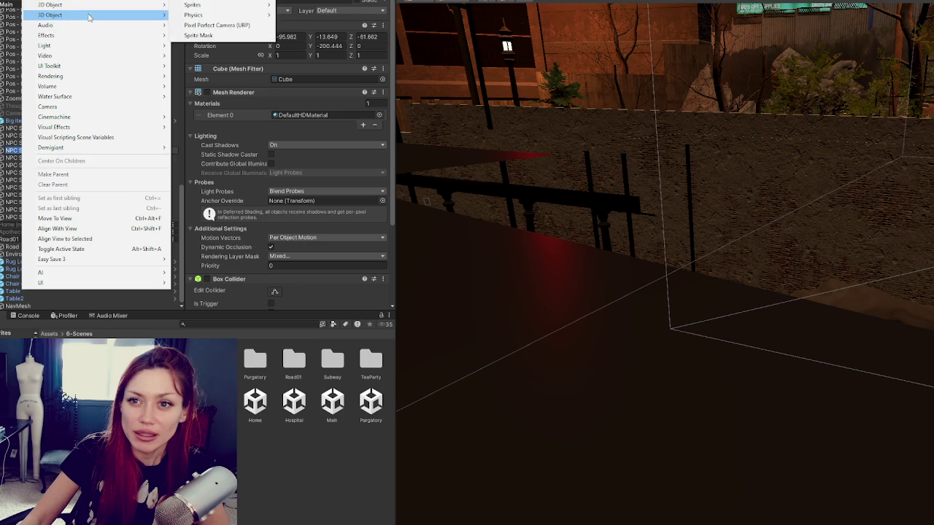
click(50, 0)
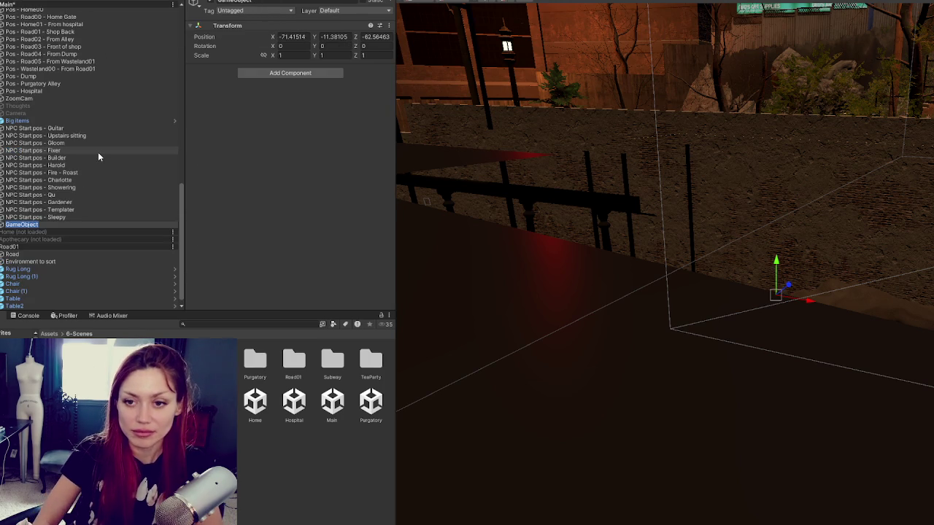
text(NPC )
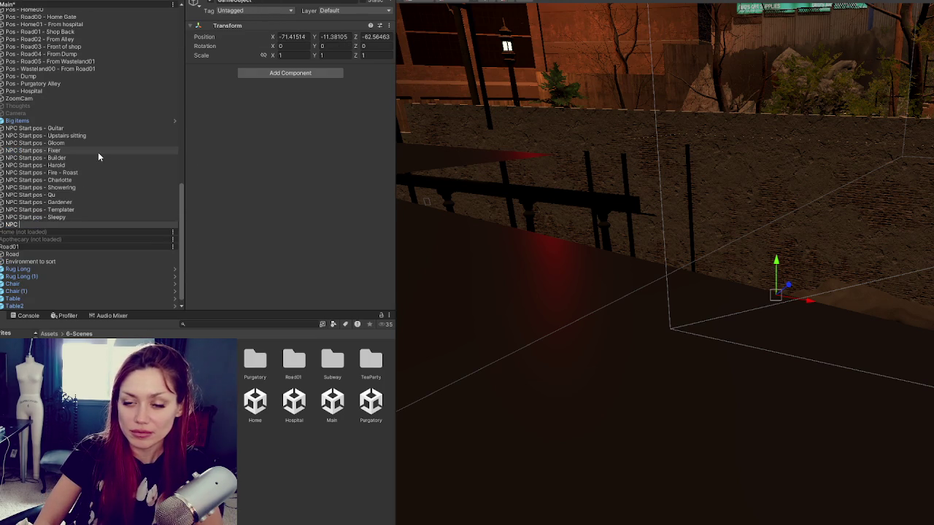
text(Start Positions)
key(Return)
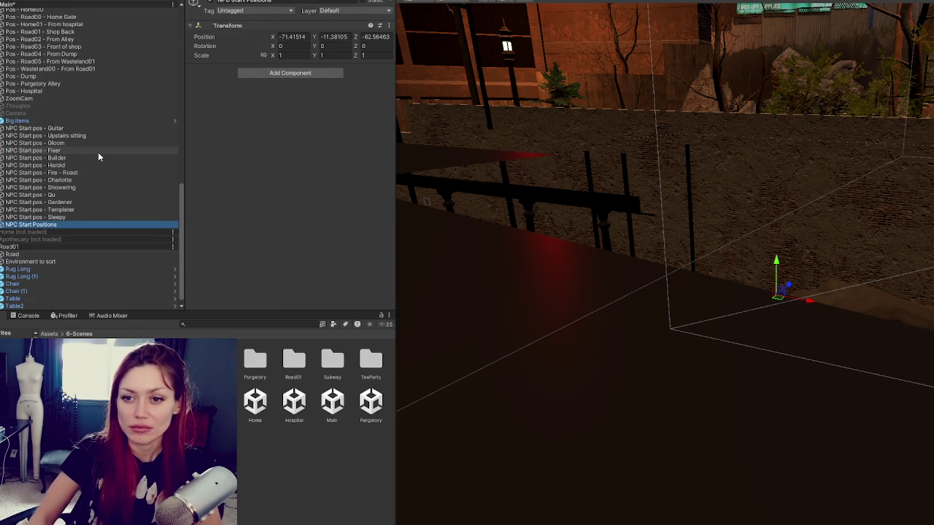
drag(105, 224, 151, 130)
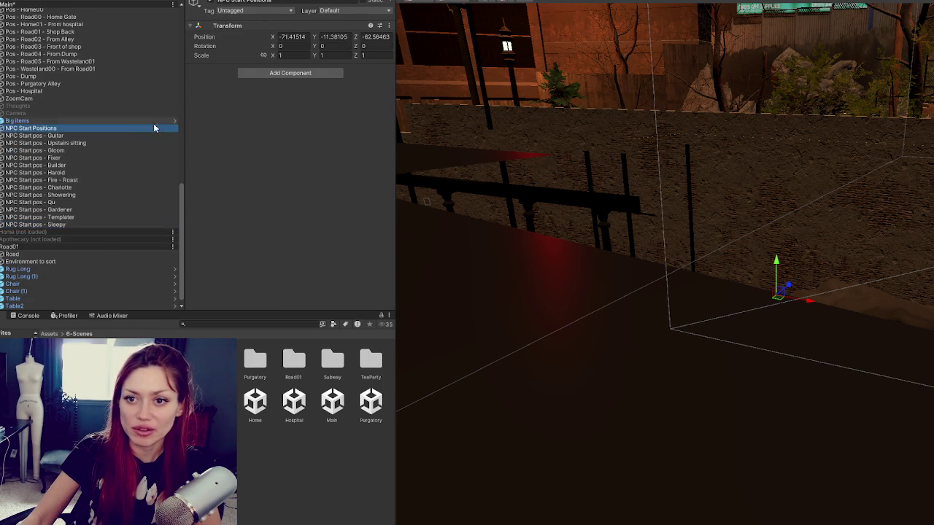
click(301, 35)
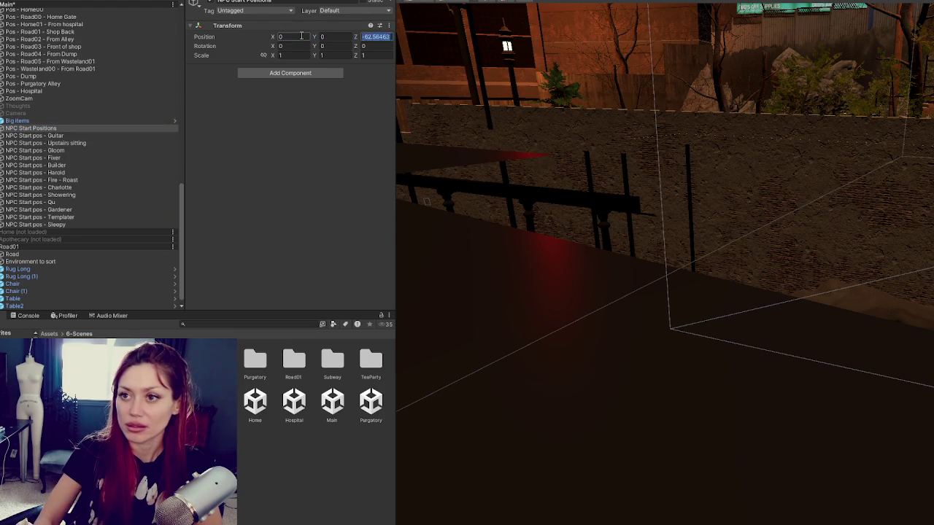
click(377, 37)
text(0)
click(90, 135)
shift+click(84, 222)
drag(59, 144, 59, 129)
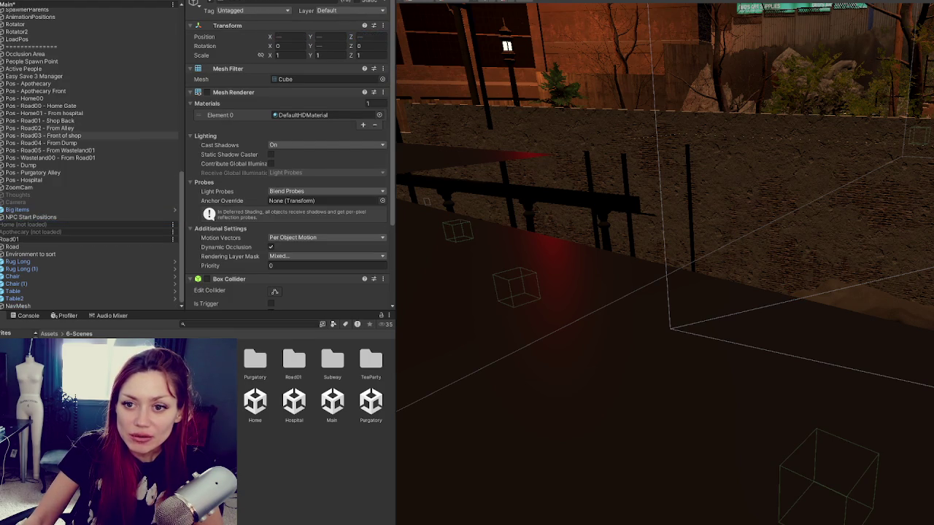
- Check the Pos - Apothecary and Pos - Hospital objects, then create another empty GameObject
click(59, 188)
click(67, 179)
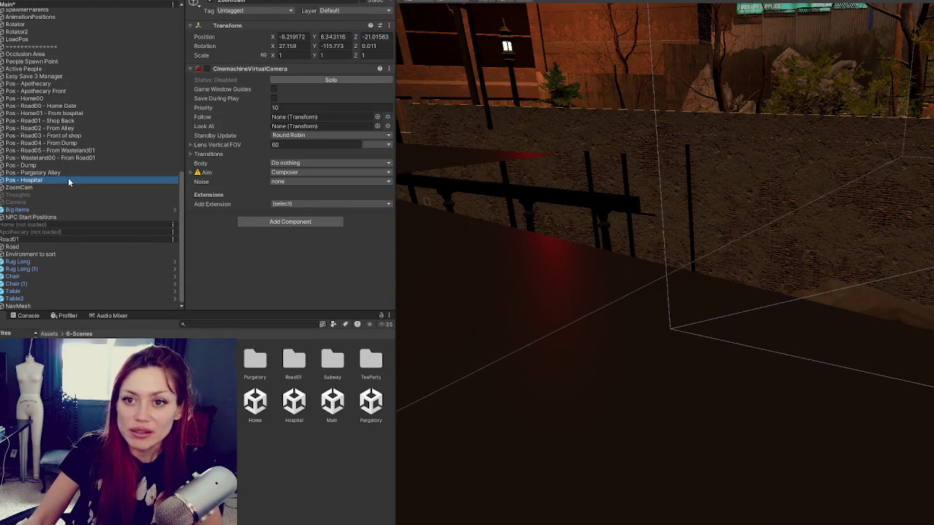
click(76, 86)
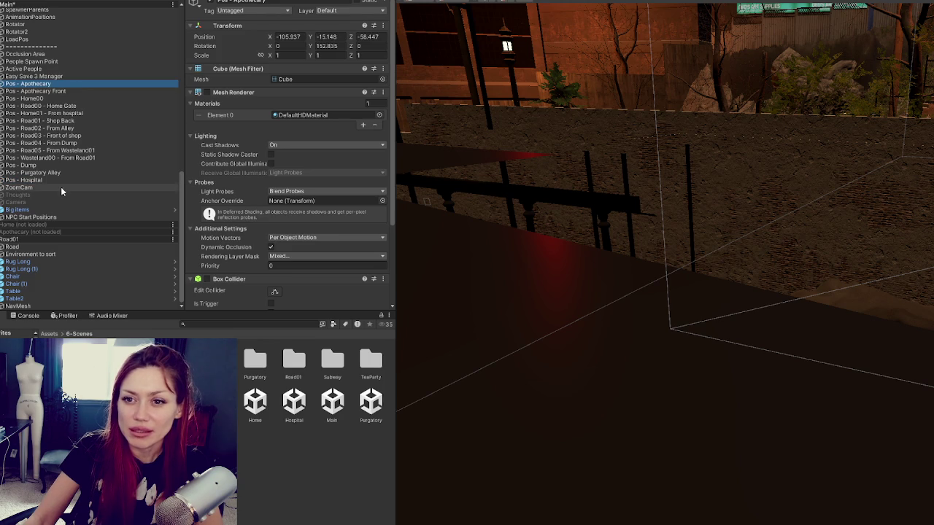
click(62, 180)
right_click(45, 86)
click(51, 9)
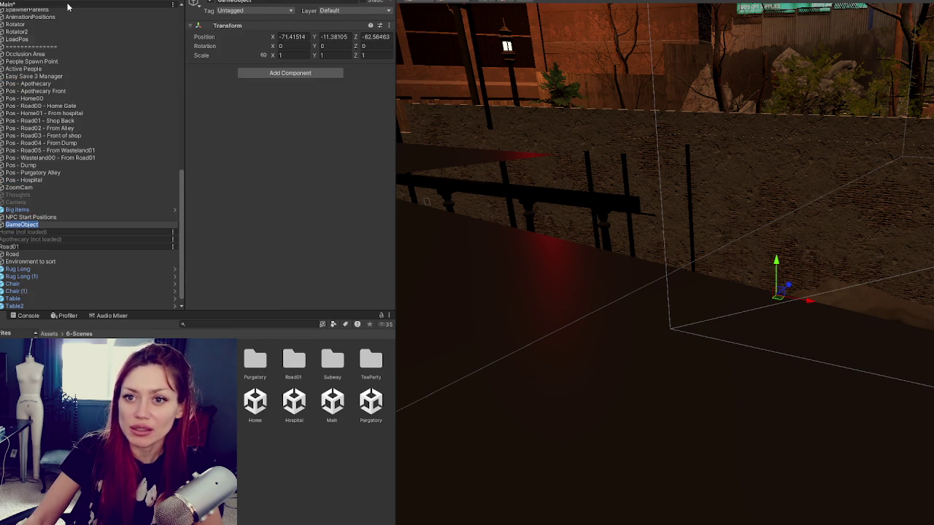
- Zero the new object's position, gather the Pos markers under it, and name it Player Positions
click(289, 37)
text(0)
key(Return)
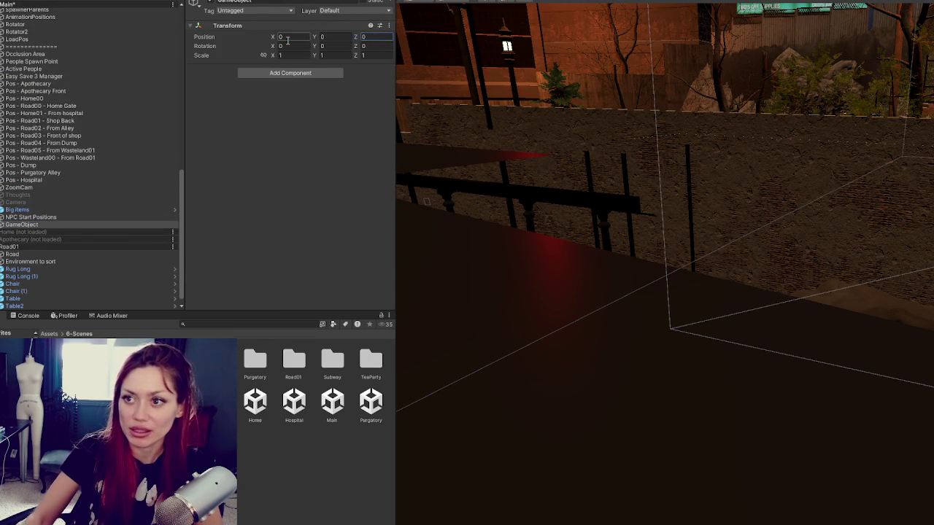
click(56, 225)
drag(73, 82, 22, 84)
click(44, 91)
shift+click(44, 185)
click(22, 84)
text(Positions)
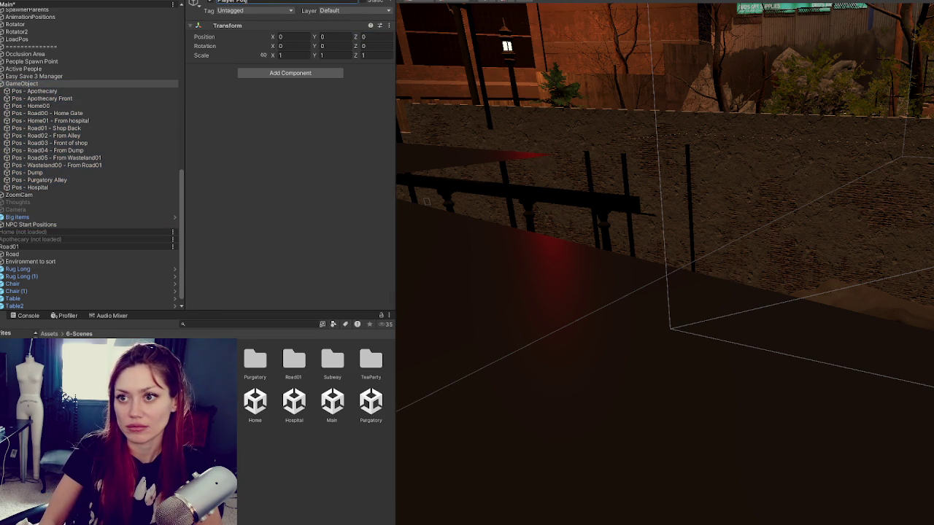
key(Return)
- Collapse Player Positions and place NPC Start Positions and Big Items beneath it
click(2, 83)
drag(45, 216, 37, 184)
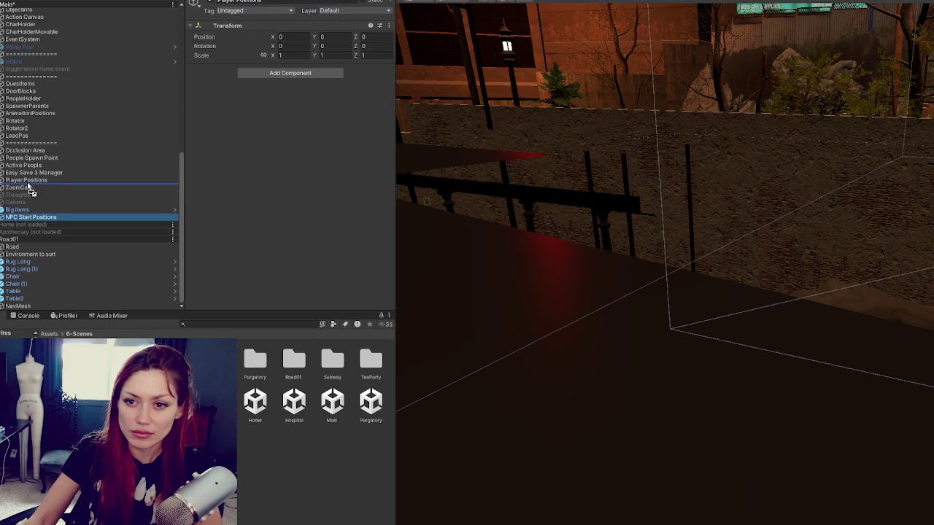
drag(50, 217, 36, 195)
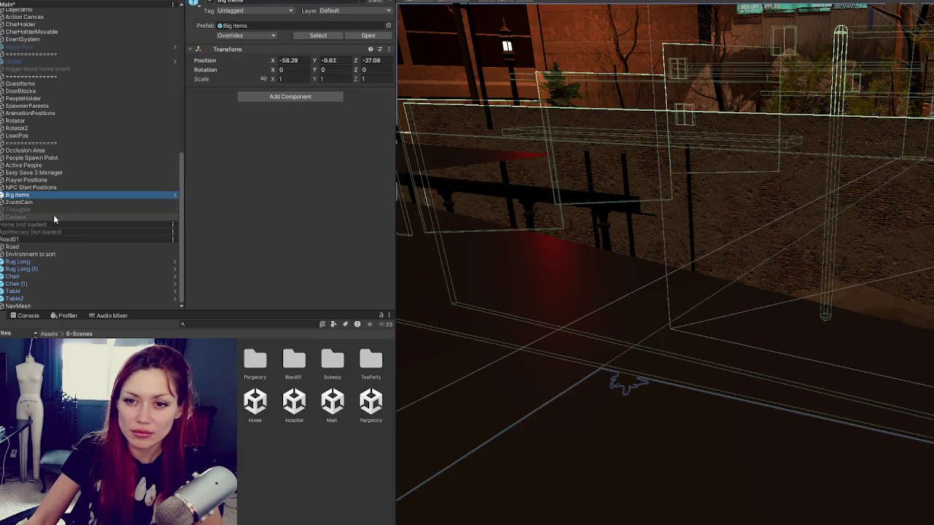
- Inspect Active People, LoadPos, the Rotators, AnimationPositions and SpawnerParents in the hierarchy
click(28, 164)
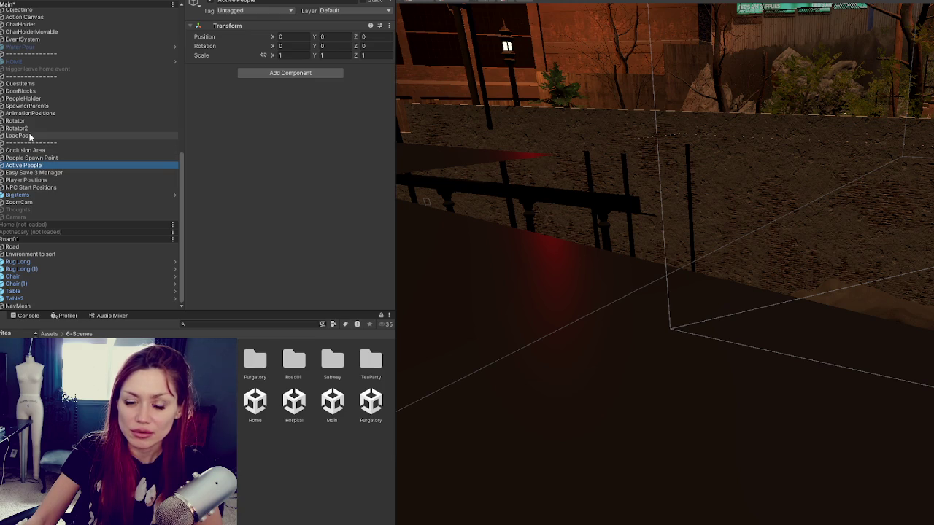
click(32, 136)
click(35, 128)
click(36, 120)
click(30, 113)
click(27, 106)
click(2, 113)
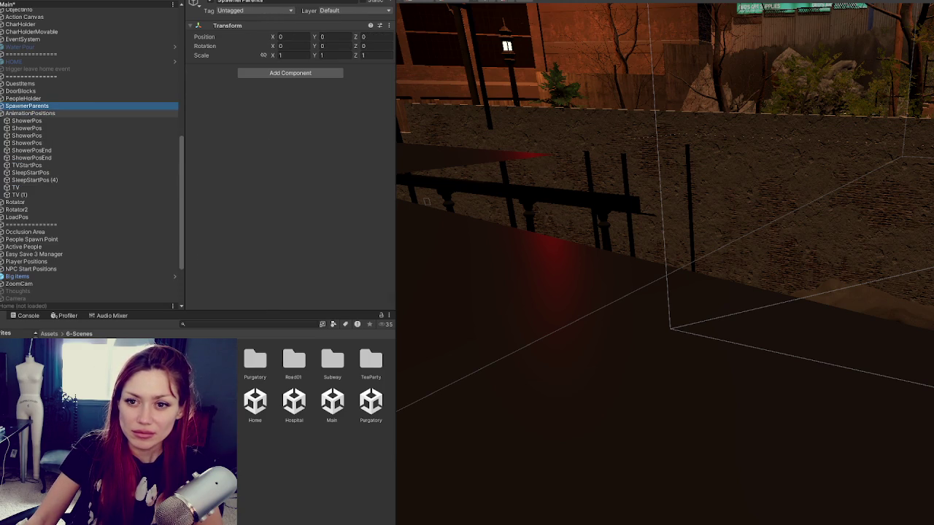
click(2, 113)
click(2, 106)
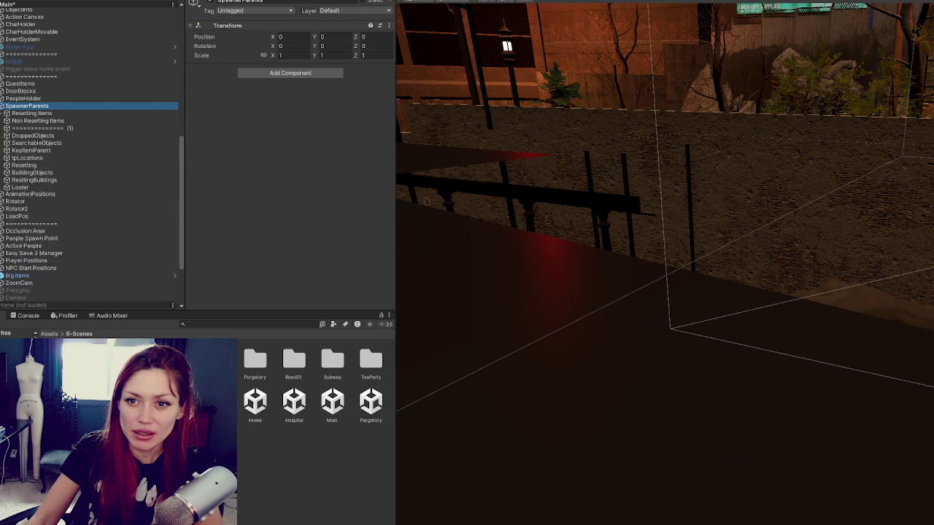
click(2, 105)
- Check PeopleHolder, DoorBlocks, QuestItems and the trigger leave home event object
click(21, 99)
click(21, 91)
click(20, 84)
click(58, 69)
- Collapse the Main scene list, clear the trigger Cube selection, and show the 7-Scripts folder
scroll(60, 70, up, 10)
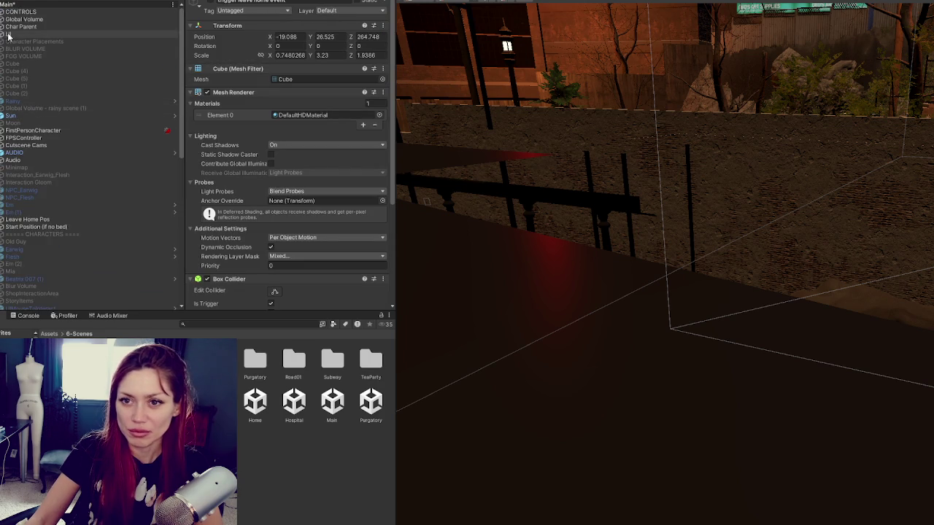
click(2, 5)
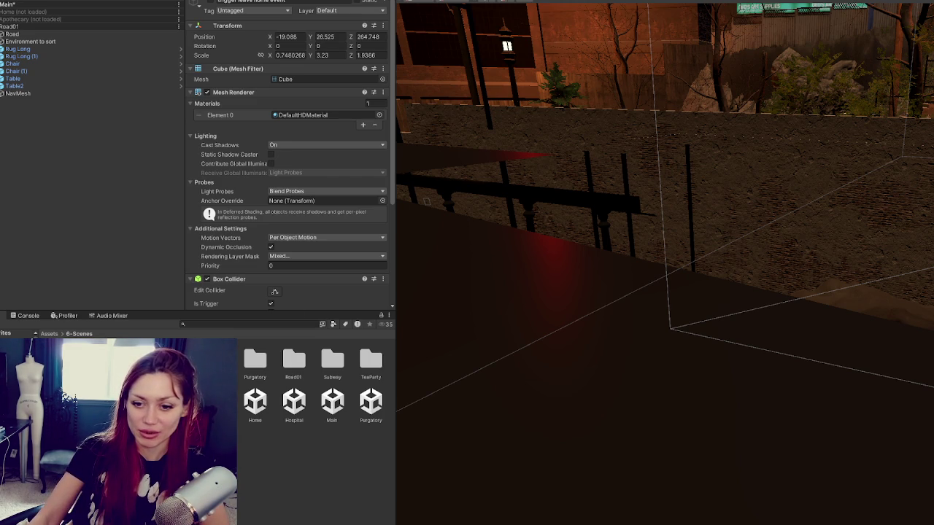
key(Down)
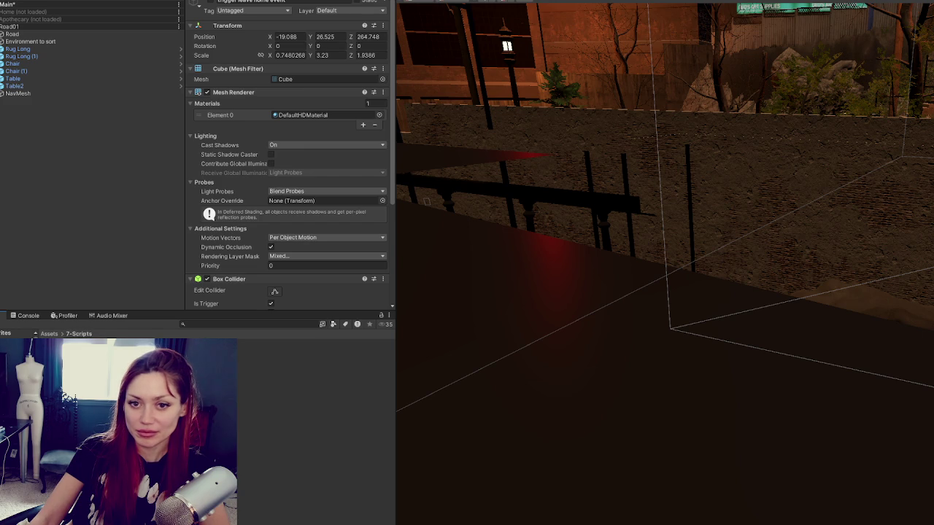
key(Up)
key(Up)
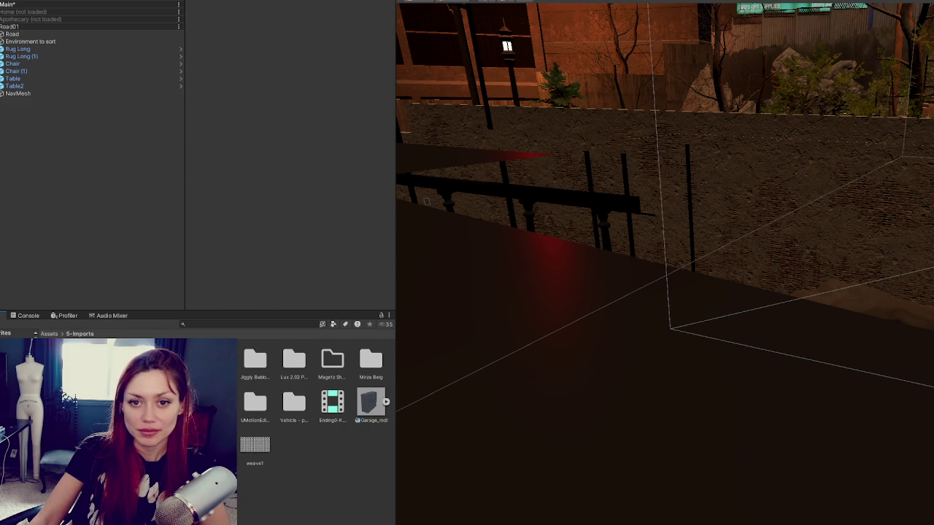
- Resize the panels to widen the scene view and hierarchy and show the Inspector
drag(184, 124, 102, 135)
drag(396, 139, 164, 172)
mouse_move(37, 160)
mouse_down()
mouse_move(77, 163)
mouse_move(68, 164)
mouse_up()
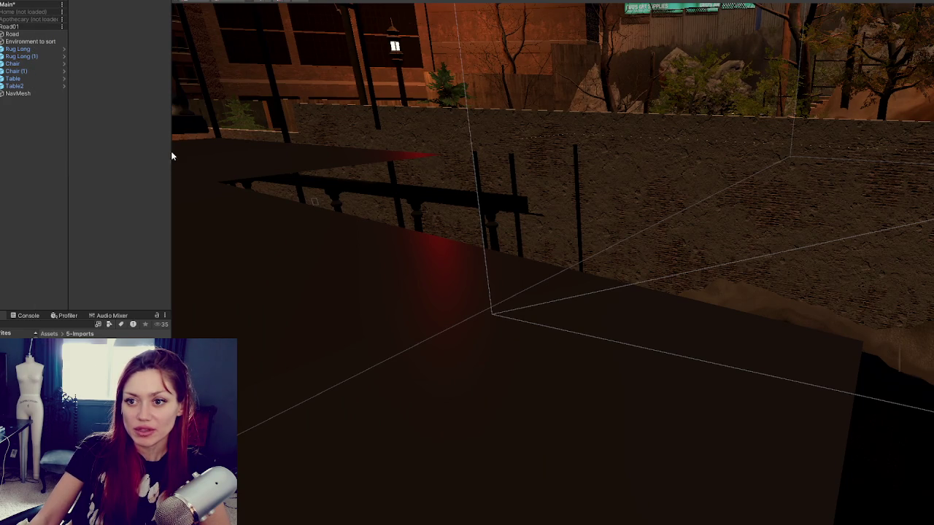
drag(171, 152, 239, 151)
- Frame Table2 and a clover patch from Environment to sort, deleting the selected object
click(61, 95)
click(15, 86)
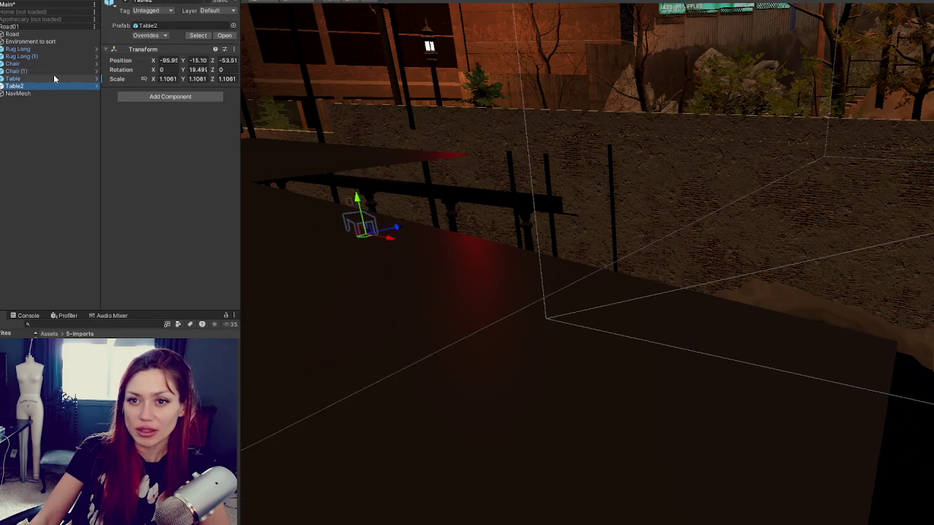
key(f)
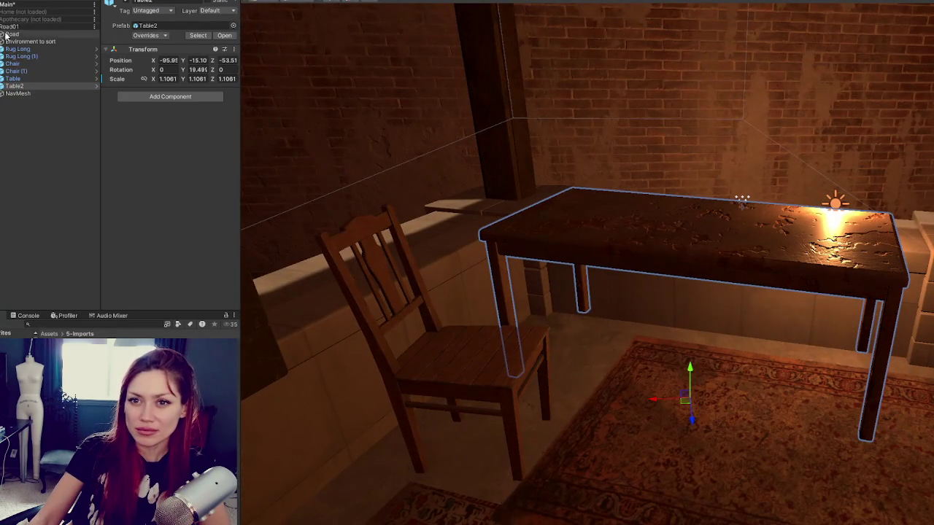
click(3, 42)
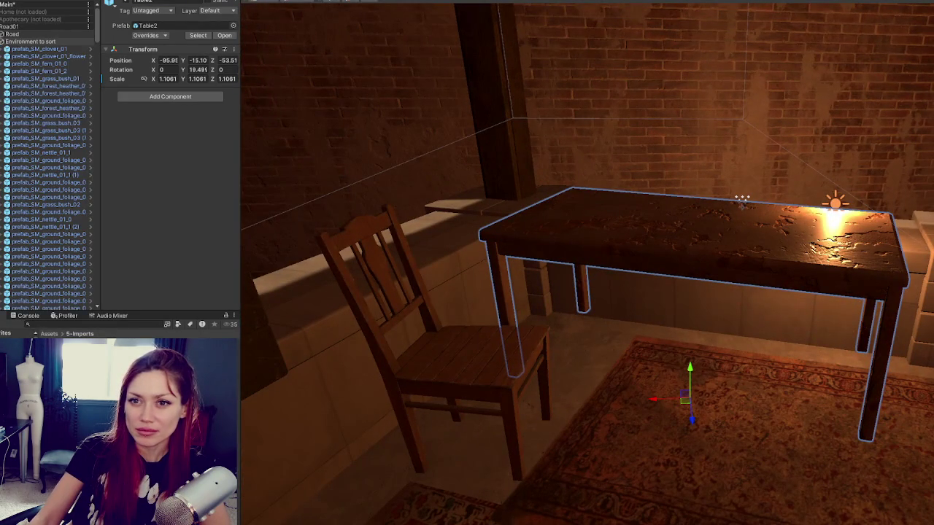
click(44, 56)
key(f)
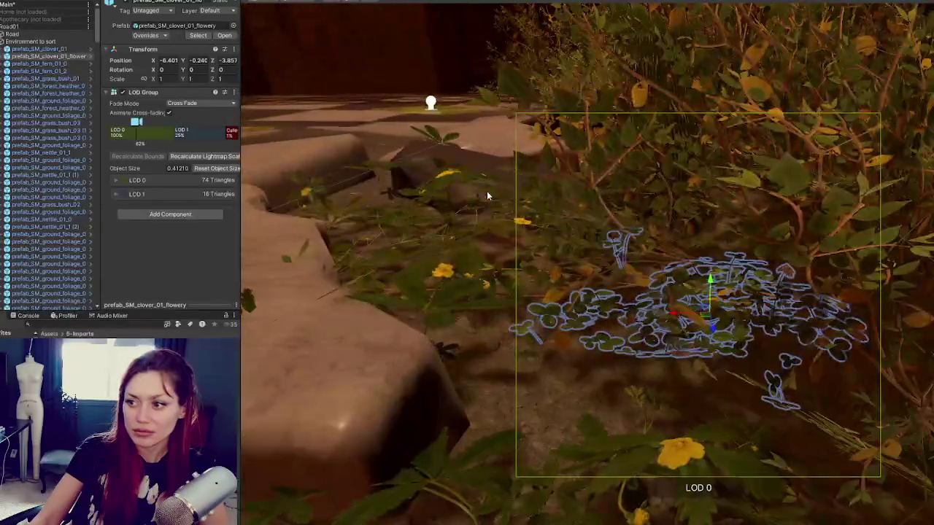
key(Delete)
- Frame a ground foliage prefab and a clover prefab in the scene view
scroll(44, 145, down, 5)
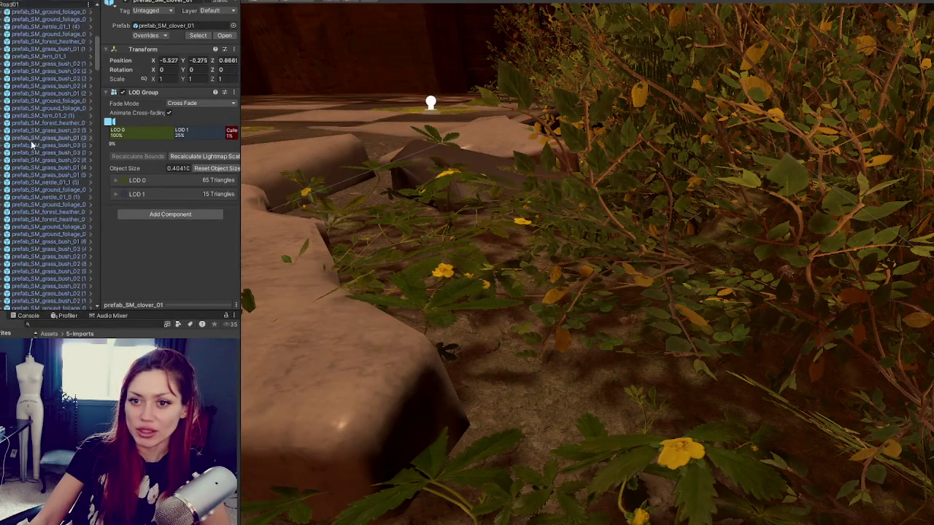
click(29, 163)
key(f)
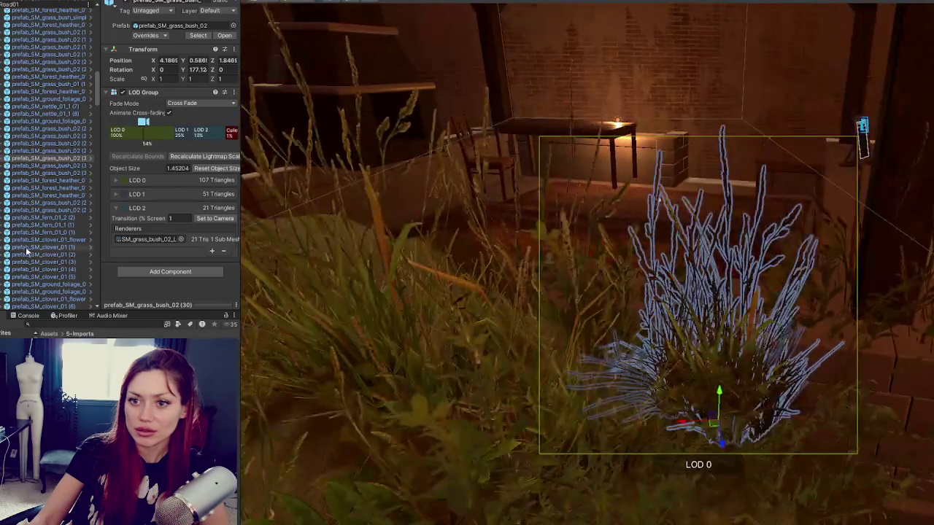
click(44, 247)
key(f)
scroll(53, 197, down, 10)
- Delete the inactive Cube under Short_Fences_Sparce
click(50, 159)
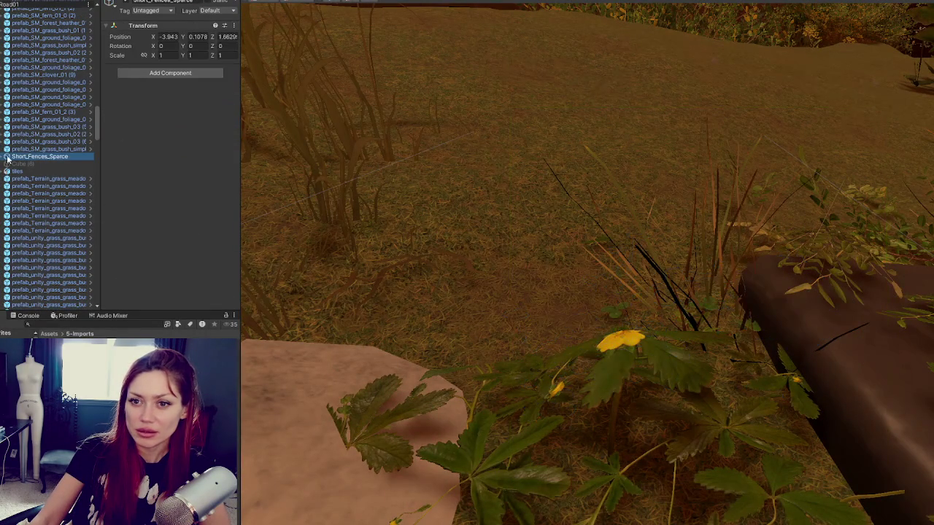
click(5, 157)
click(5, 157)
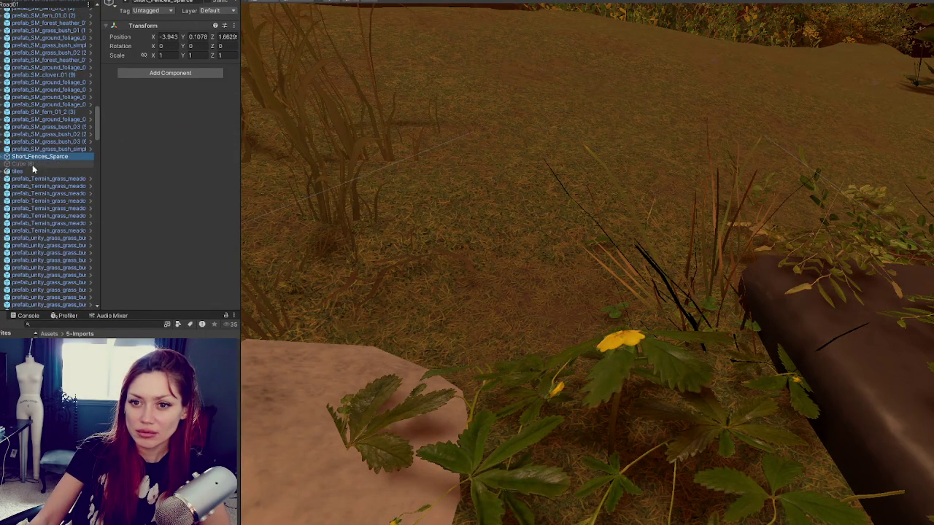
click(61, 165)
key(Delete)
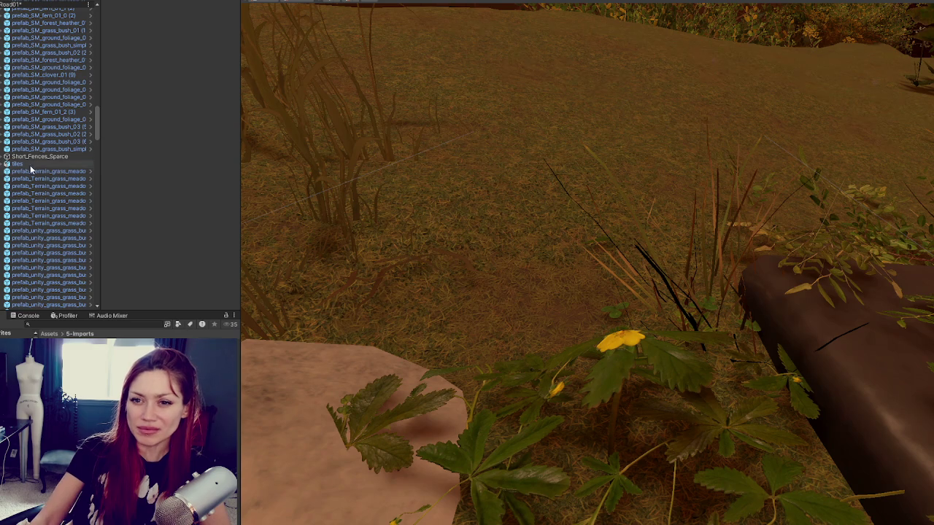
- Move Short_Fences_Sparce and tiles up to the Road01 scene root
click(36, 156)
shift+click(17, 164)
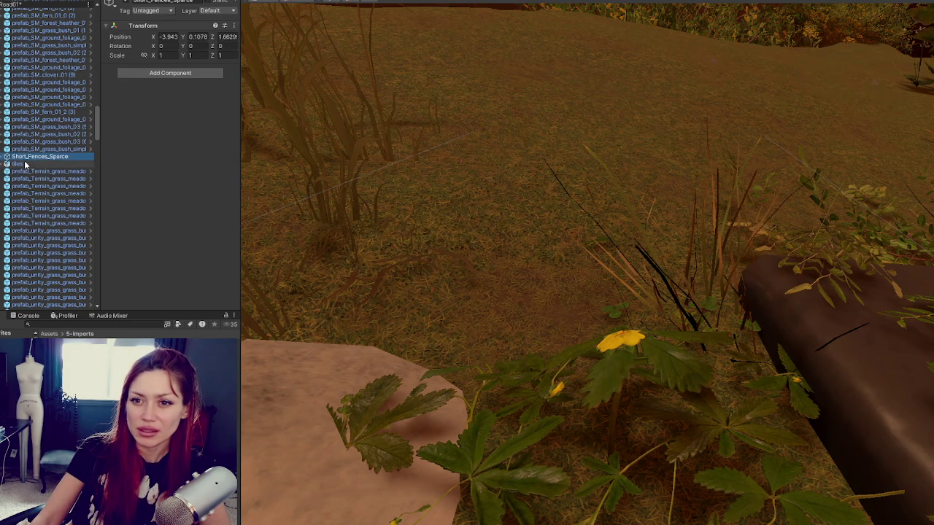
mouse_move(23, 161)
mouse_down()
mouse_move(55, 21)
mouse_move(44, 9)
mouse_move(38, 43)
mouse_up()
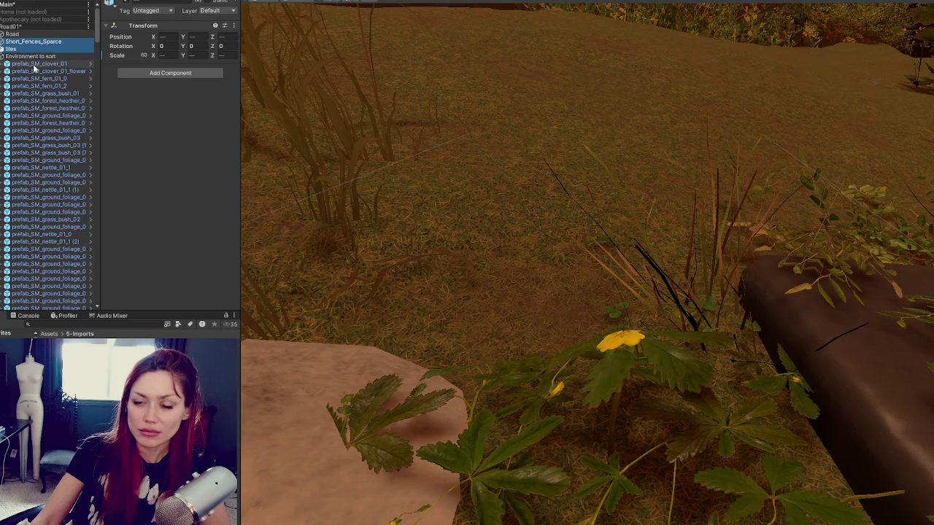
- Create an empty object named Foliage and zero its position
click(33, 0)
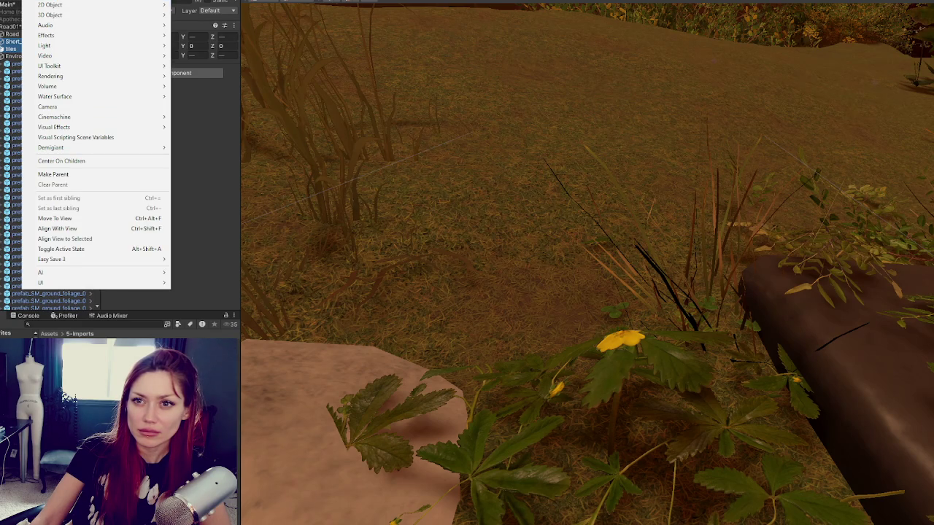
click(44, 4)
text(Foliage)
click(169, 38)
text(0)
key(Tab)
text(0)
key(Tab)
text(0)
- Move the first range of foliage prefabs into Foliage
mouse_move(60, 306)
mouse_down()
mouse_move(56, 69)
mouse_move(46, 304)
mouse_move(57, 305)
mouse_move(63, 277)
mouse_move(56, 251)
mouse_up()
scroll(47, 183, down, 5)
click(36, 102)
shift+click(44, 286)
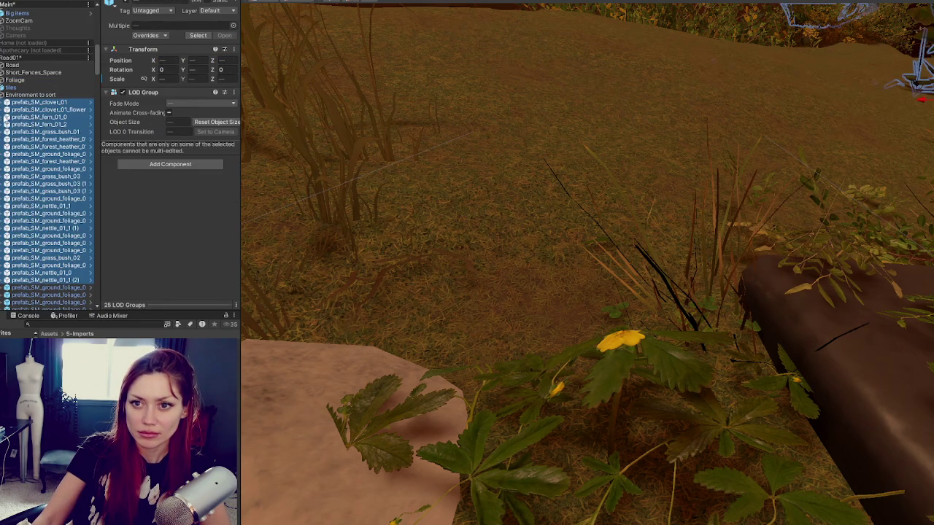
drag(30, 87, 30, 83)
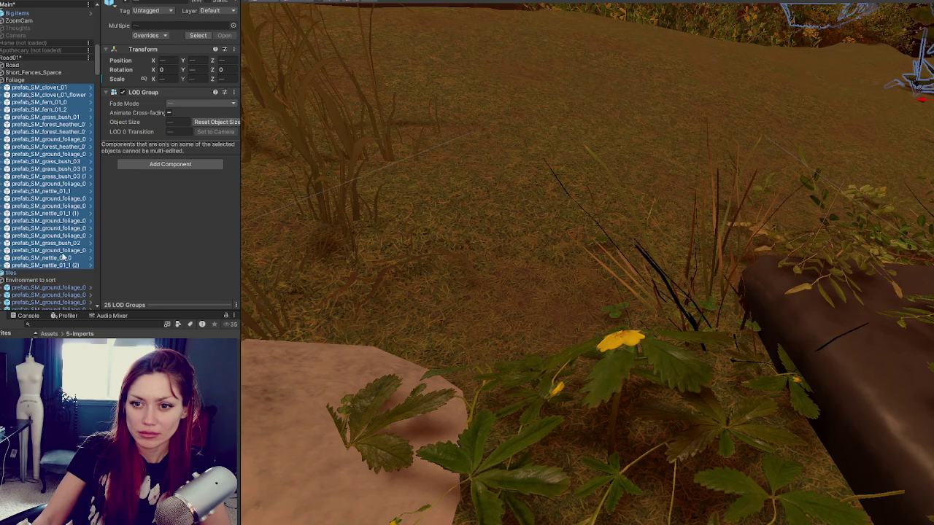
- Select the remaining clover, fern, grass and nettle prefabs as a range up to Foliage
scroll(48, 182, down, 5)
click(44, 125)
scroll(47, 190, down, 10)
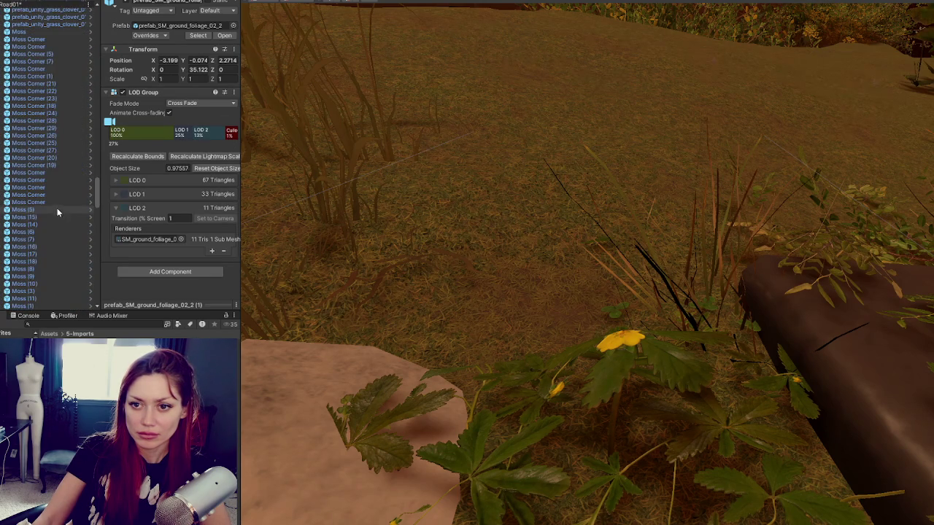
scroll(56, 153, up, 5)
shift+click(54, 165)
scroll(52, 164, up, 10)
scroll(51, 165, up, 15)
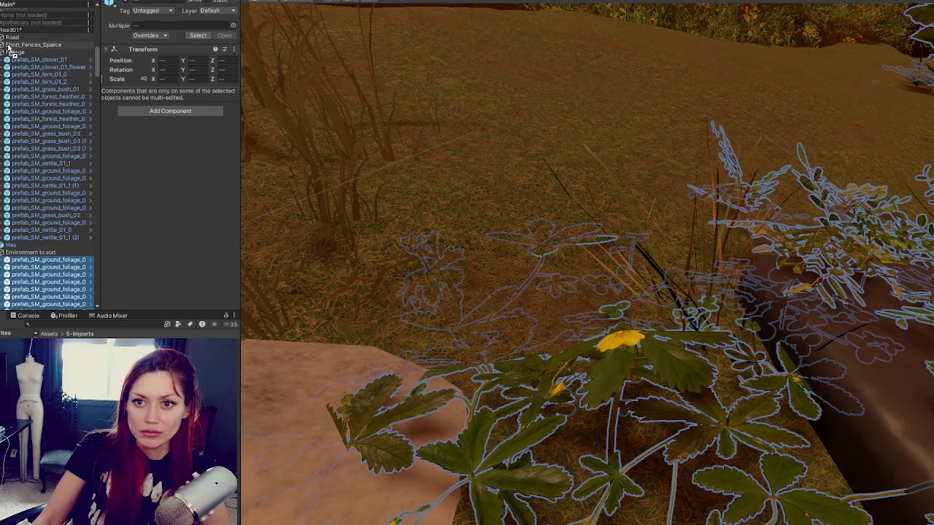
shift+click(16, 52)
scroll(13, 85, down, 5)
scroll(16, 89, up, 5)
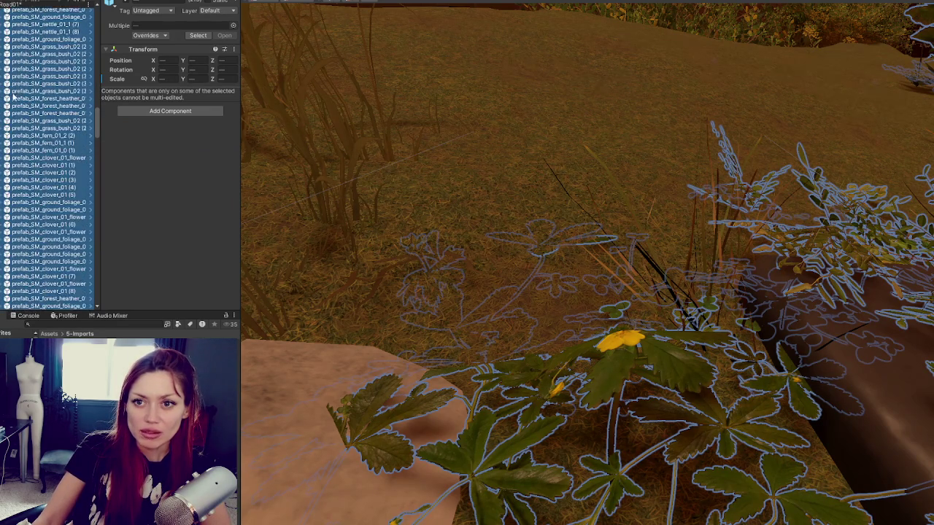
scroll(21, 96, up, 5)
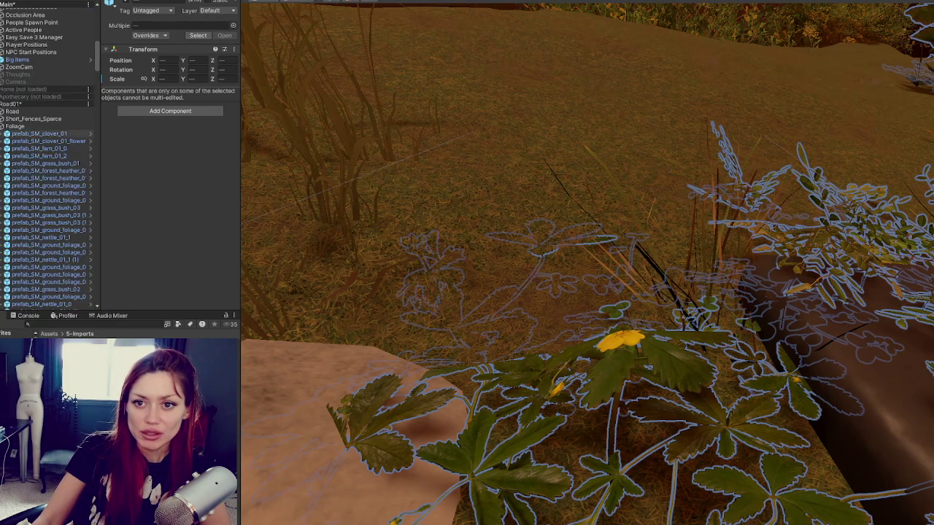
click(22, 134)
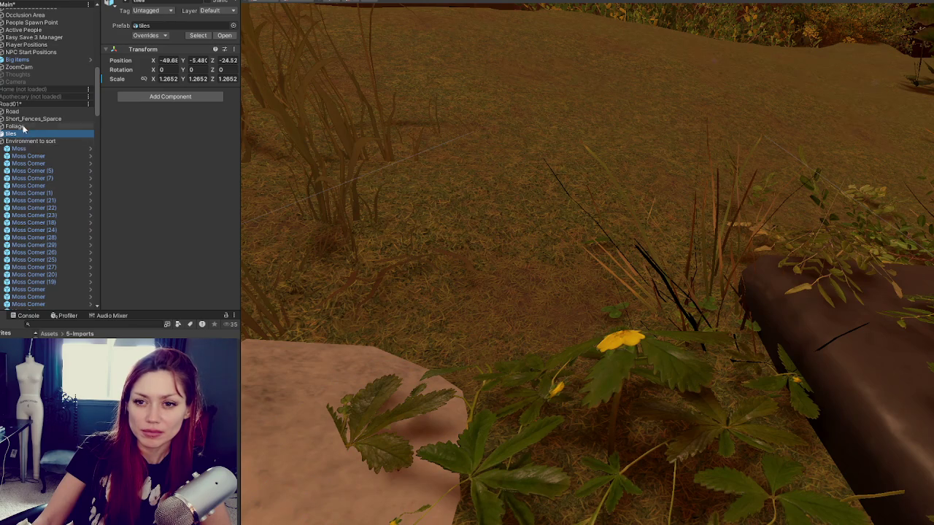
- Create an empty object named Moss from the Hierarchy context menu
click(16, 126)
right_click(35, 105)
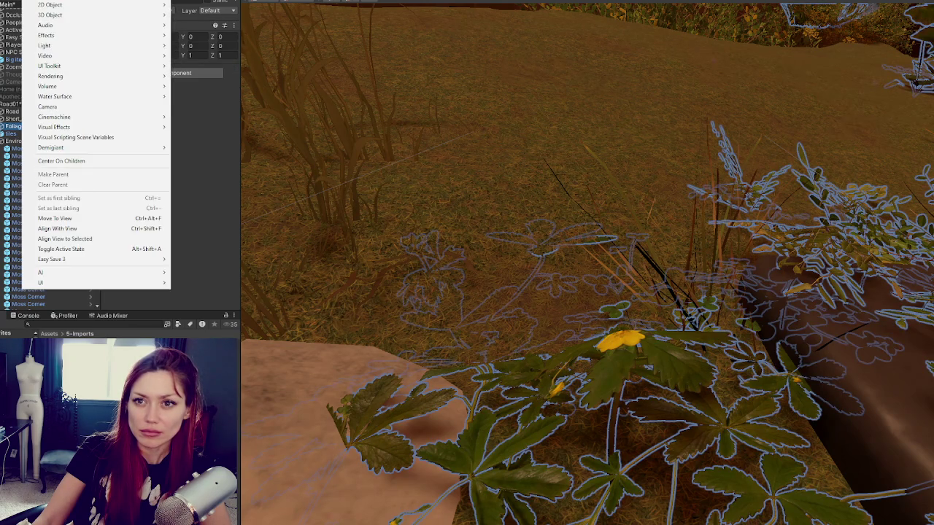
click(35, 105)
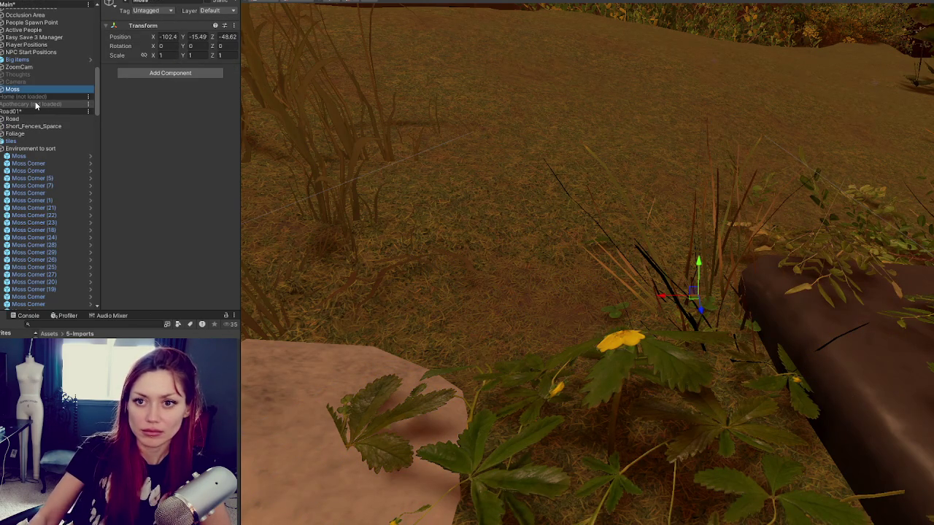
text(Moss)
key(Return)
- Move the range of Moss and Moss Corner objects into Moss
click(18, 156)
scroll(40, 198, down, 10)
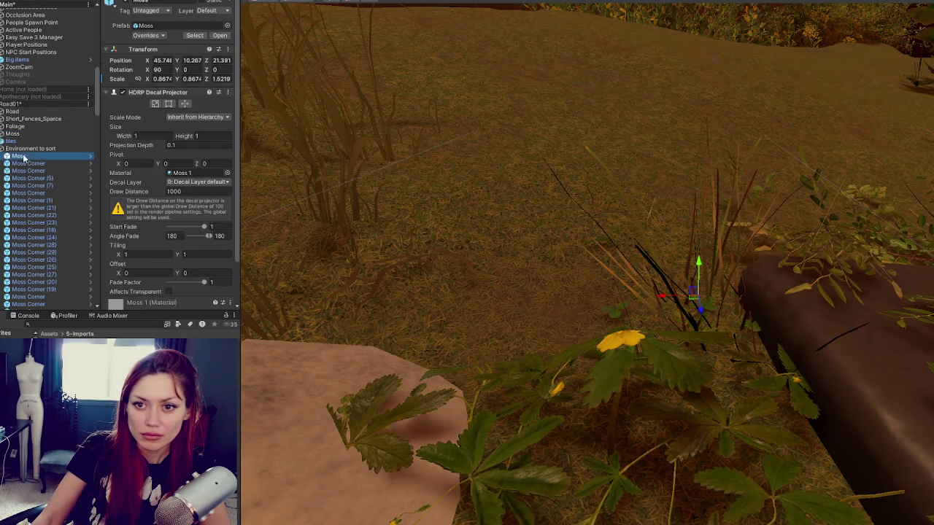
shift+click(38, 172)
scroll(37, 161, up, 10)
drag(27, 78, 26, 78)
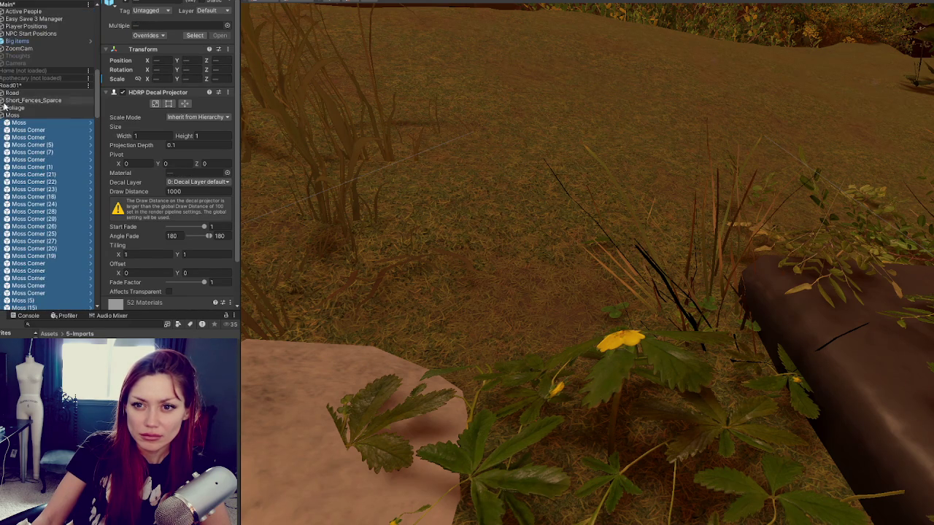
- Select the grass bush prefabs as a range
scroll(33, 139, down, 3)
click(33, 138)
scroll(32, 140, down, 3)
scroll(33, 139, down, 3)
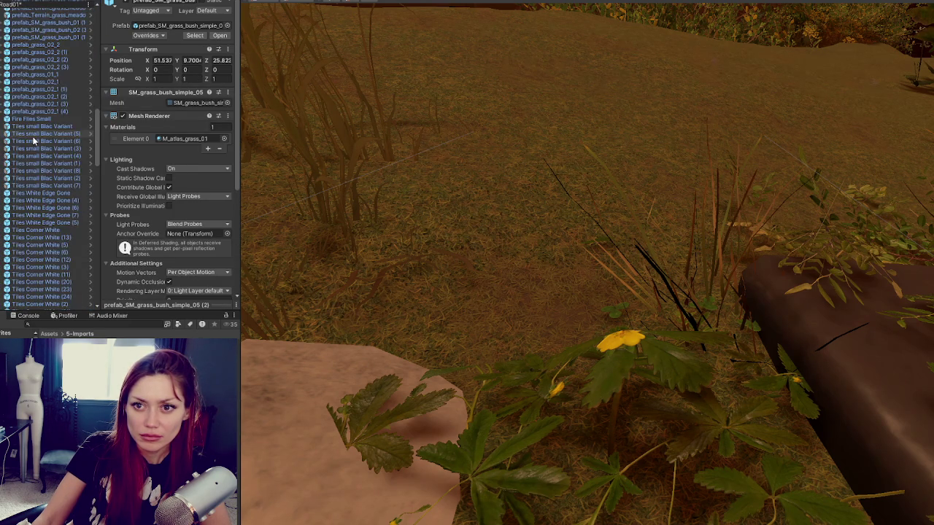
shift+click(32, 114)
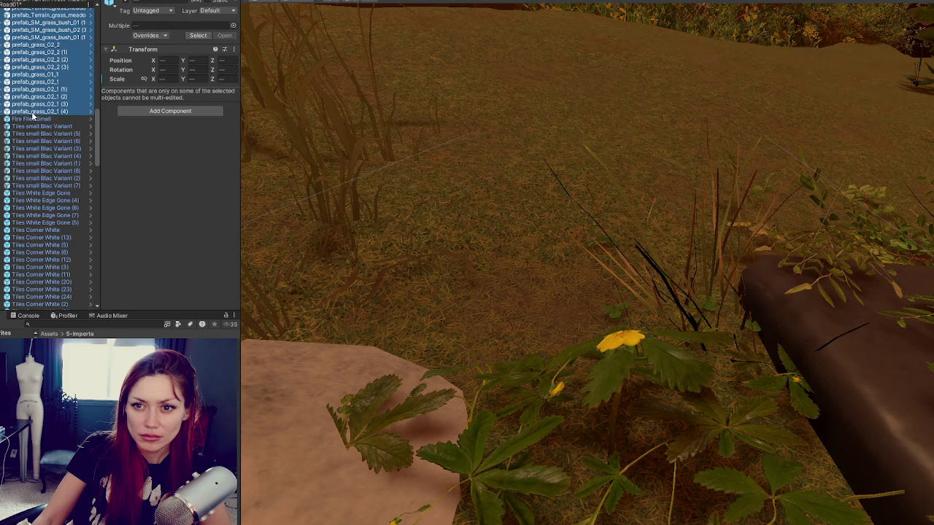
scroll(33, 120, up, 6)
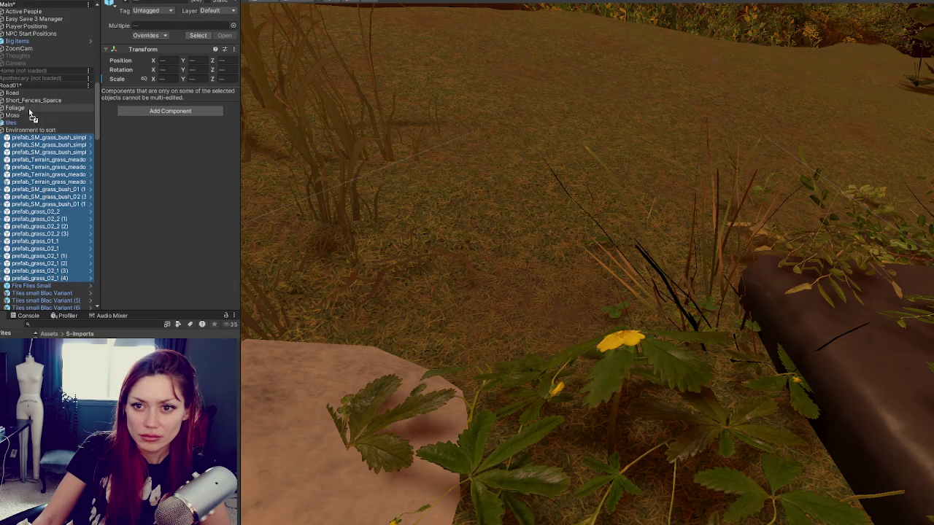
scroll(27, 120, up, 5)
scroll(24, 128, up, 15)
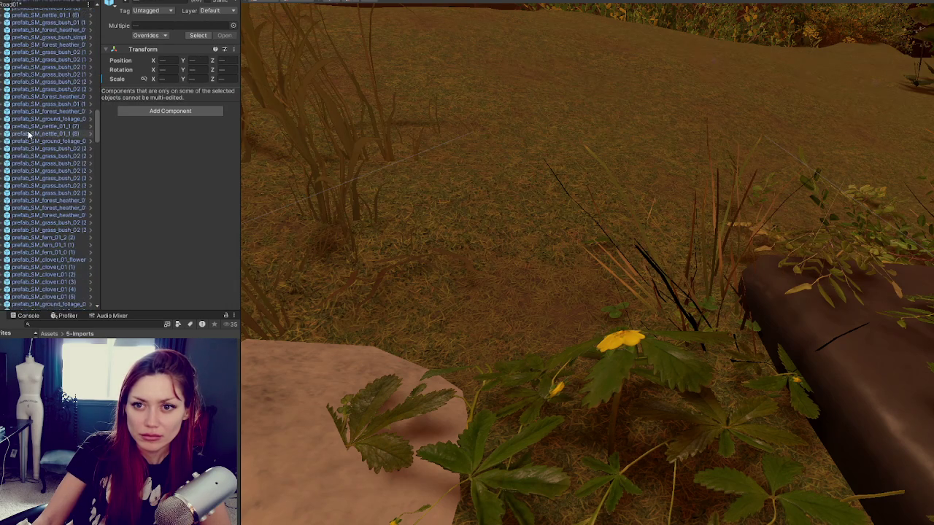
scroll(33, 146, up, 5)
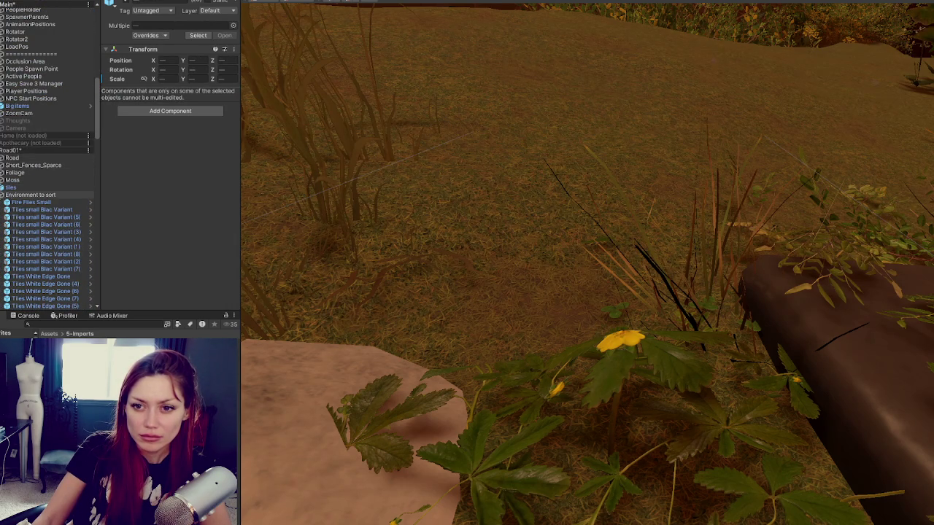
- Move Fire Flies Small to the Road01 root and frame the first small tile
scroll(44, 219, up, 3)
mouse_move(29, 247)
mouse_down()
mouse_move(31, 97)
mouse_move(43, 67)
mouse_up()
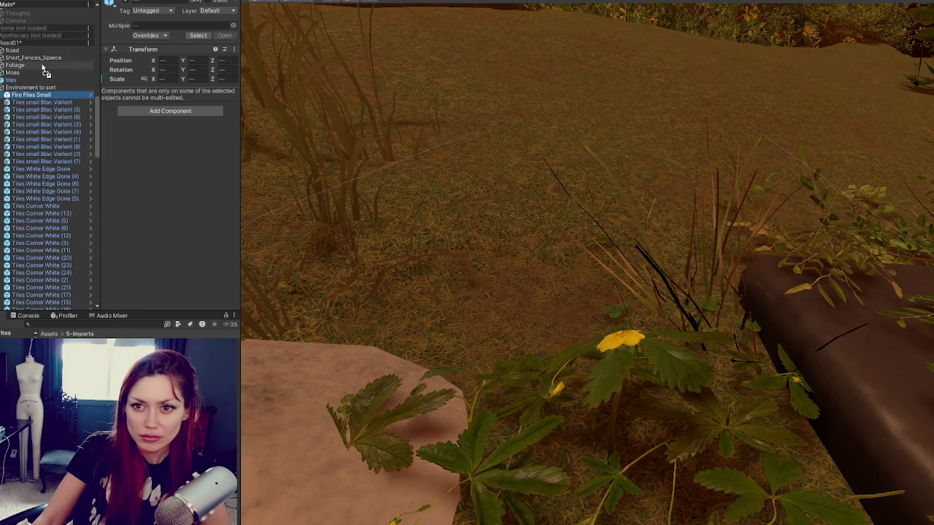
double_click(40, 102)
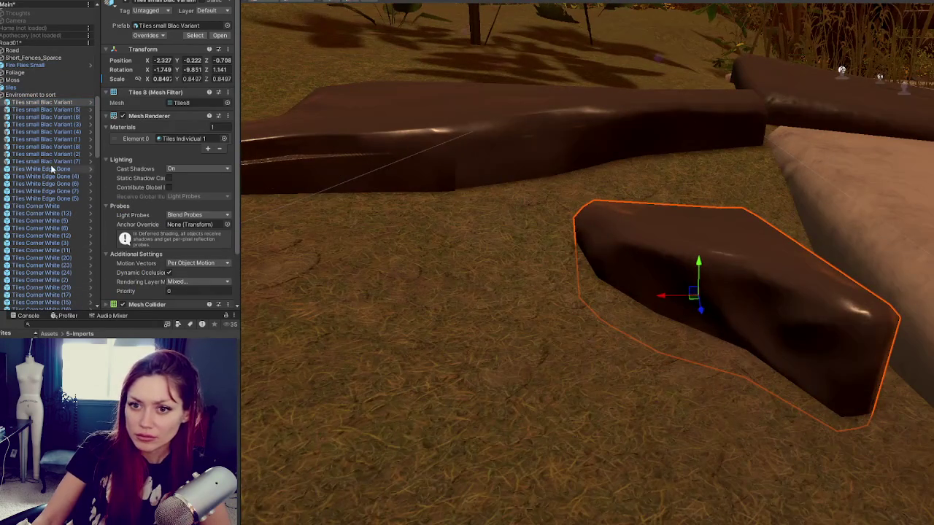
scroll(51, 164, down, 15)
scroll(45, 166, up, 15)
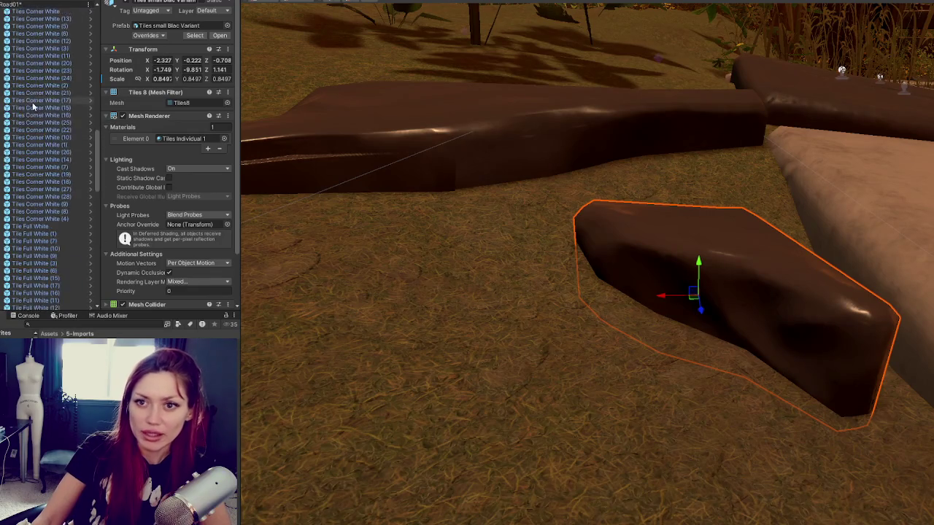
click(22, 198)
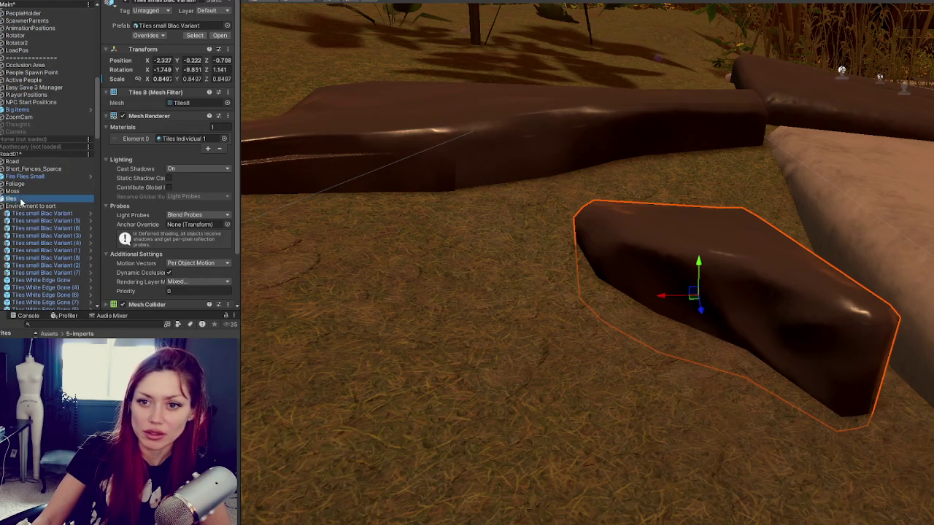
- Create an empty object named Tiles and place it under Road01
click(43, 2)
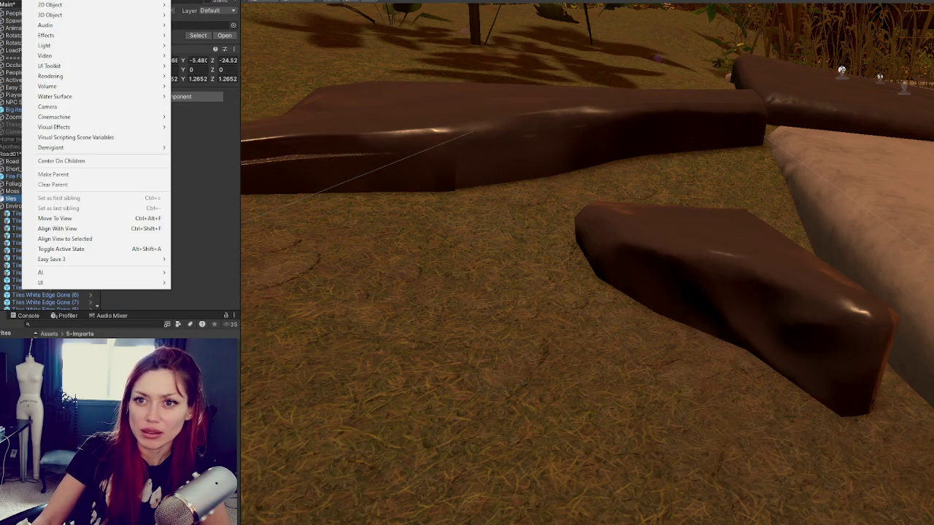
click(57, 131)
text(Tiles)
key(Return)
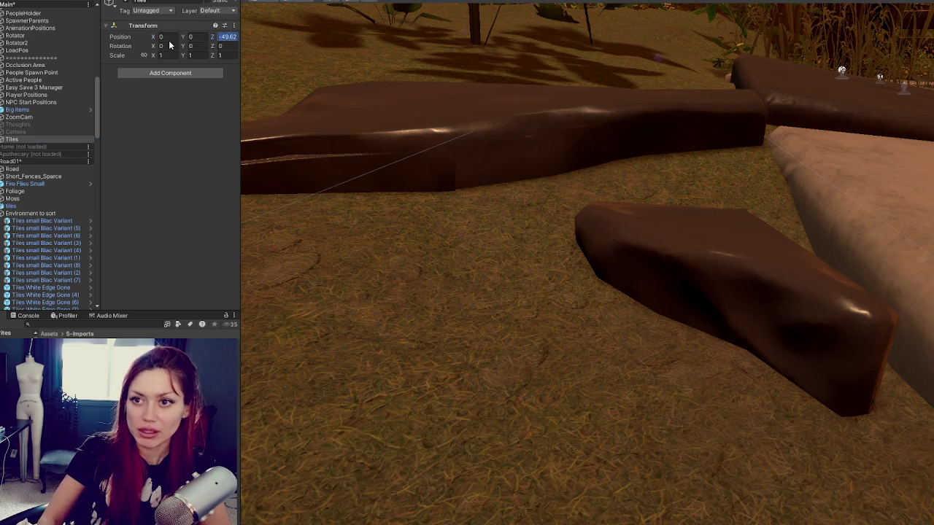
text(0)
click(35, 139)
drag(31, 206, 31, 208)
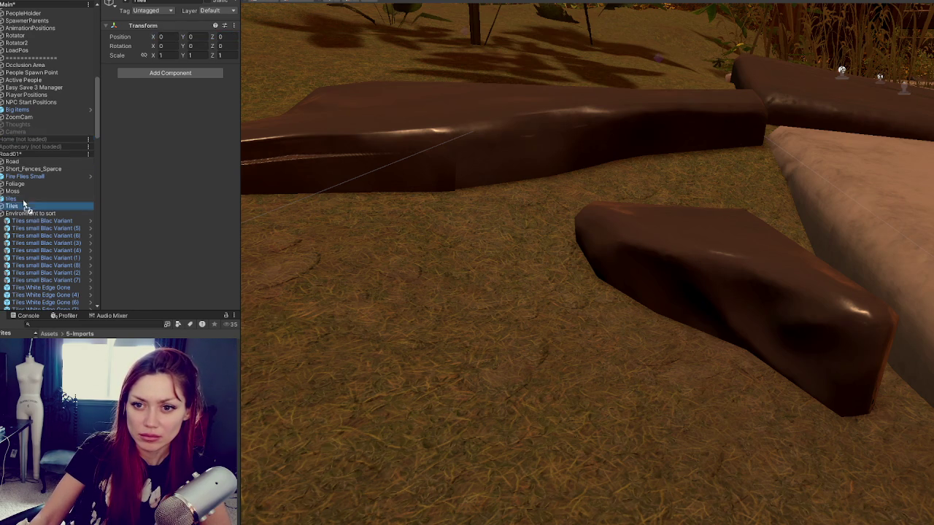
- Move the whole block of tile objects into Tiles
click(47, 219)
scroll(46, 219, down, 5)
scroll(47, 219, down, 10)
shift+click(38, 182)
scroll(33, 168, up, 10)
drag(22, 120, 22, 119)
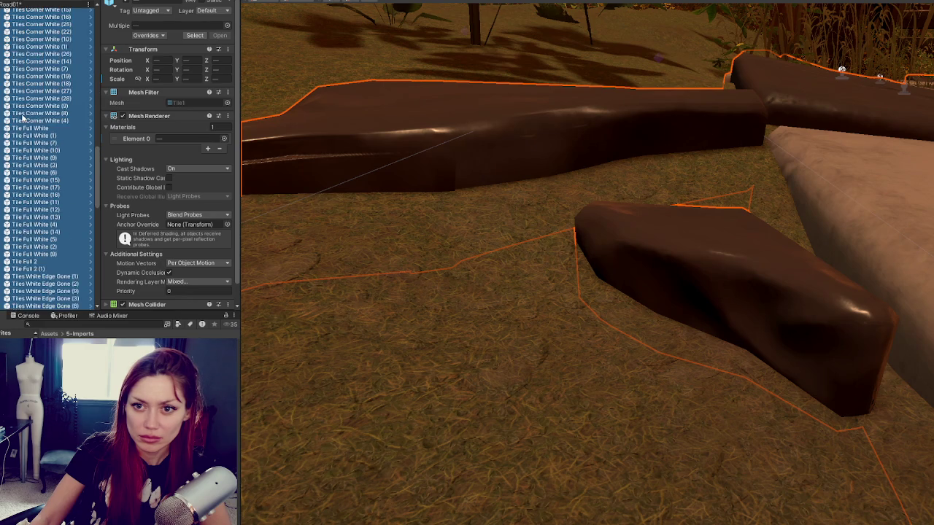
- Move the leftover objects from Moss (19) through the last Moss Corner into Moss, then collapse Moss
scroll(36, 182, down, 10)
click(24, 126)
scroll(39, 207, up, 15)
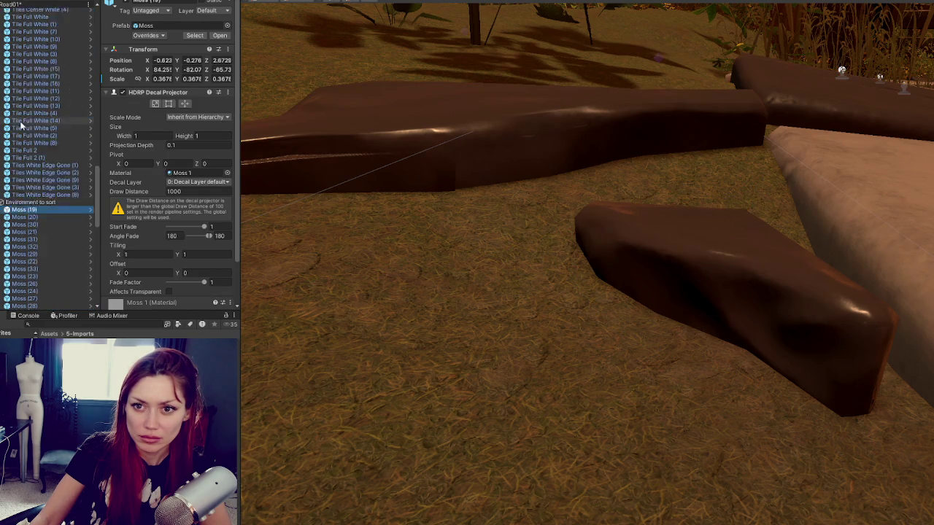
scroll(38, 149, down, 15)
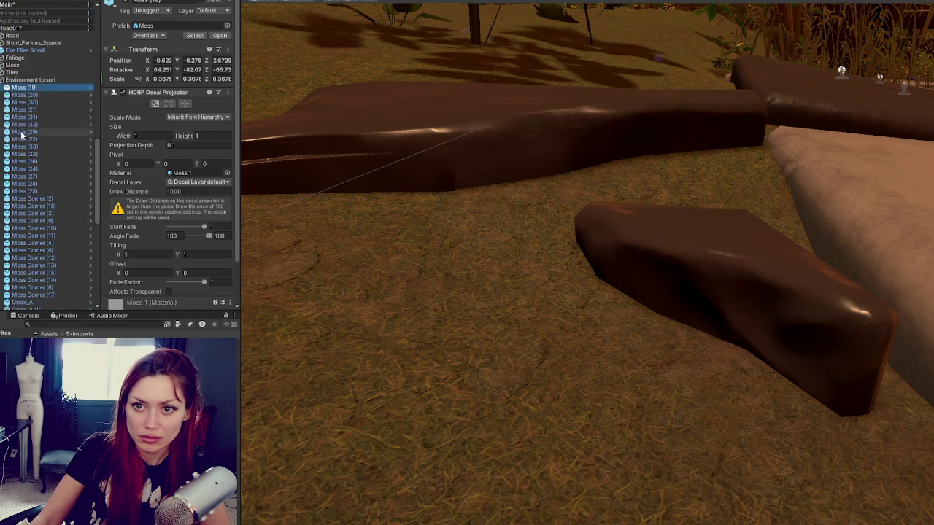
shift+click(37, 107)
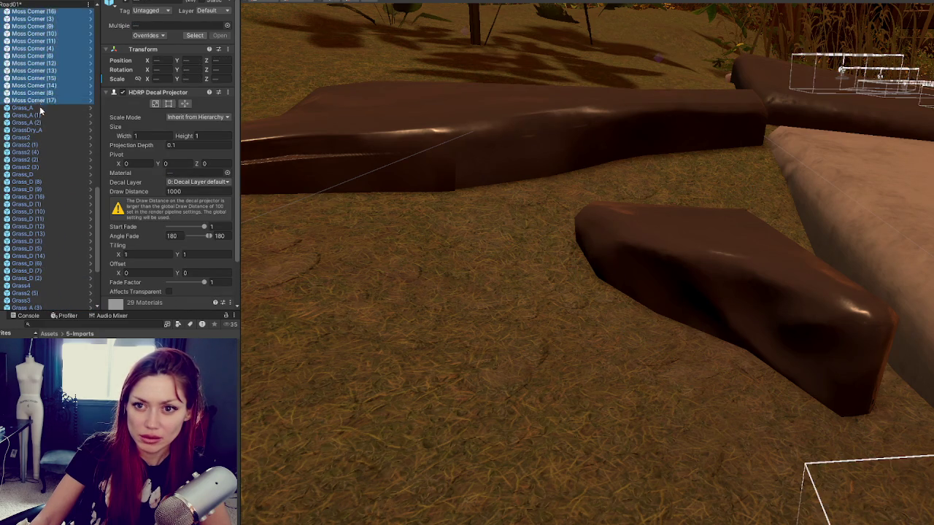
scroll(33, 113, up, 10)
drag(24, 208, 22, 205)
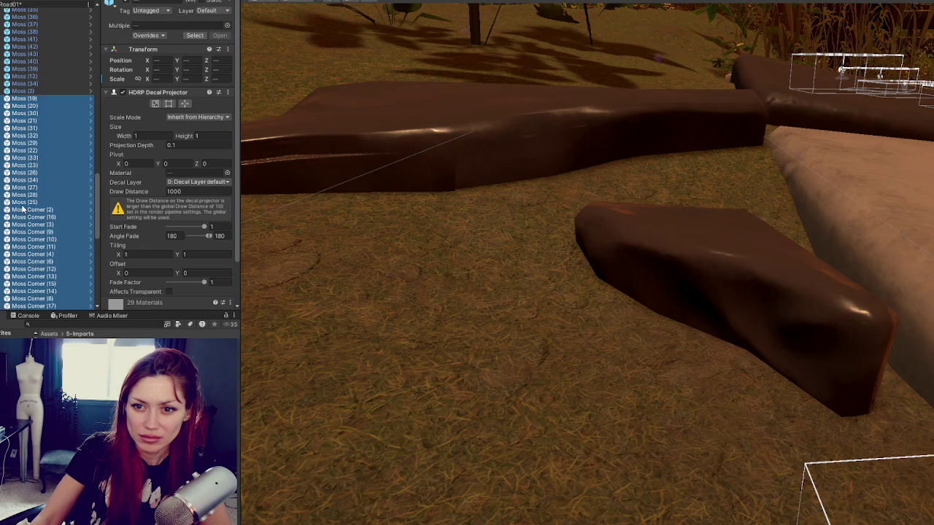
click(2, 178)
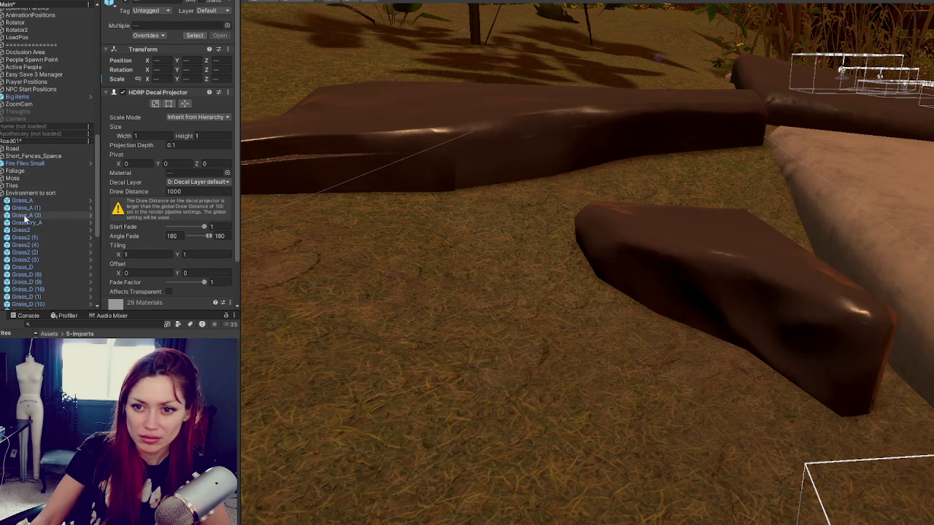
- Frame a grass object, then select the full range of grass prefabs
click(26, 207)
key(f)
scroll(46, 222, down, 8)
shift+click(25, 268)
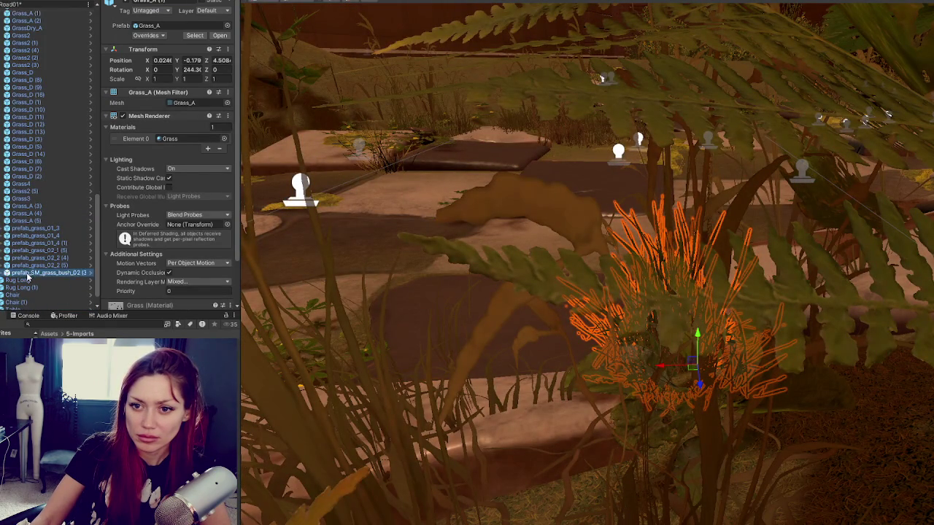
scroll(29, 219, up, 10)
shift+click(15, 175)
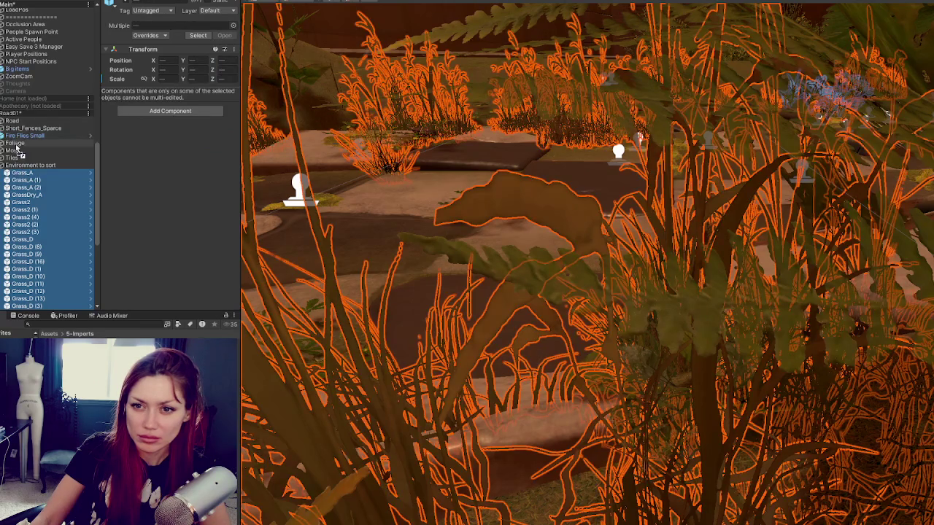
scroll(36, 171, down, 12)
scroll(33, 168, up, 15)
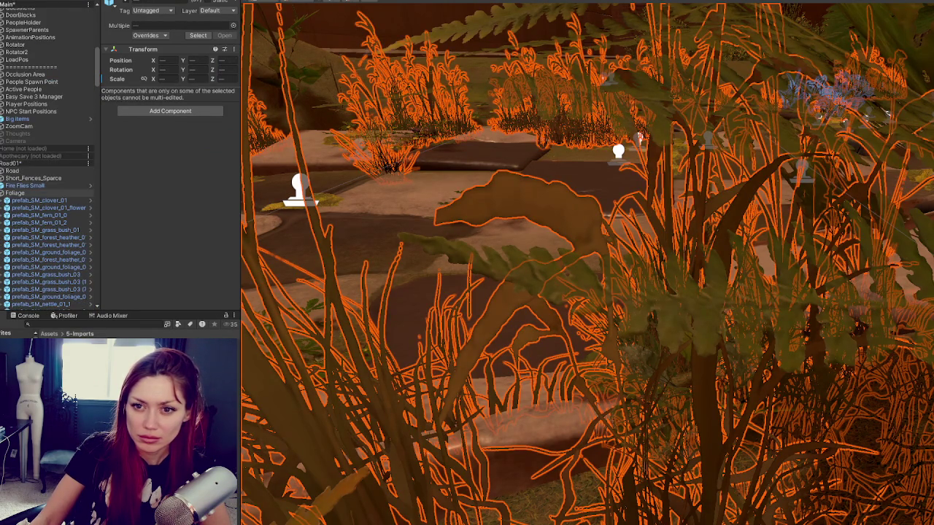
- Collapse Foliage and check Environment to sort, Rug Long, Moss and Foliage
click(25, 193)
key(Left)
click(26, 254)
click(25, 261)
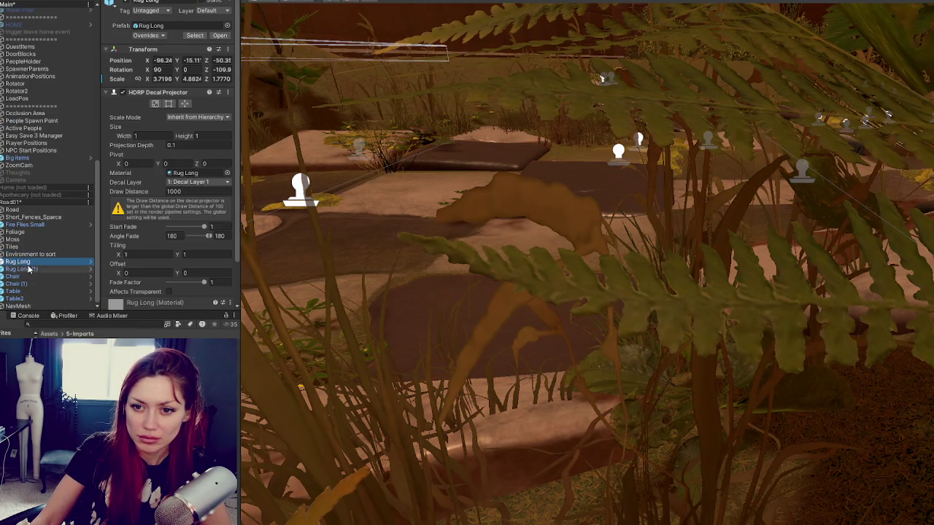
click(9, 255)
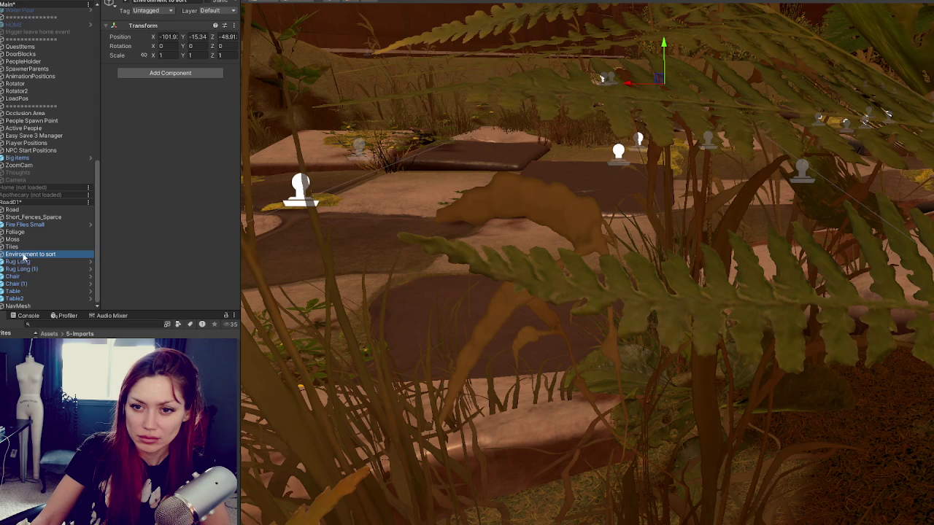
click(24, 261)
click(27, 239)
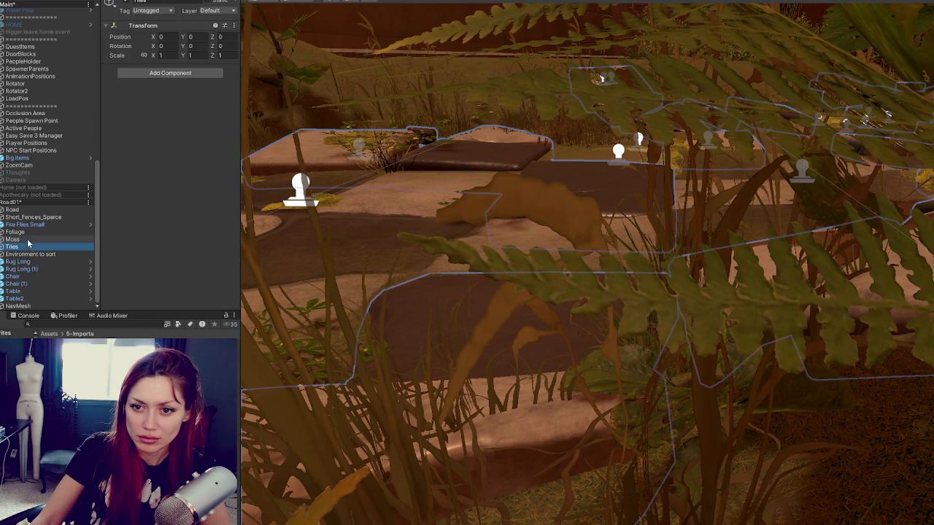
click(29, 232)
key(f)
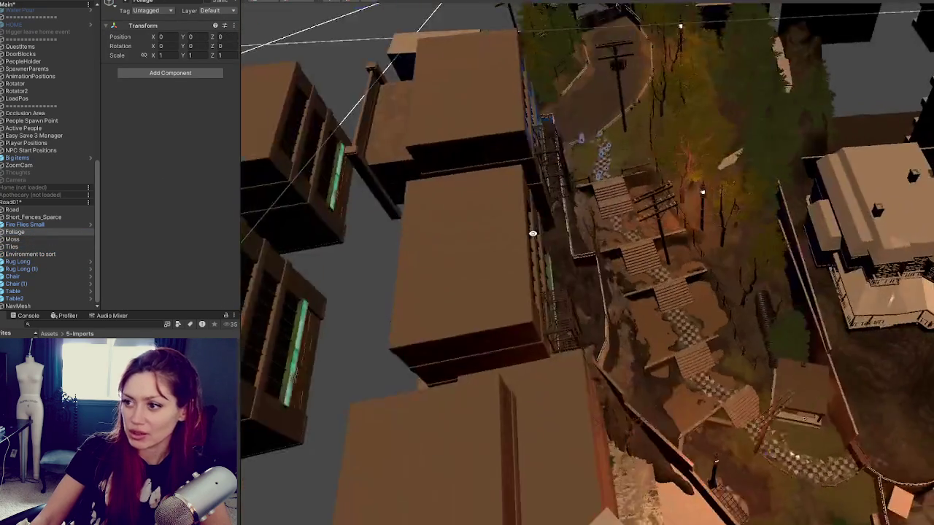
scroll(460, 173, up, 5)
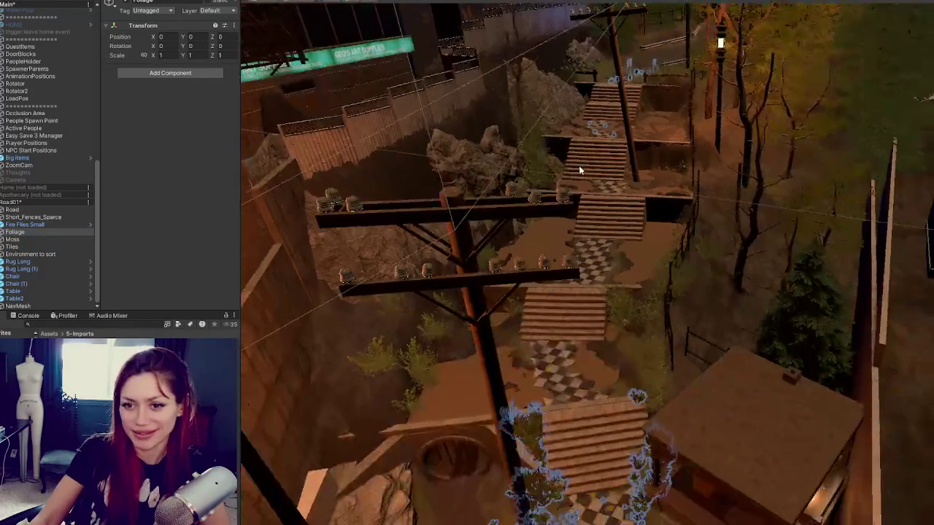
click(599, 222)
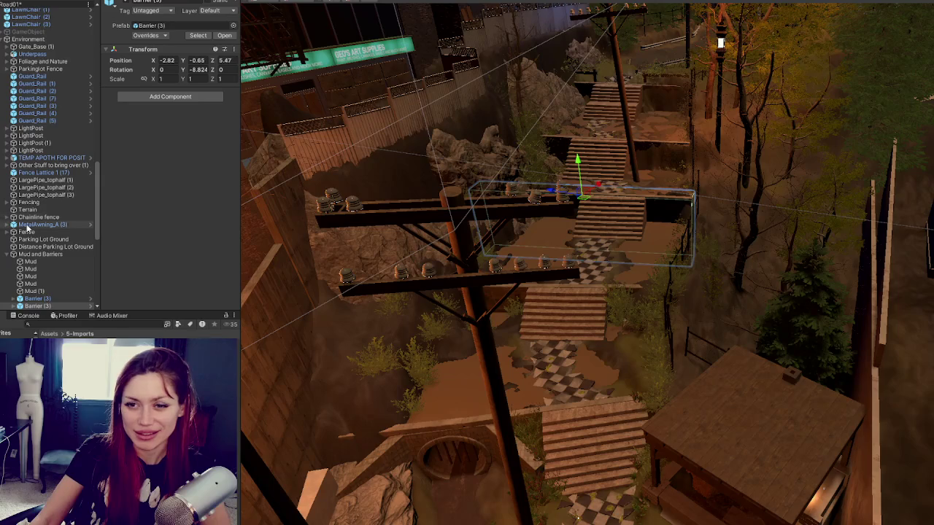
click(40, 256)
click(7, 254)
click(26, 262)
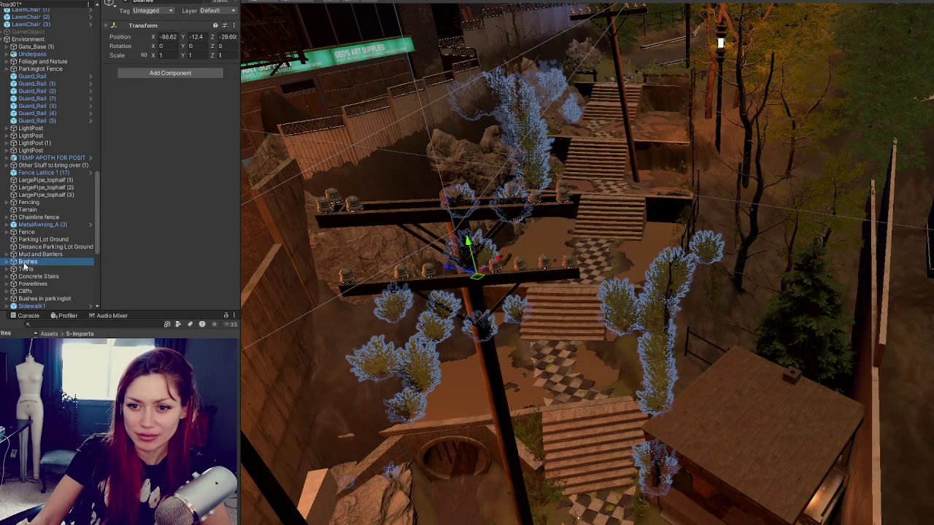
click(35, 271)
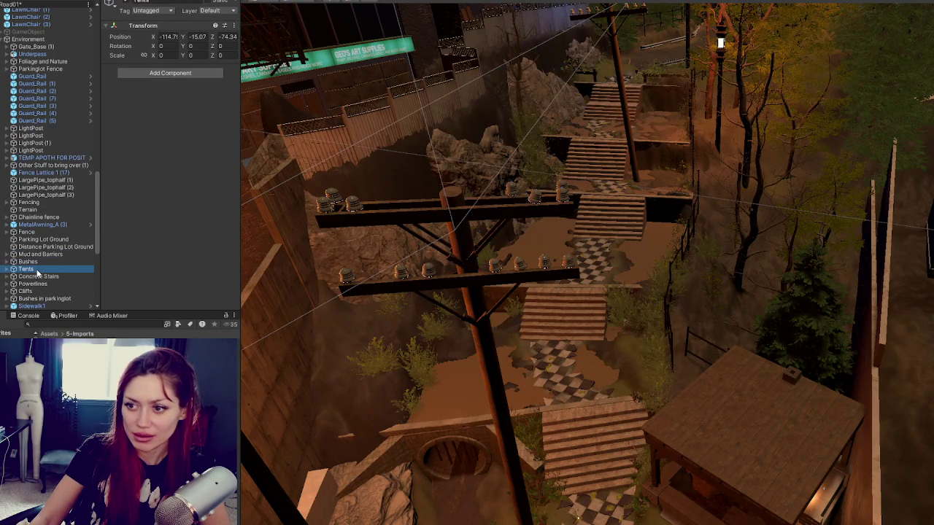
click(7, 269)
click(30, 276)
key(f)
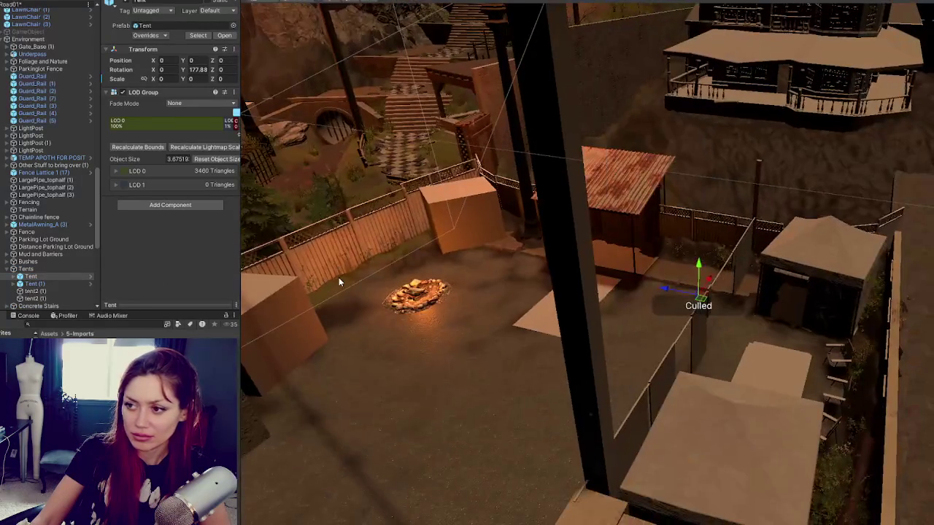
click(38, 298)
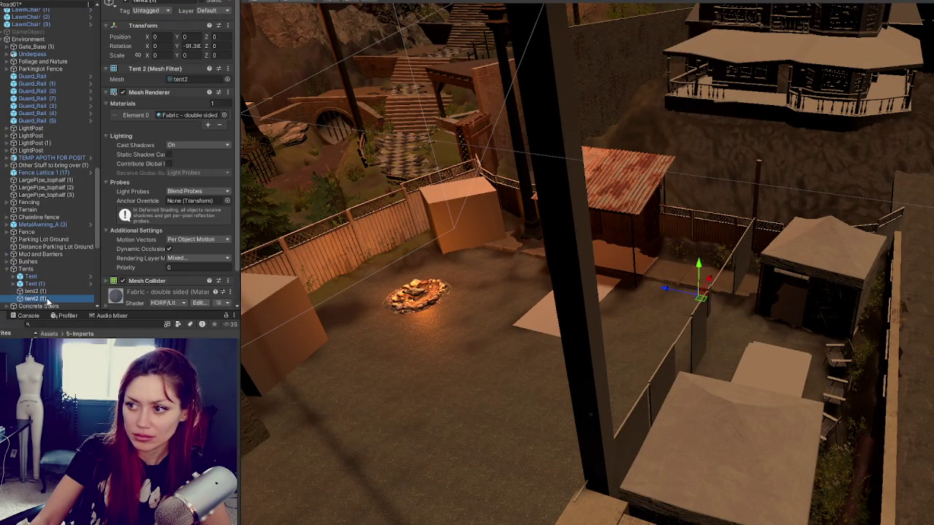
click(52, 271)
key(Delete)
click(53, 276)
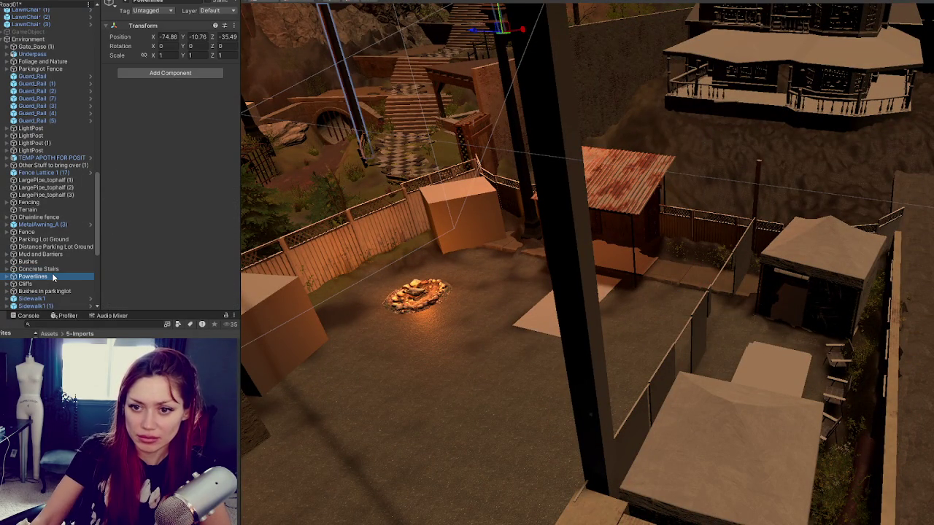
key(f)
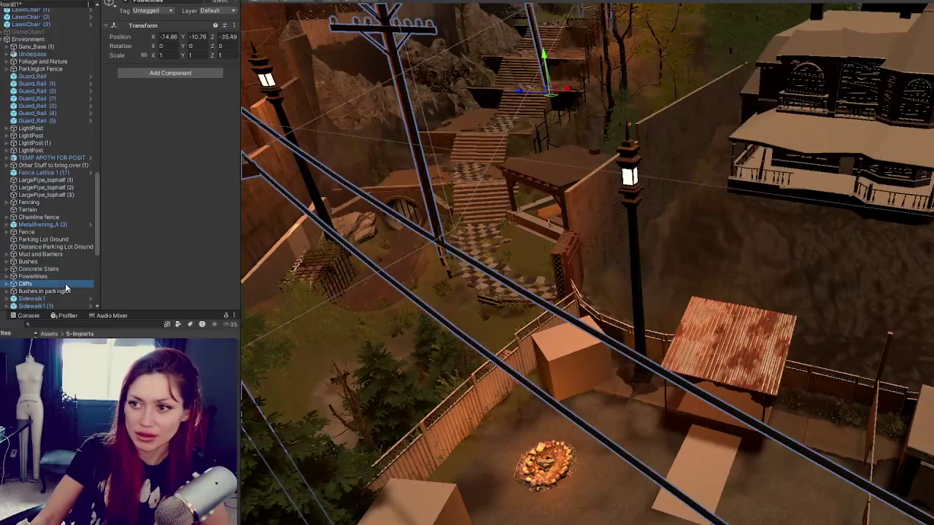
click(66, 284)
click(64, 291)
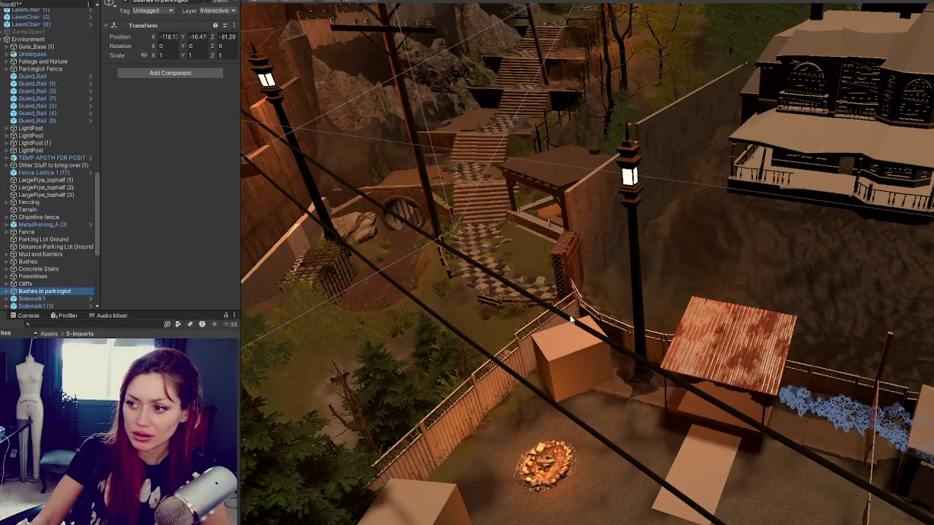
scroll(513, 313, down, 3)
scroll(593, 297, up, 2)
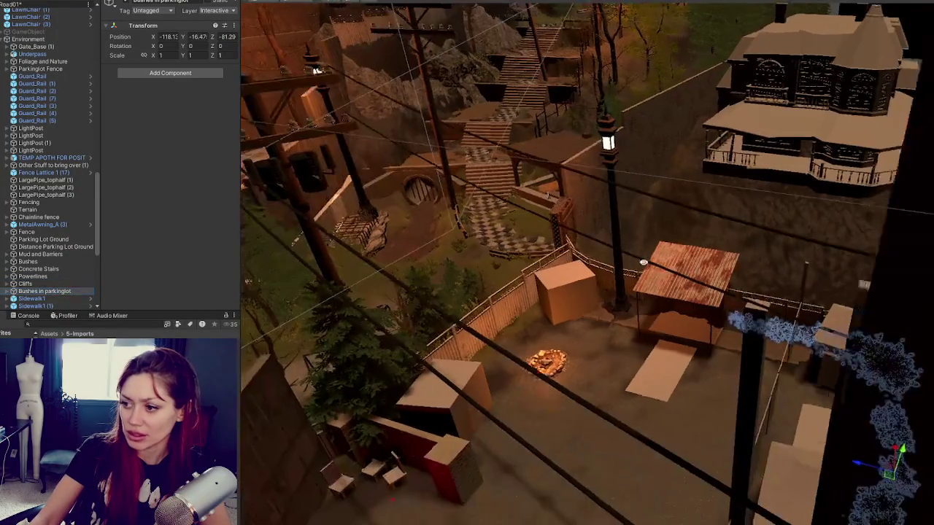
key(Delete)
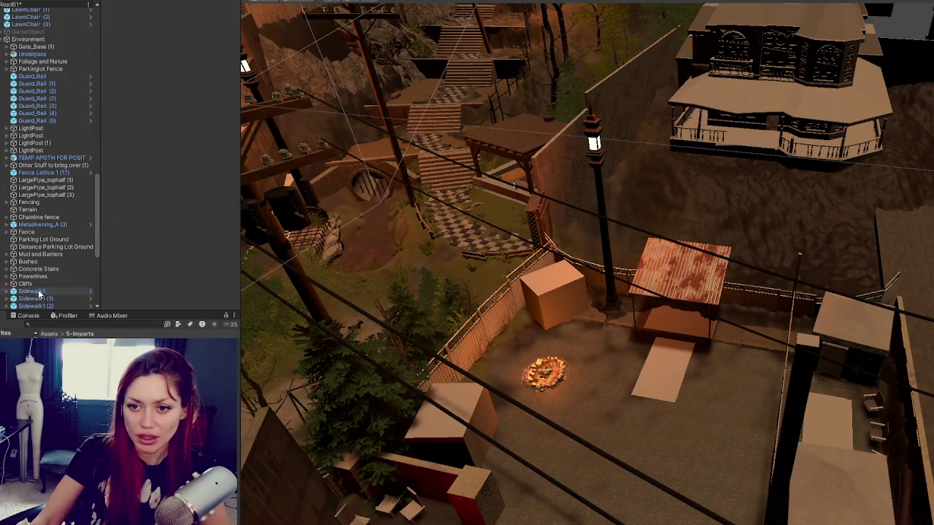
click(40, 292)
click(46, 306)
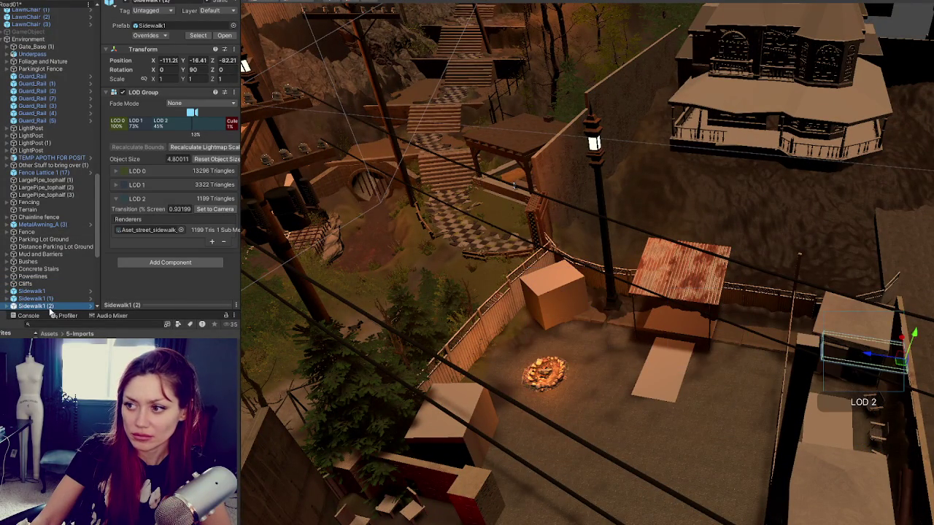
shift+click(40, 291)
scroll(45, 285, down, 4)
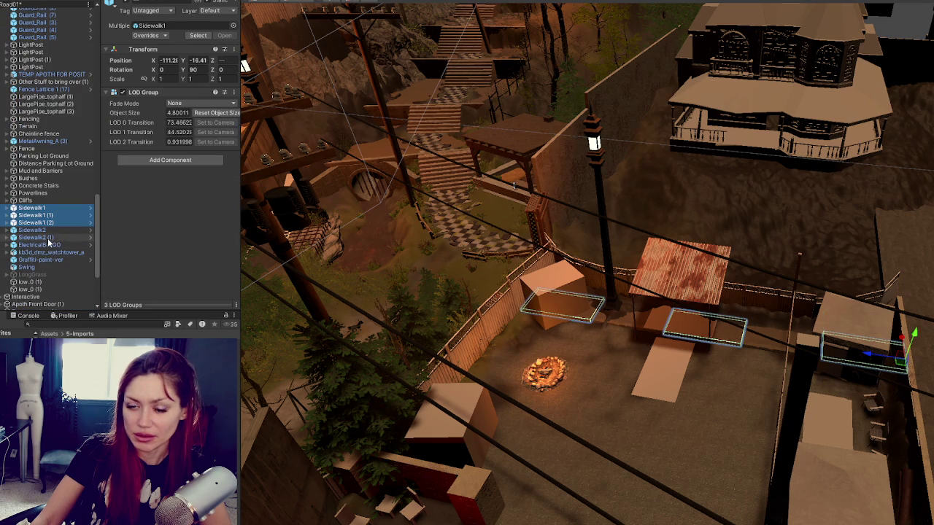
click(49, 238)
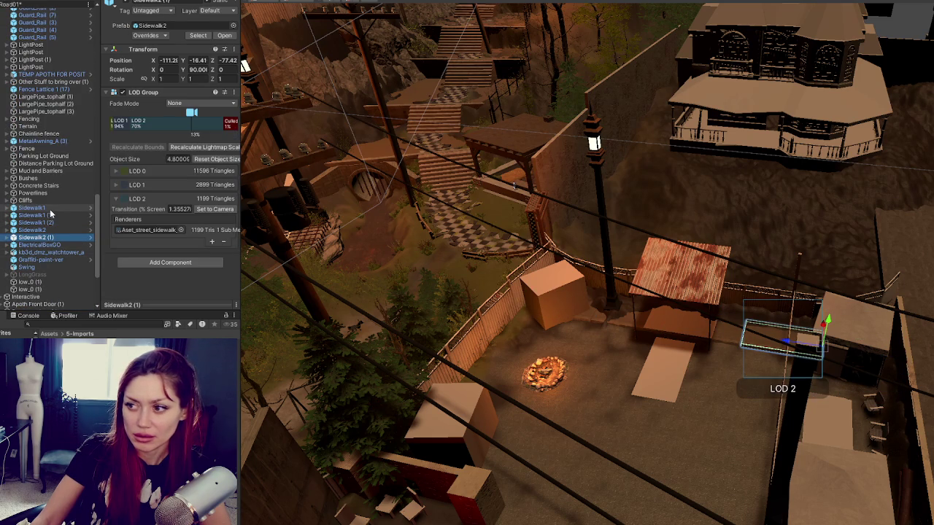
click(51, 210)
click(50, 210)
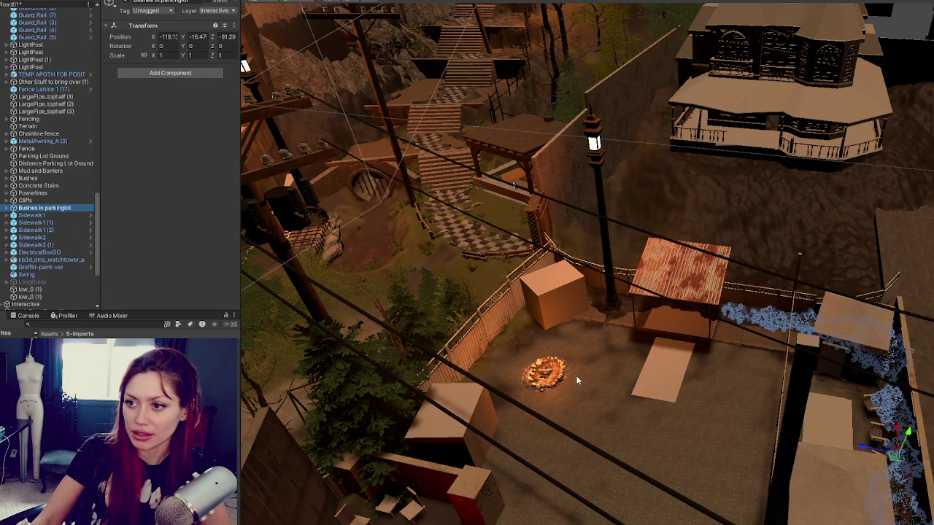
drag(588, 293, 627, 252)
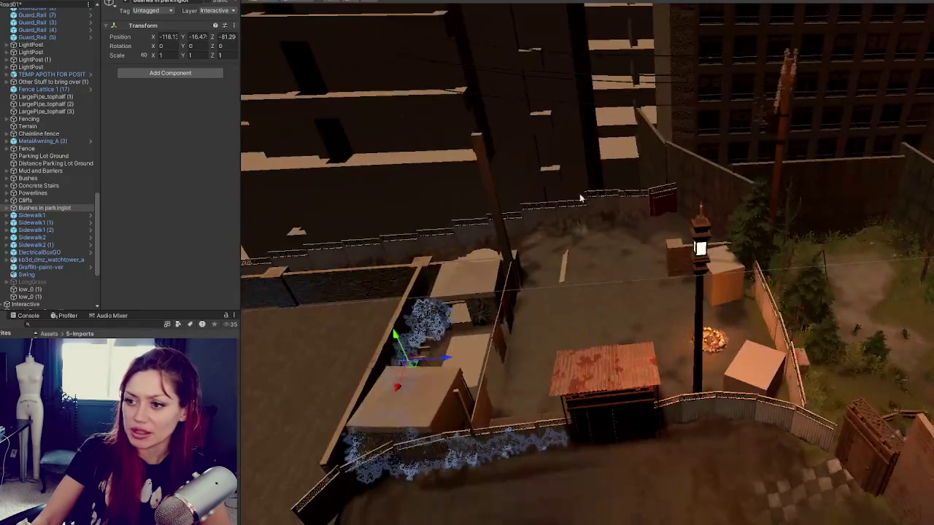
mouse_move(516, 259)
mouse_down()
mouse_move(568, 229)
mouse_move(746, 373)
mouse_move(589, 211)
mouse_up()
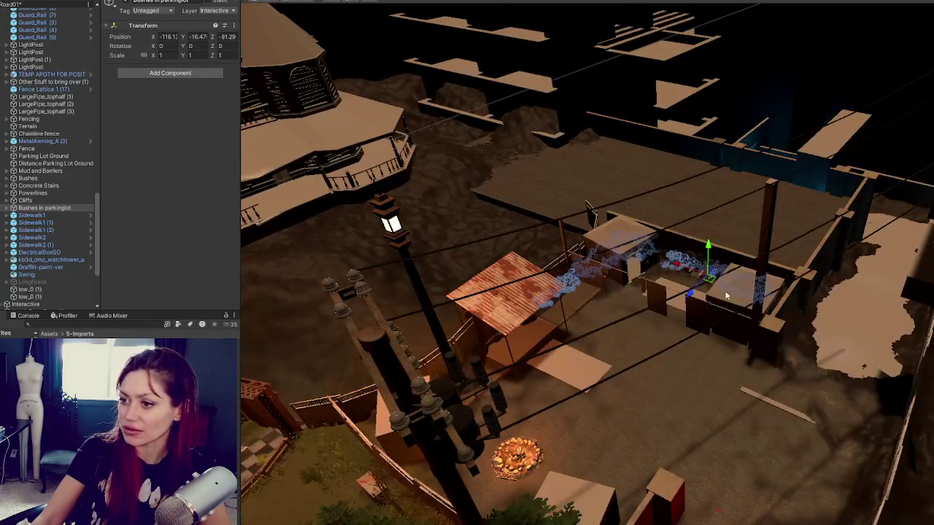
drag(761, 299, 760, 365)
drag(576, 421, 812, 312)
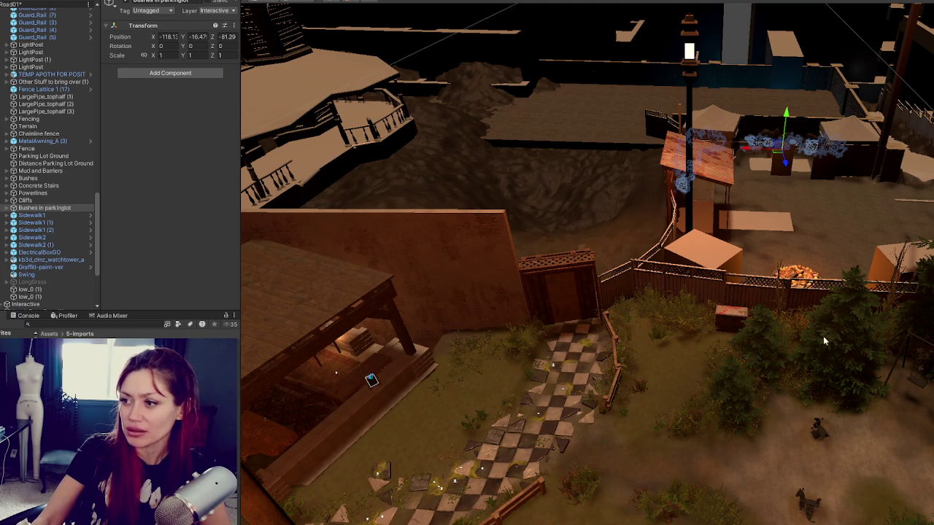
click(31, 215)
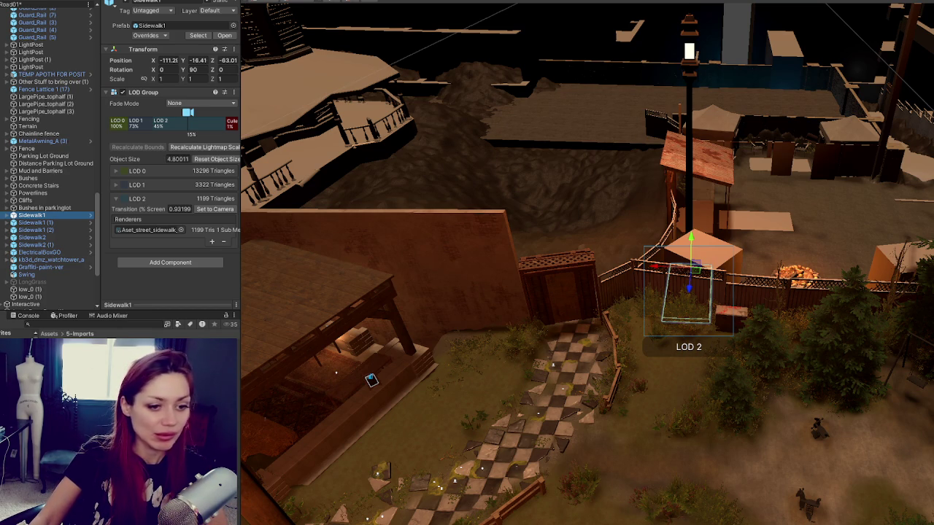
- Frame the Graffiti-paint-ver decal and slide it along the concrete wall
click(53, 229)
click(47, 244)
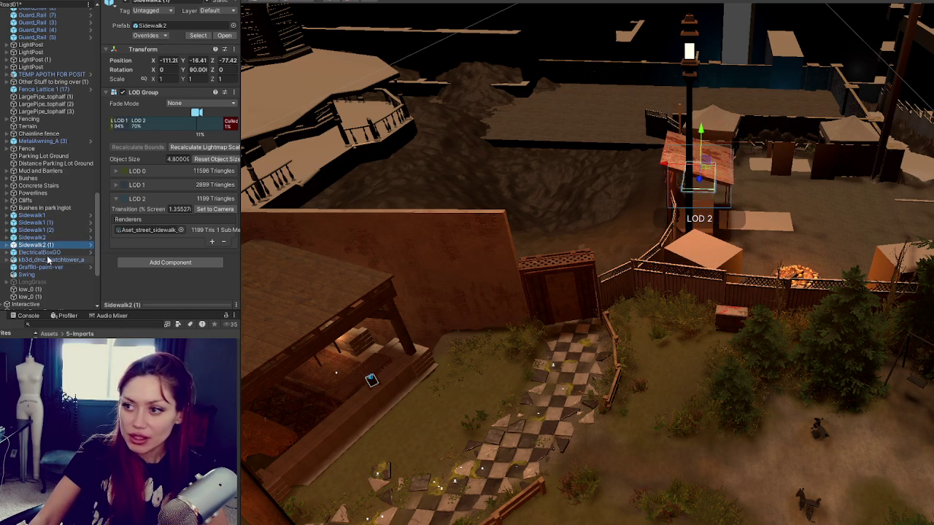
click(47, 260)
click(47, 267)
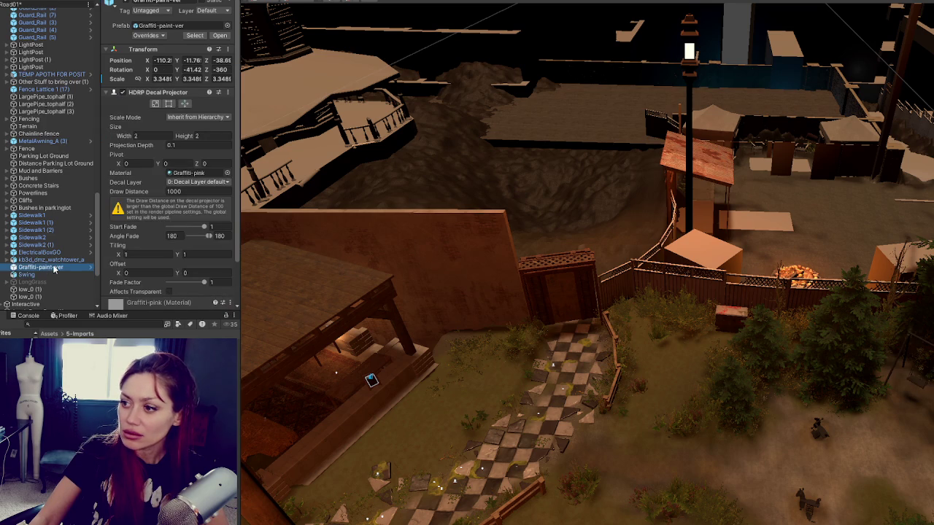
double_click(55, 268)
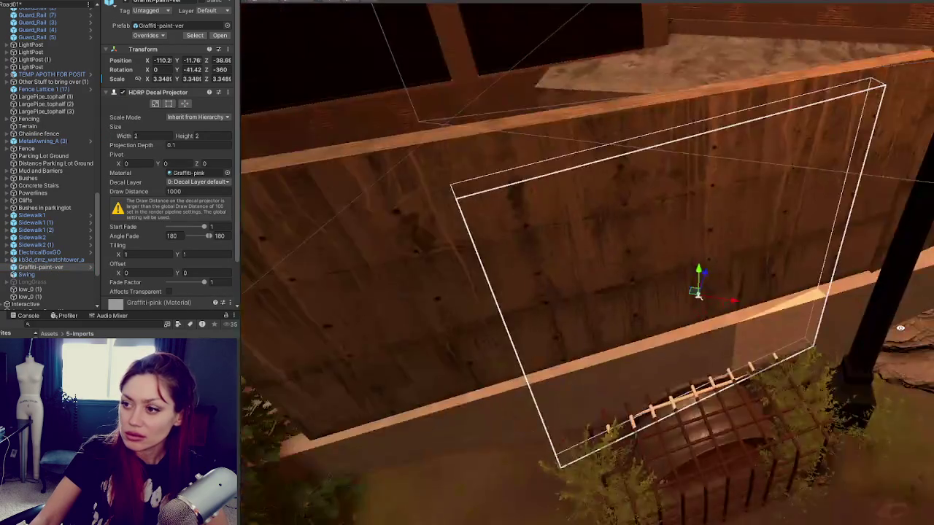
mouse_move(724, 307)
mouse_down()
mouse_move(722, 277)
mouse_move(719, 288)
mouse_move(733, 251)
mouse_move(708, 275)
mouse_up()
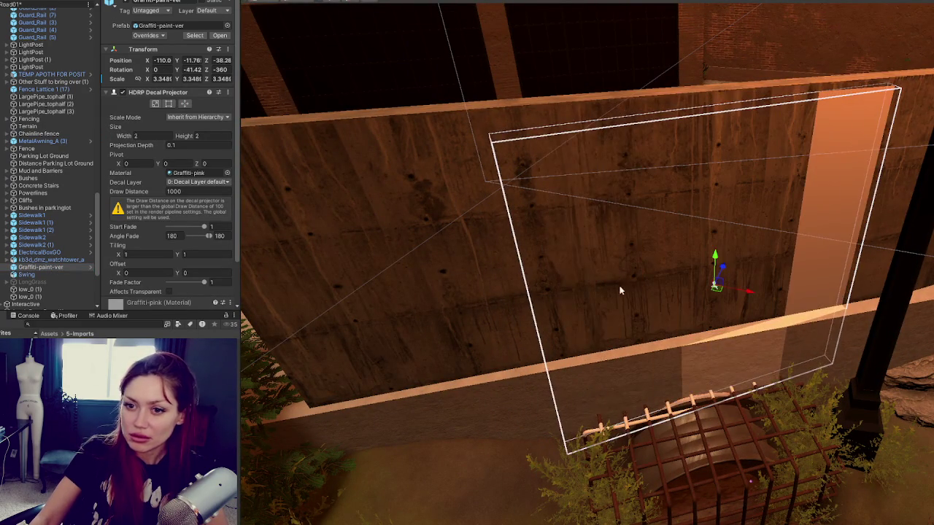
- Undo the accidental watchtower reorder, then frame and orbit kb3d_dmz_watchtower_a
click(45, 260)
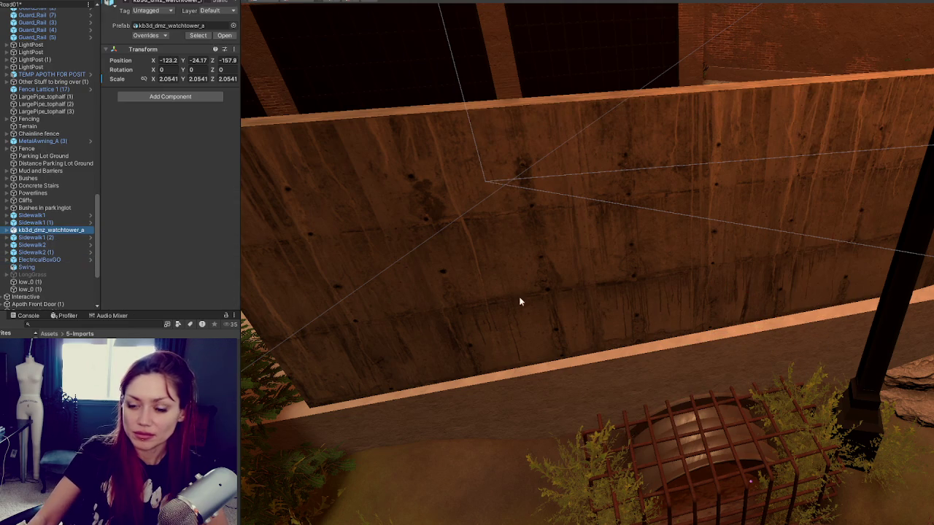
key(ctrl+z)
double_click(91, 260)
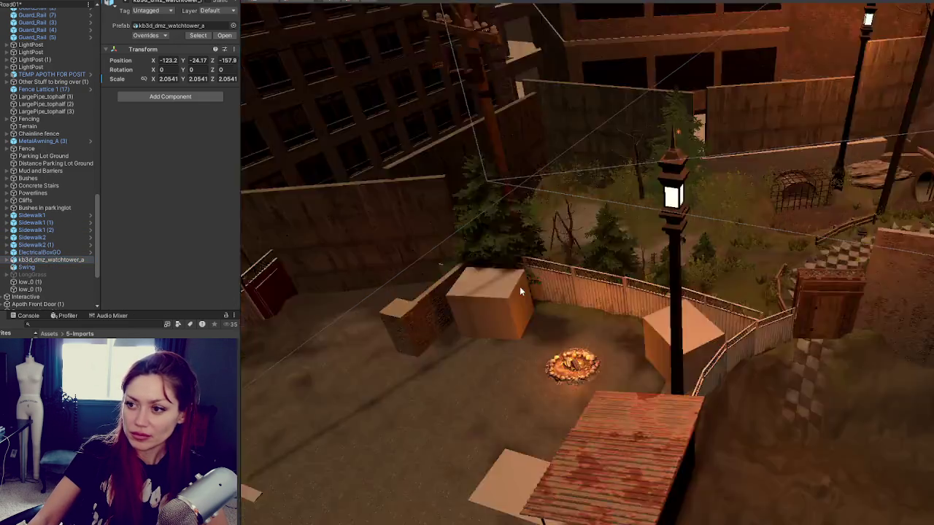
scroll(641, 274, down, 10)
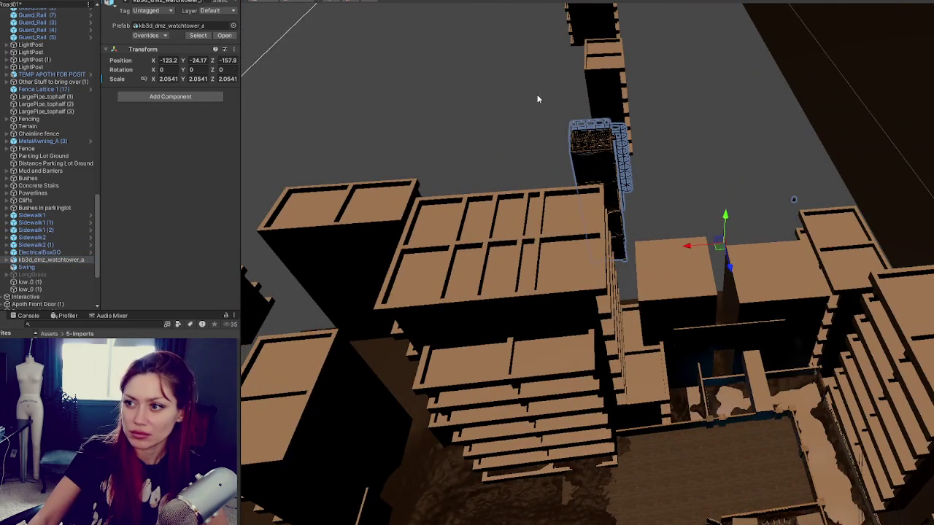
drag(537, 97, 309, 186)
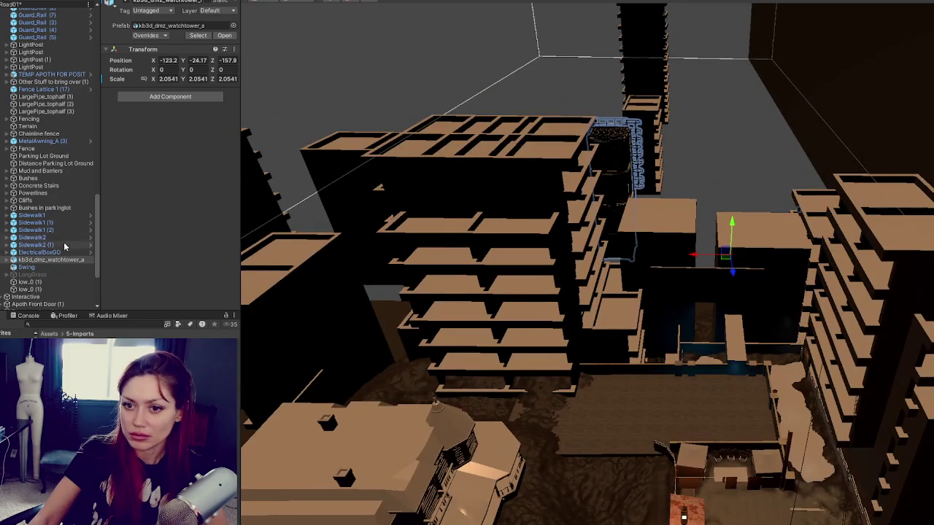
- Frame ElectricalBoxGO, orbit the yard, and reselect the watchtower
click(62, 252)
key(f)
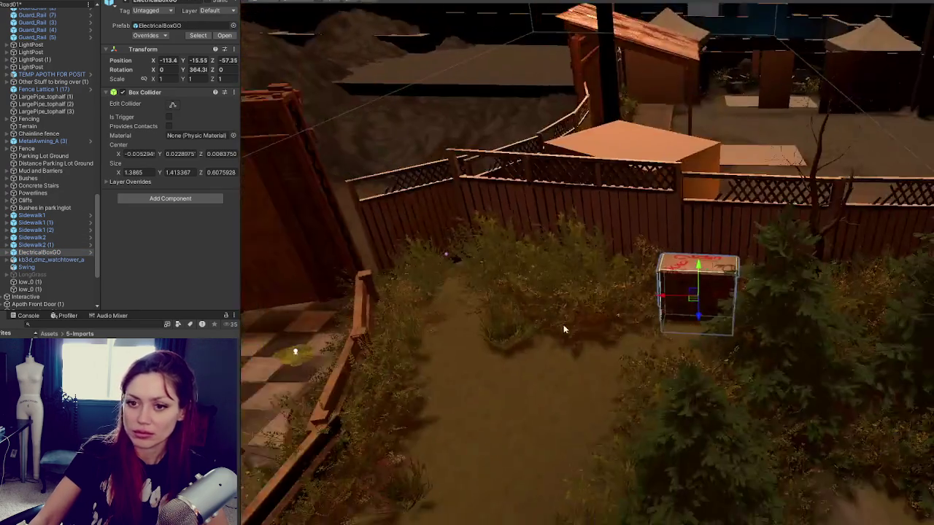
mouse_move(564, 330)
mouse_down()
mouse_move(694, 327)
mouse_move(788, 306)
mouse_up()
click(49, 260)
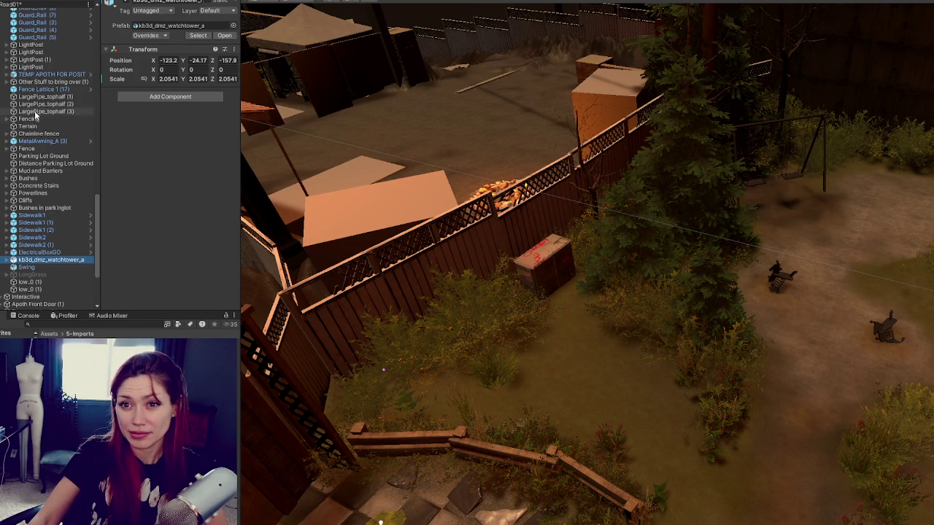
click(6, 89)
click(5, 89)
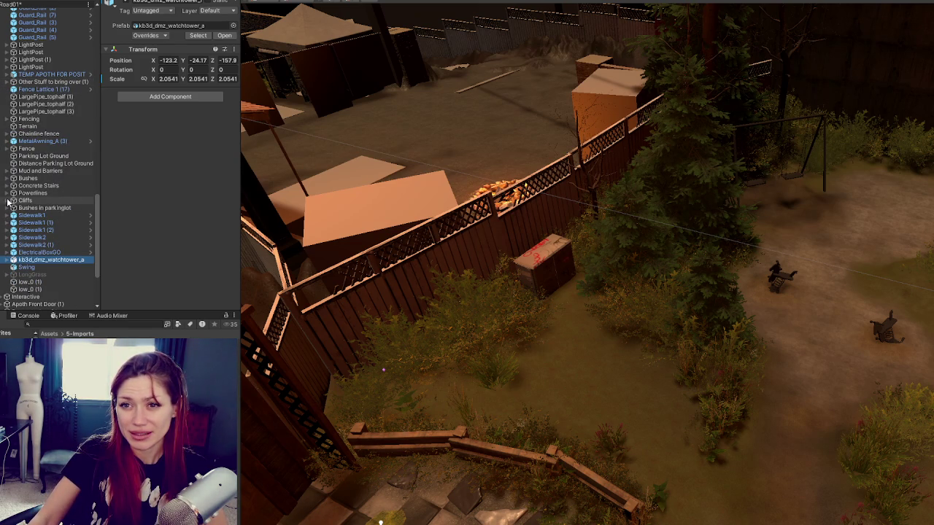
scroll(8, 201, down, 5)
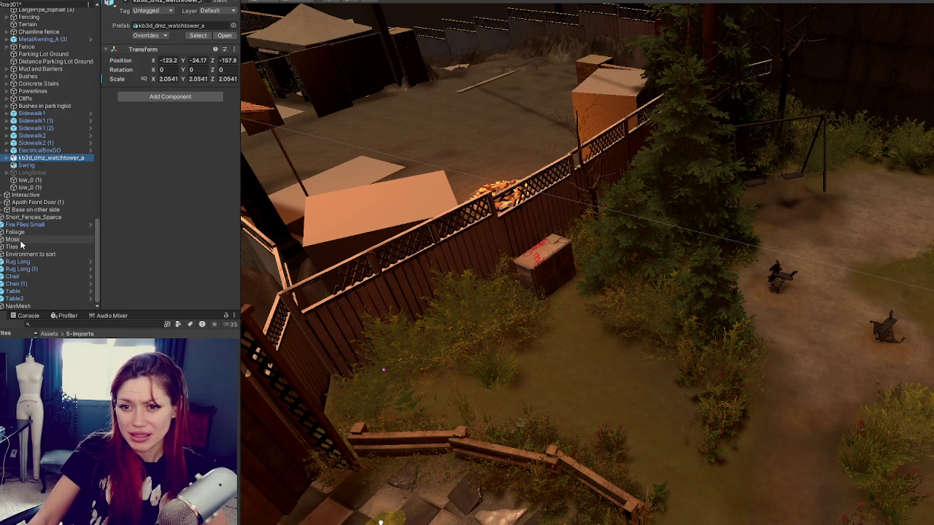
- Expand and frame Base on other side, inspecting Fence Lattice 4 (8) and the beech trees
click(32, 210)
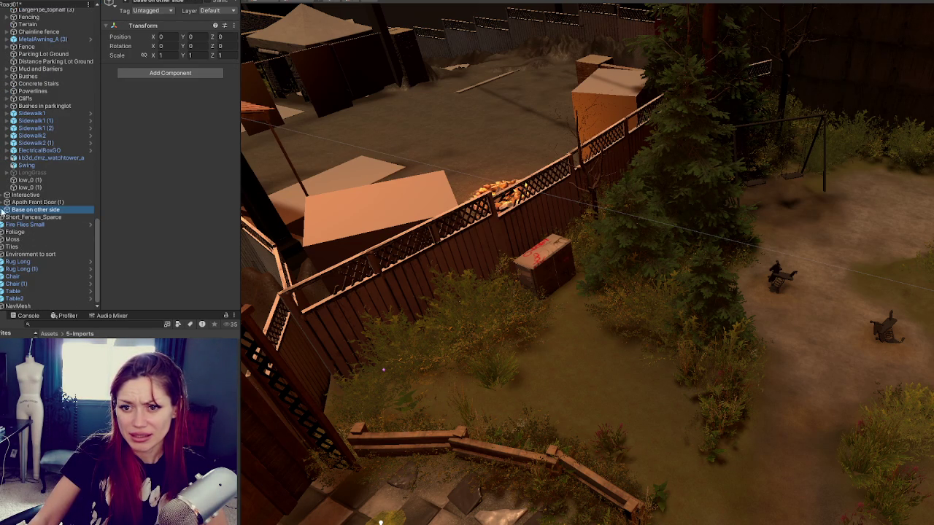
click(6, 210)
double_click(32, 212)
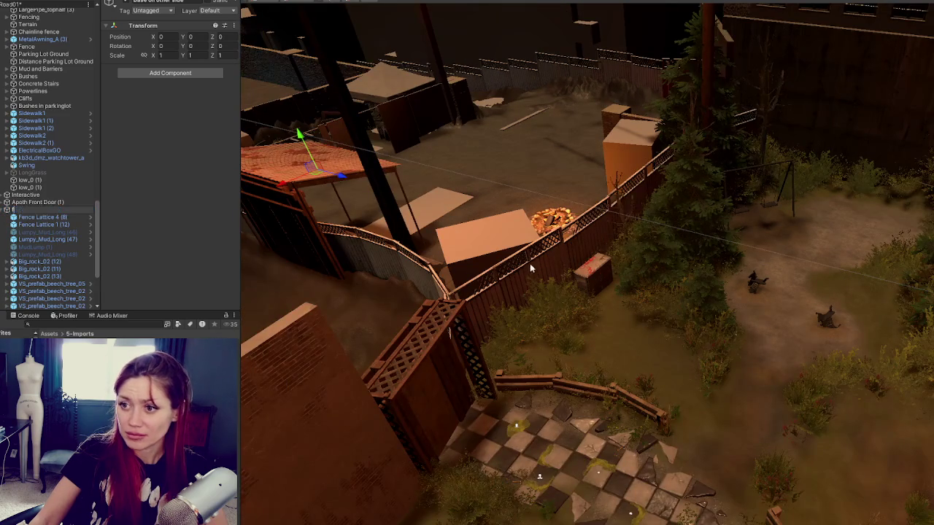
drag(579, 236, 491, 237)
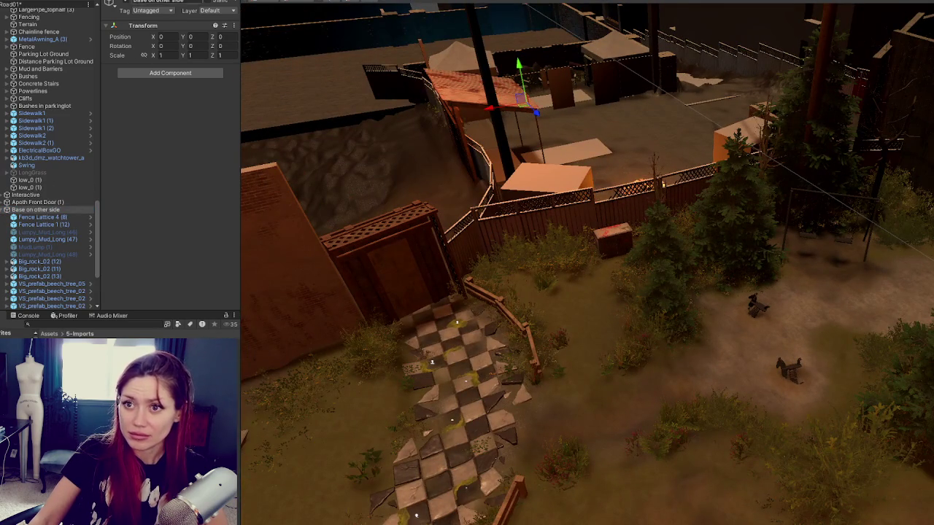
double_click(38, 218)
scroll(292, 241, down, 10)
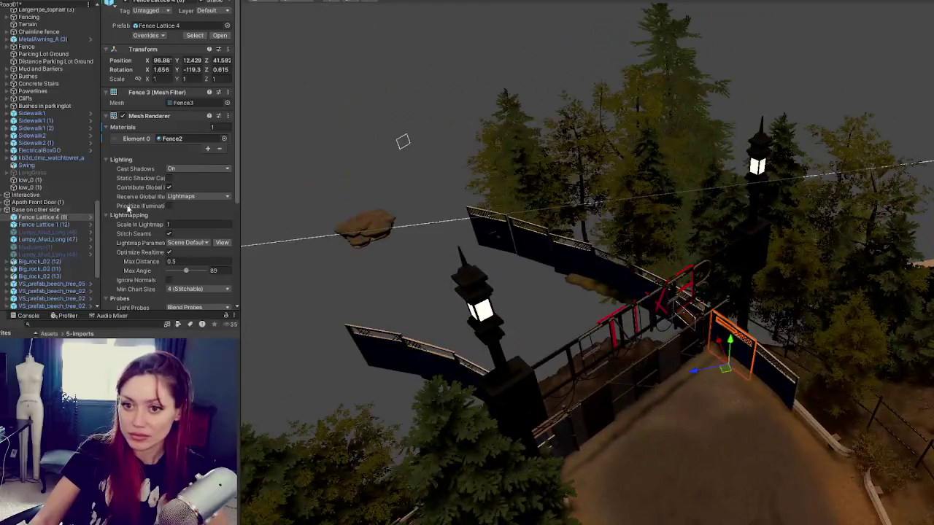
click(36, 210)
click(124, 3)
click(126, 2)
- Delete the Big_rock_02 rocks from Base on other side
click(369, 243)
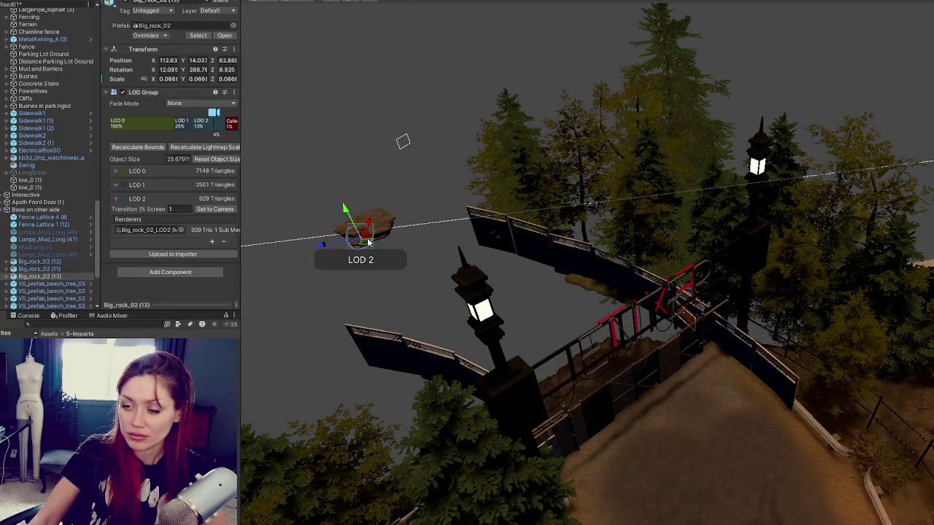
scroll(82, 270, down, 3)
click(69, 233)
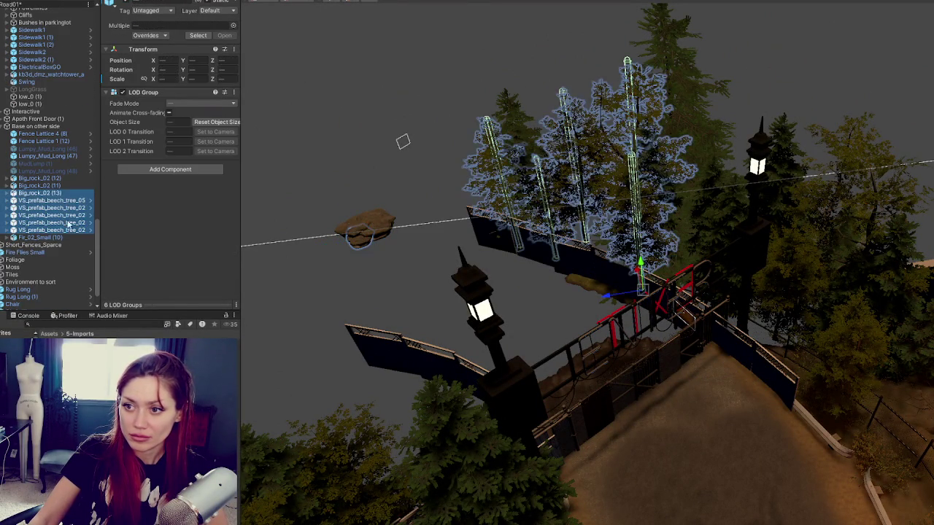
shift+click(56, 193)
key(Delete)
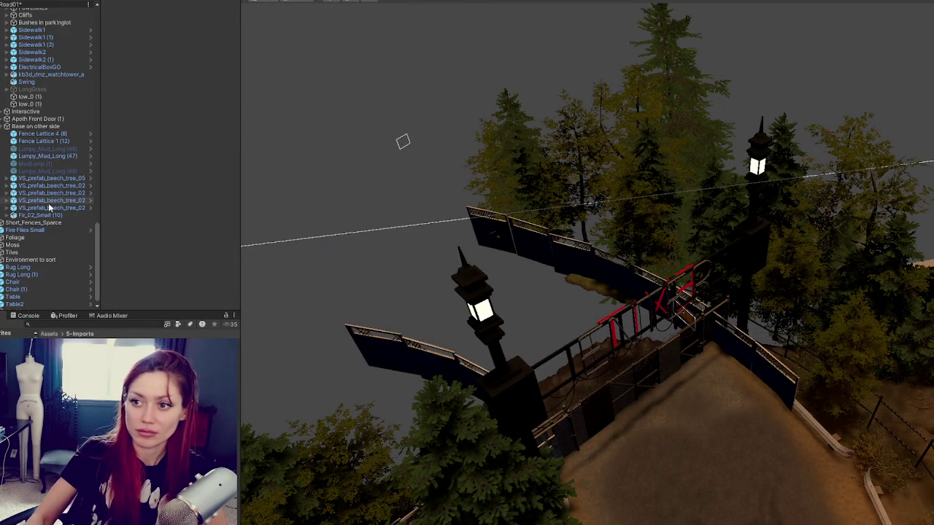
- Delete the greyed-out disabled mud objects, then select the Terrain object
click(64, 177)
click(66, 164)
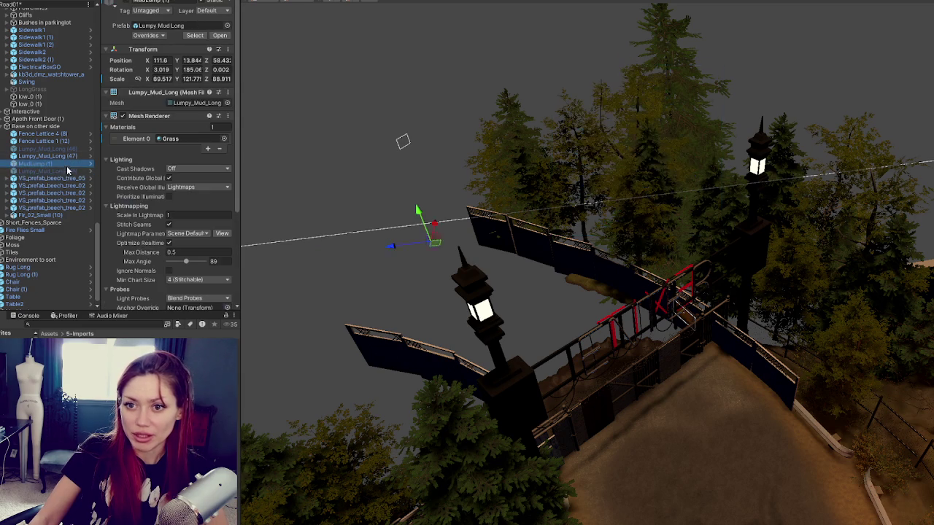
ctrl+click(70, 151)
key(Delete)
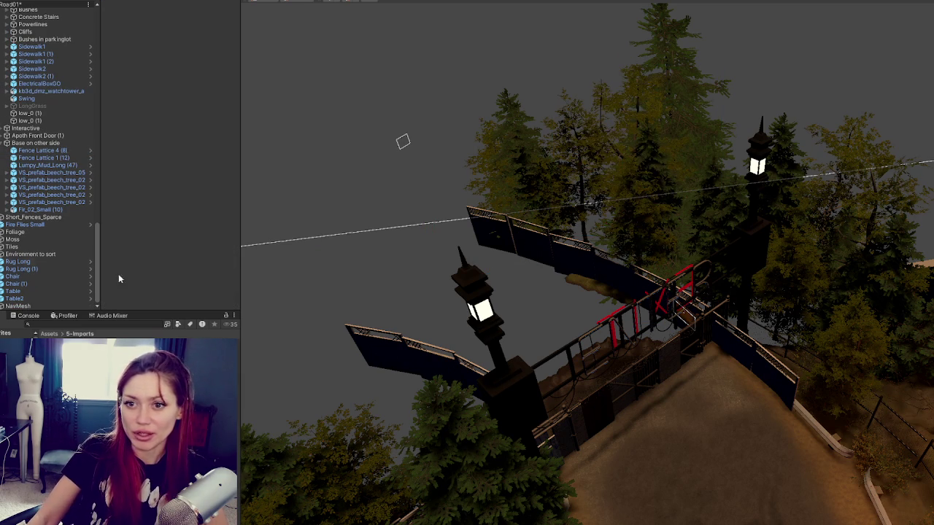
click(71, 145)
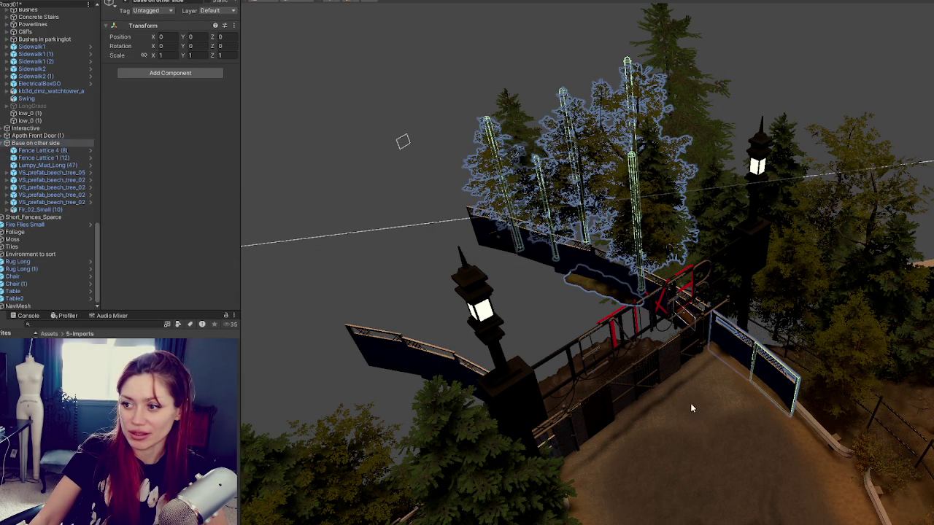
click(713, 443)
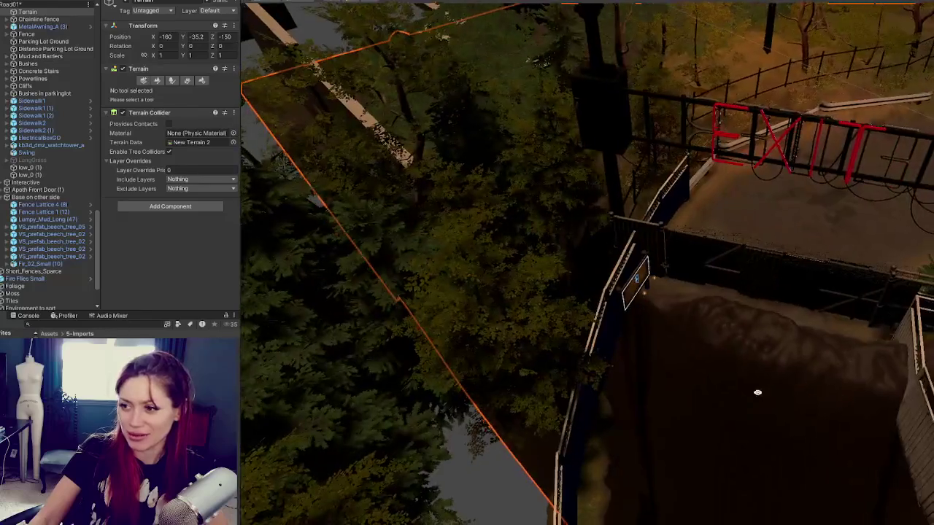
- Level the dirt path near the EXIT sign with the Set Height brush
mouse_move(758, 392)
mouse_down()
mouse_move(658, 434)
mouse_move(657, 403)
mouse_move(729, 380)
mouse_up()
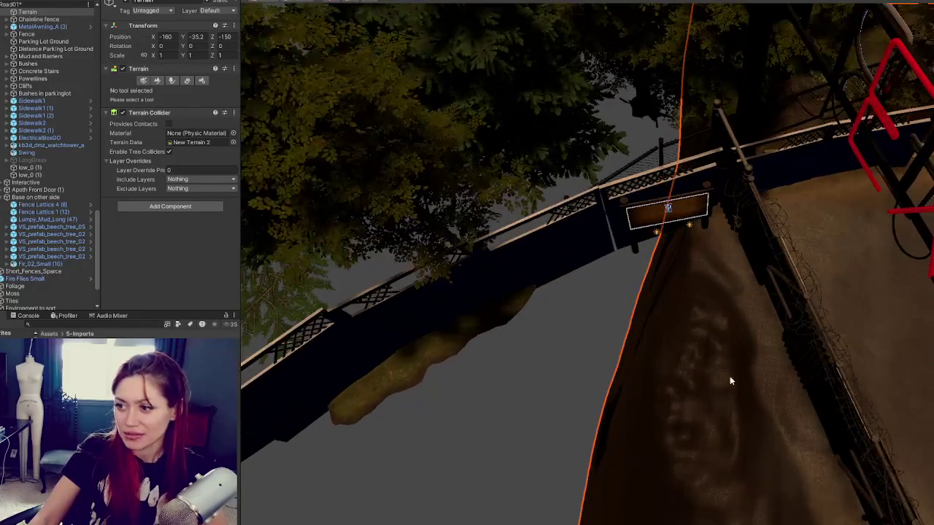
click(160, 82)
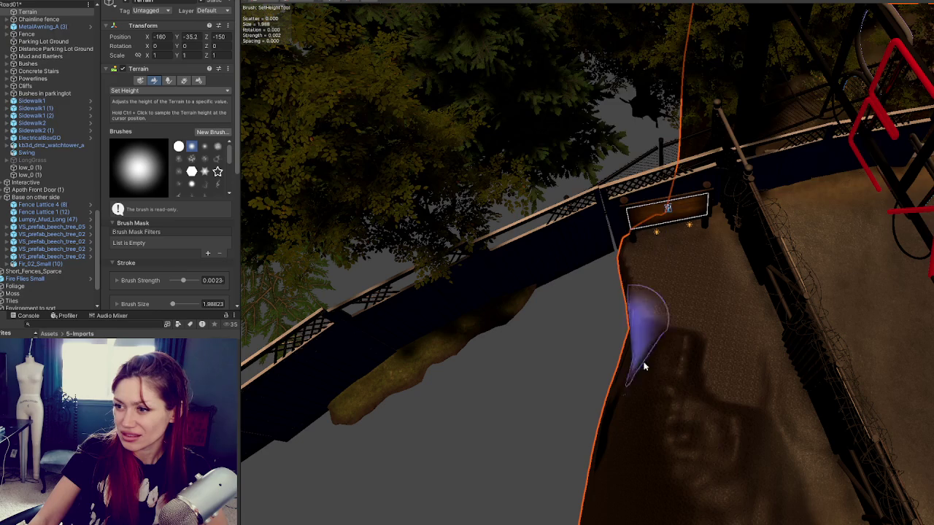
mouse_move(715, 419)
mouse_down()
mouse_move(897, 448)
mouse_move(821, 335)
mouse_move(730, 375)
mouse_move(563, 394)
mouse_move(600, 434)
mouse_move(739, 423)
mouse_up()
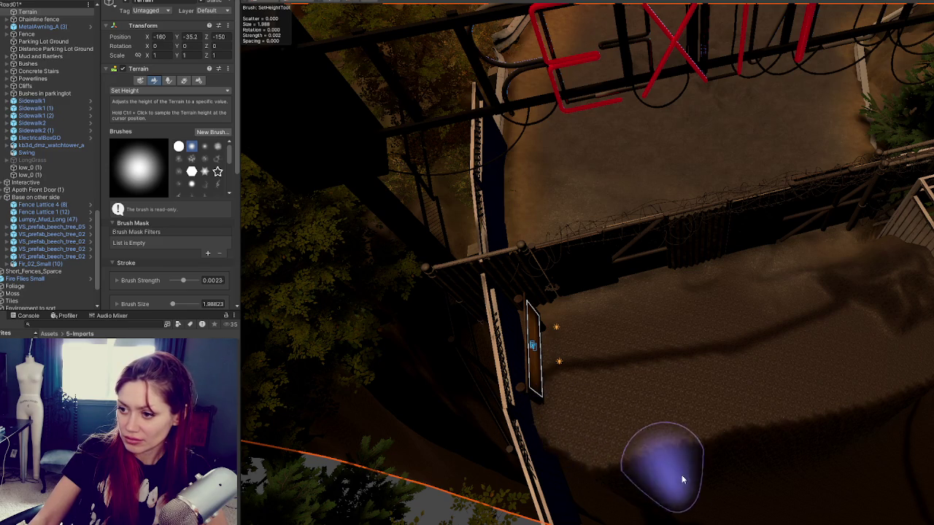
mouse_move(782, 460)
mouse_down()
mouse_move(900, 309)
mouse_move(886, 386)
mouse_move(657, 470)
mouse_move(772, 474)
mouse_up()
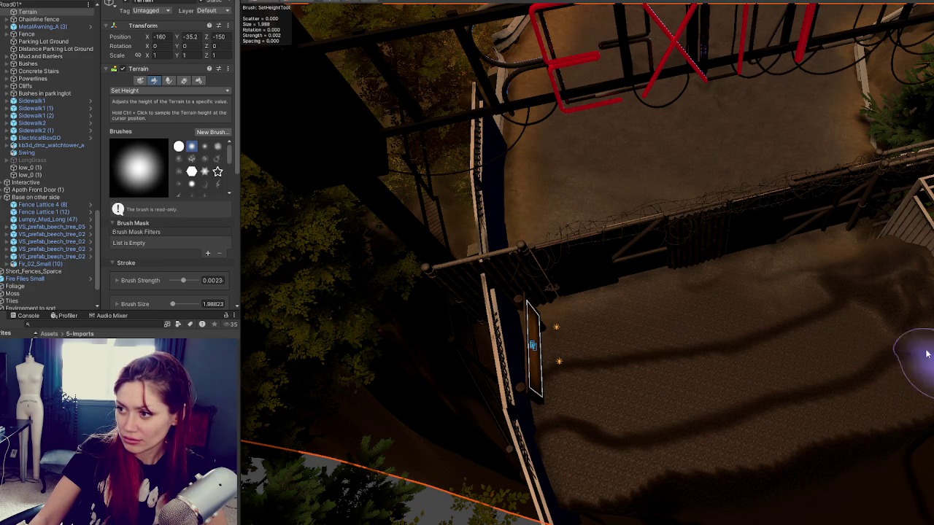
mouse_move(844, 352)
mouse_down()
mouse_move(917, 302)
mouse_move(595, 401)
mouse_up()
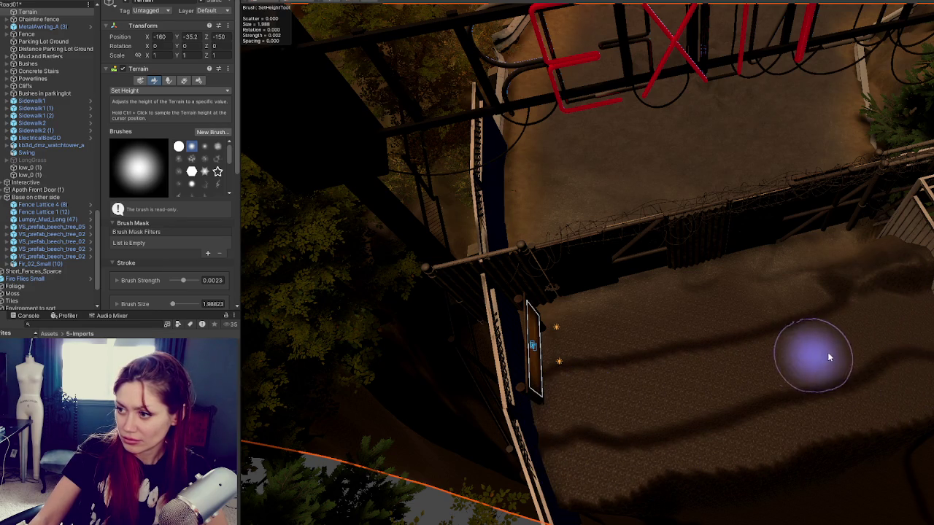
mouse_move(876, 376)
mouse_down()
mouse_move(916, 333)
mouse_move(646, 428)
mouse_move(562, 438)
mouse_up()
mouse_move(808, 320)
mouse_down()
mouse_move(897, 285)
mouse_move(683, 323)
mouse_move(593, 316)
mouse_move(637, 306)
mouse_up()
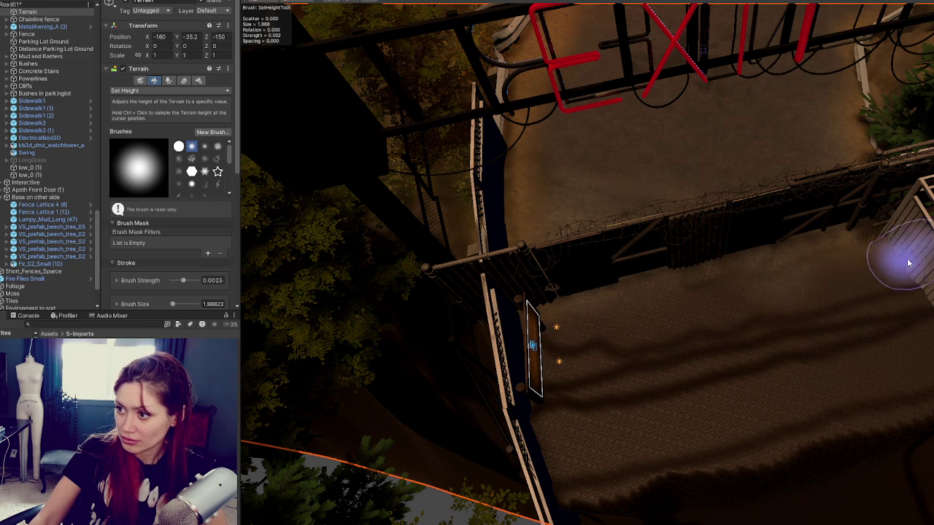
- Smooth the ridges across the path and beside the fence with Smooth Height at Blur Radius 5
click(146, 91)
click(143, 184)
scroll(188, 250, down, 5)
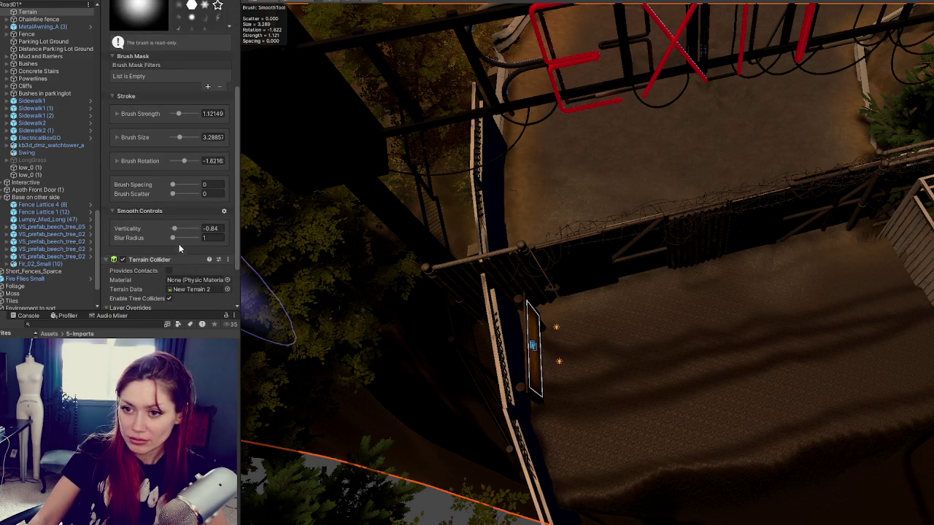
click(180, 239)
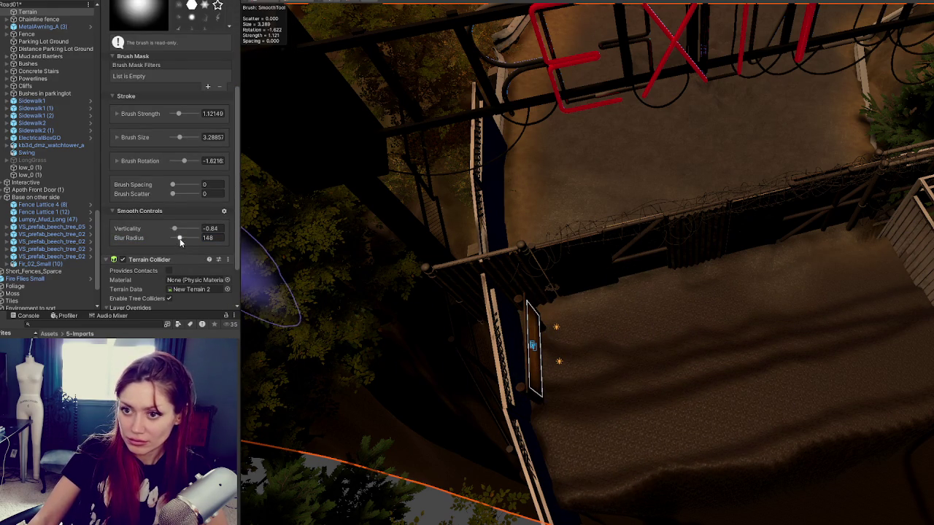
mouse_move(669, 410)
mouse_down()
mouse_move(583, 408)
mouse_move(794, 358)
mouse_move(730, 342)
mouse_up()
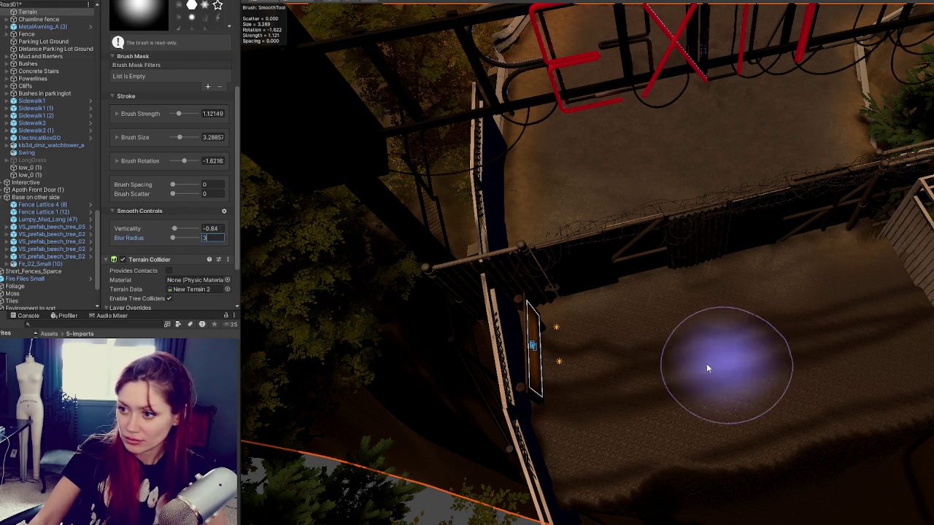
mouse_move(592, 366)
mouse_down()
mouse_move(852, 347)
mouse_move(620, 374)
mouse_move(836, 340)
mouse_move(861, 324)
mouse_move(625, 386)
mouse_move(647, 372)
mouse_up()
text(5)
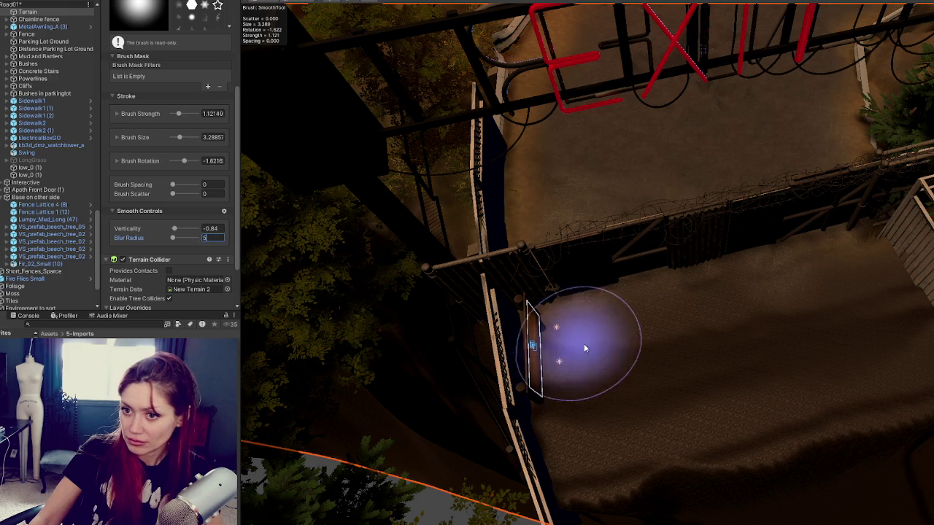
mouse_move(707, 382)
mouse_down()
mouse_move(868, 313)
mouse_move(605, 375)
mouse_move(653, 400)
mouse_move(905, 323)
mouse_move(540, 375)
mouse_move(474, 314)
mouse_move(510, 343)
mouse_move(288, 217)
mouse_up()
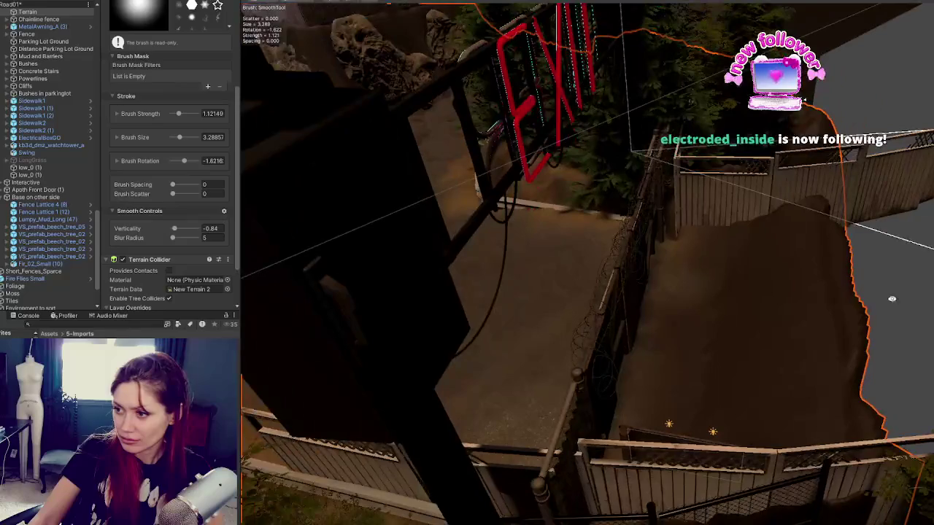
- Level the fenced dirt patch with Set Height again
scroll(184, 97, up, 4)
click(143, 15)
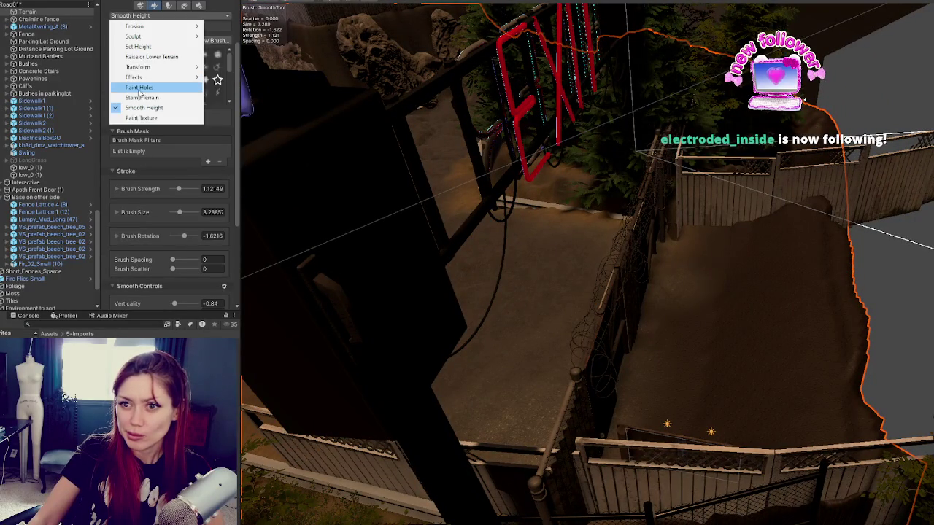
click(138, 46)
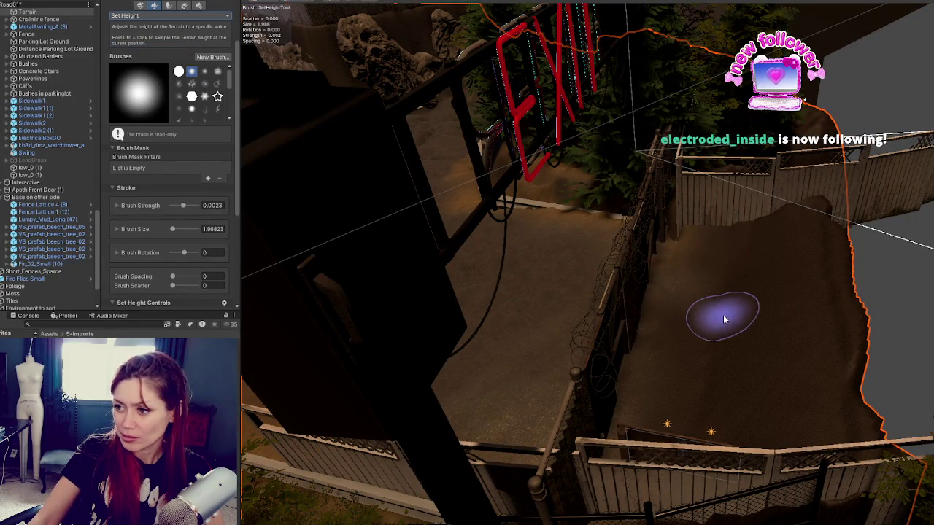
mouse_move(804, 266)
mouse_down()
mouse_move(821, 355)
mouse_move(829, 254)
mouse_move(856, 391)
mouse_move(813, 275)
mouse_move(779, 377)
mouse_move(793, 280)
mouse_move(786, 149)
mouse_move(802, 500)
mouse_move(751, 442)
mouse_move(760, 475)
mouse_move(704, 467)
mouse_move(751, 467)
mouse_move(715, 483)
mouse_move(748, 477)
mouse_move(679, 445)
mouse_move(684, 434)
mouse_move(759, 443)
mouse_move(671, 388)
mouse_move(692, 402)
mouse_move(725, 269)
mouse_move(722, 215)
mouse_move(763, 304)
mouse_move(743, 149)
mouse_move(681, 296)
mouse_move(688, 334)
mouse_move(673, 278)
mouse_up()
- Return the terrain tool to Smooth Height and view the fence from an angle
click(139, 16)
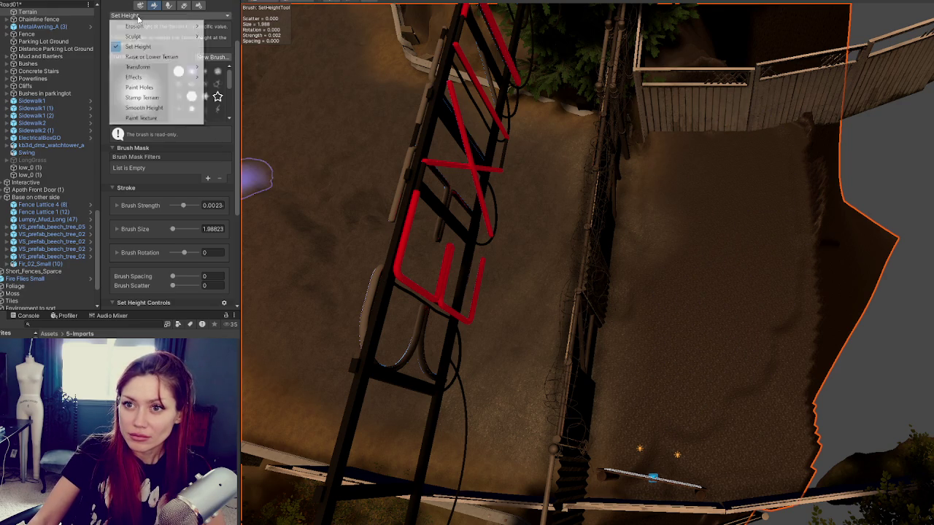
click(165, 119)
click(128, 16)
click(193, 86)
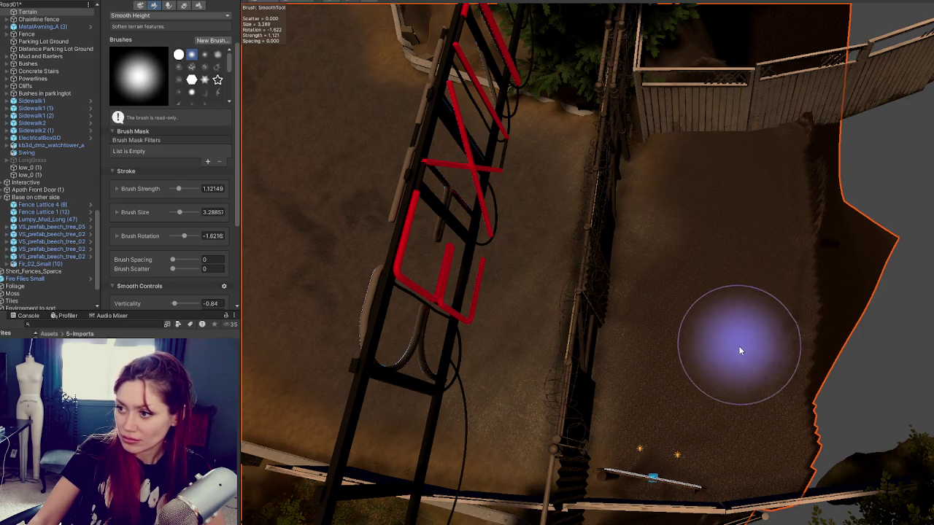
mouse_move(620, 323)
mouse_down()
mouse_move(782, 309)
mouse_move(737, 444)
mouse_move(765, 454)
mouse_move(709, 411)
mouse_move(780, 308)
mouse_move(612, 378)
mouse_up()
- Leave the terrain brush and frame the Short_Fences_Sparce fences from a side view by the culvert
key(w)
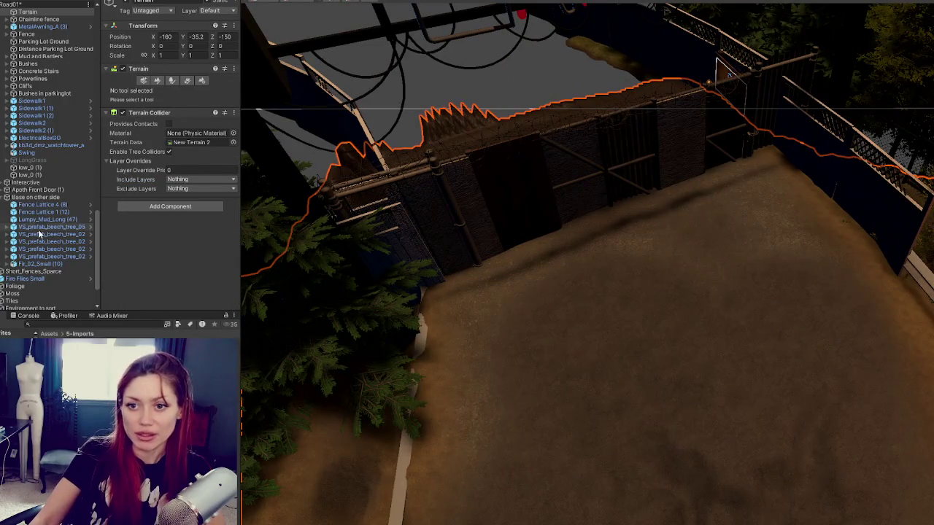
click(7, 197)
double_click(40, 210)
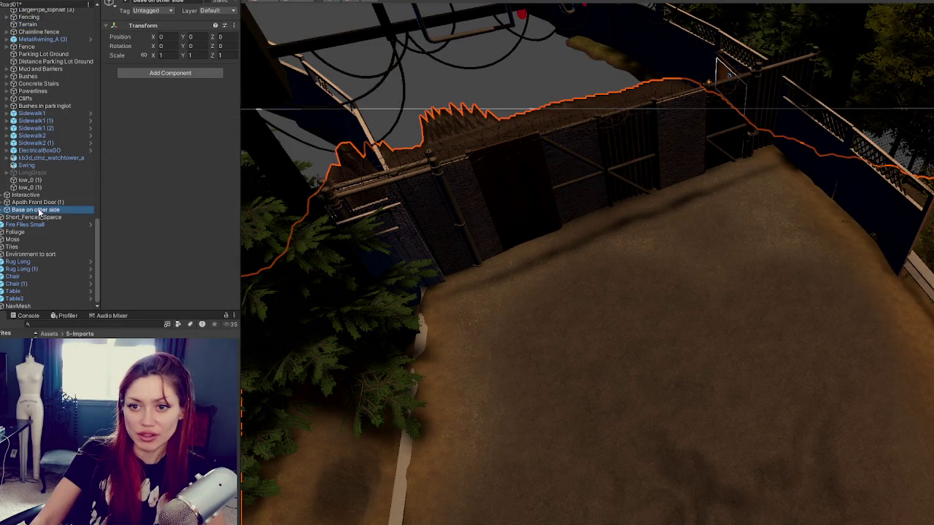
drag(393, 270, 643, 231)
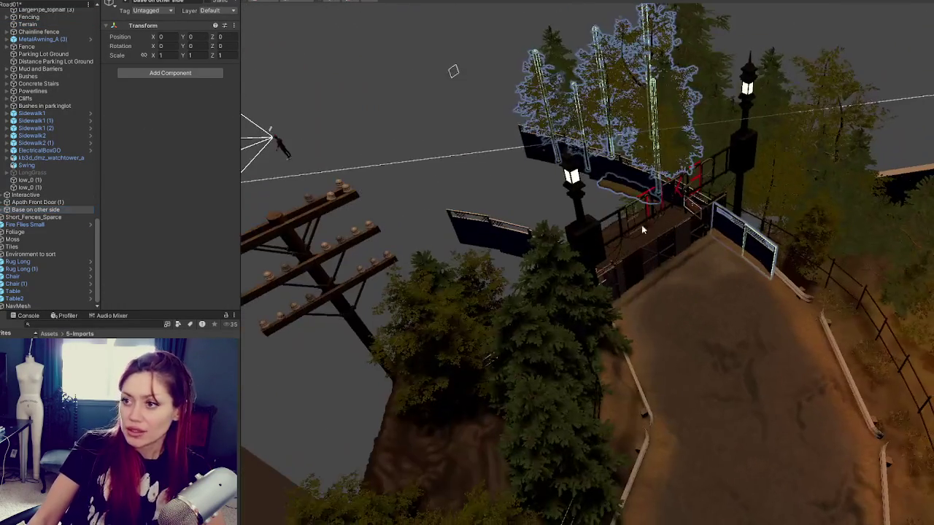
double_click(33, 218)
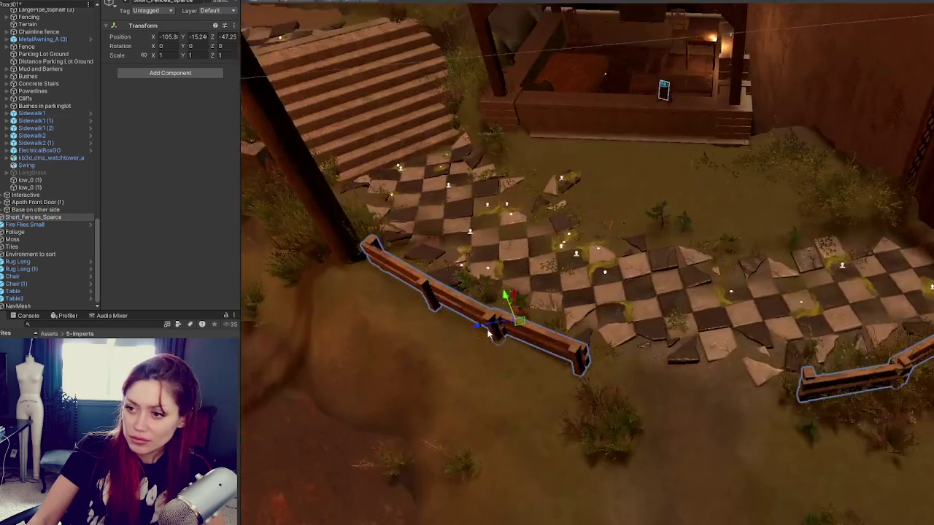
mouse_move(489, 332)
mouse_down()
mouse_move(779, 270)
mouse_move(665, 246)
mouse_up()
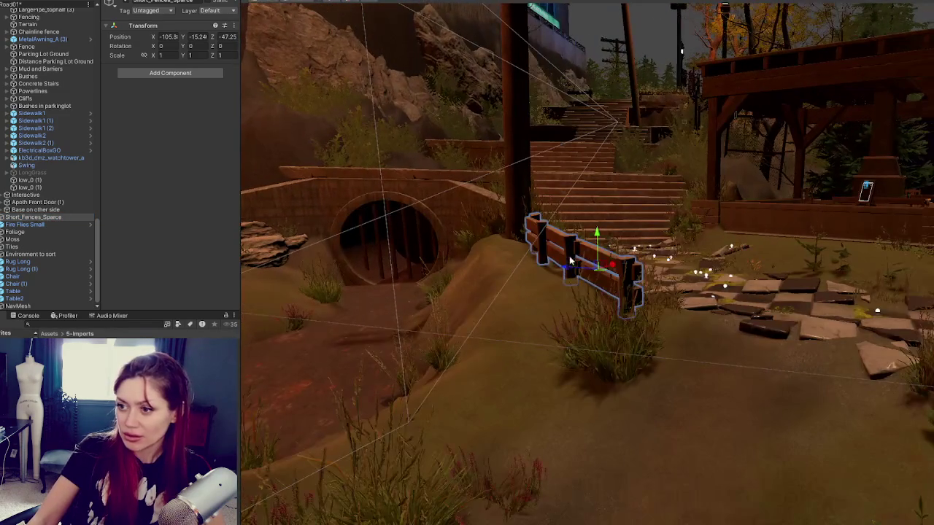
- Rotate the piece next to Fence_Sparse_1 (4) a few degrees and close in on the upper fence pieces
click(562, 263)
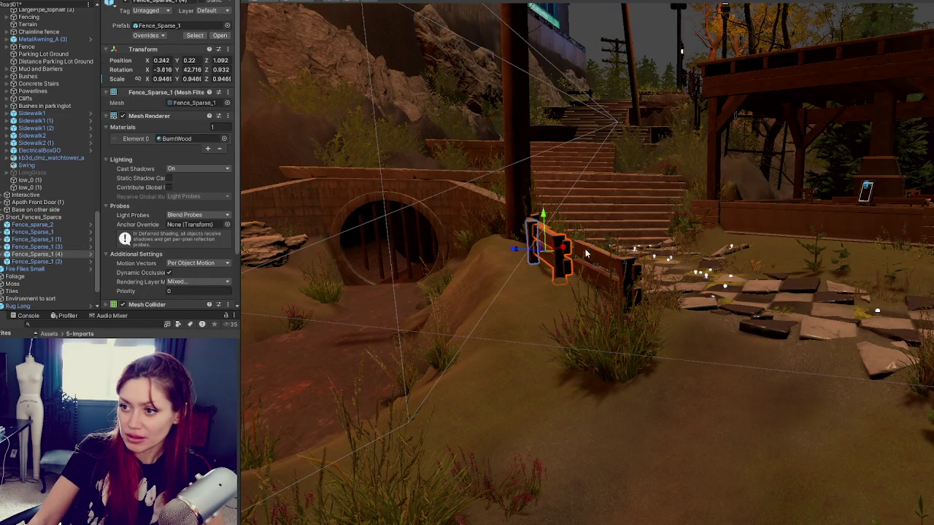
click(586, 279)
drag(610, 283, 617, 283)
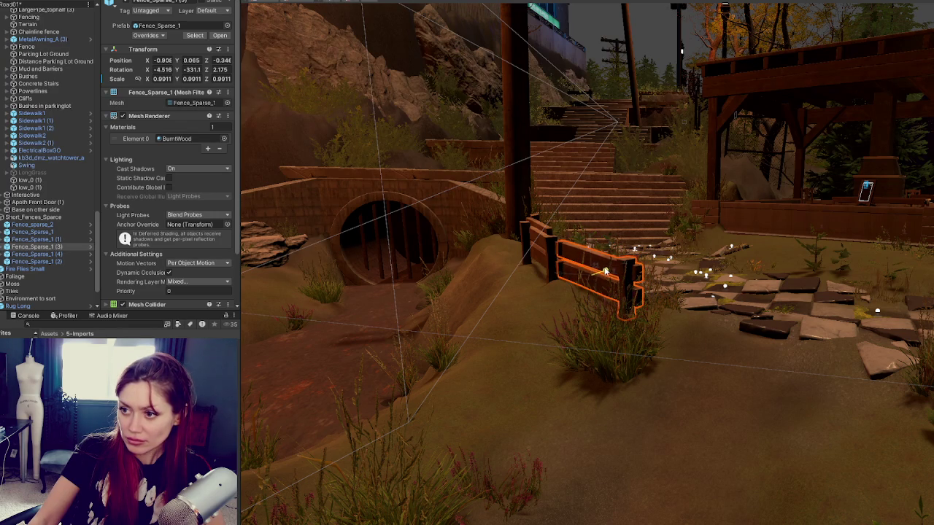
click(551, 255)
drag(556, 252, 542, 240)
click(488, 161)
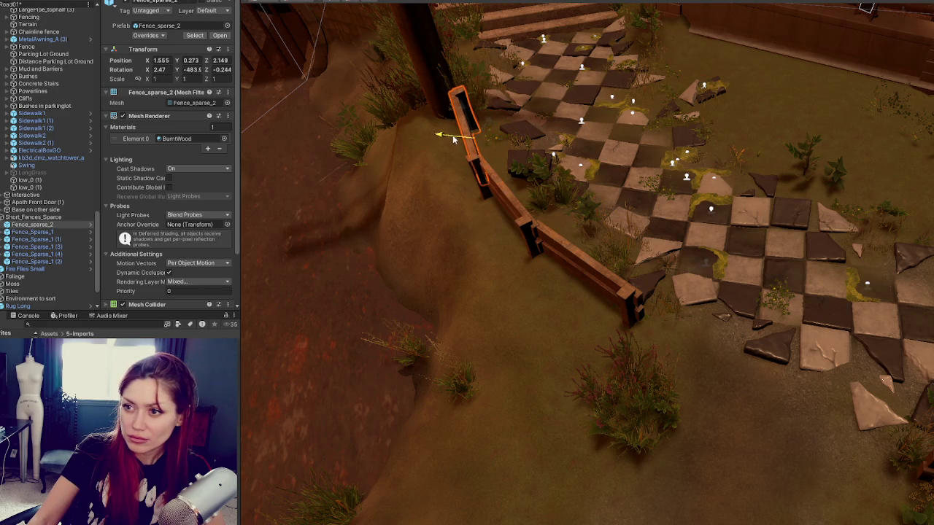
click(545, 247)
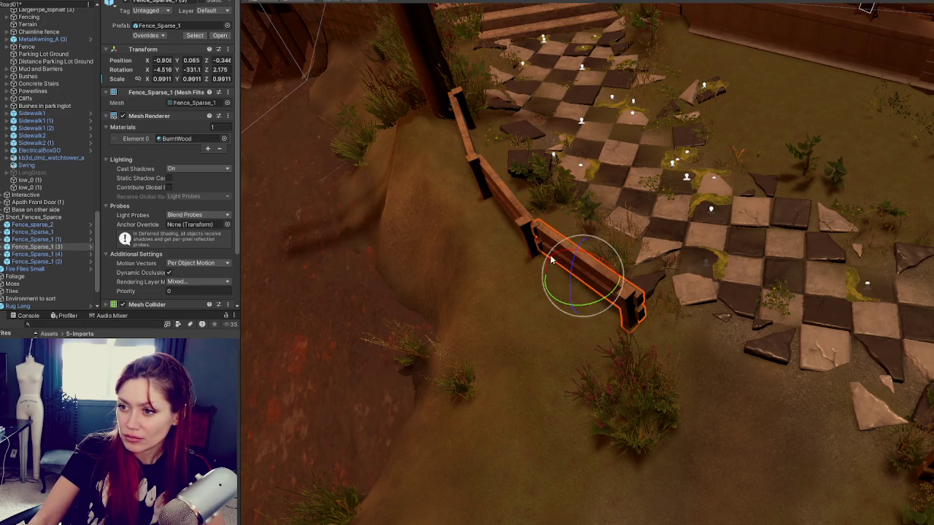
click(520, 232)
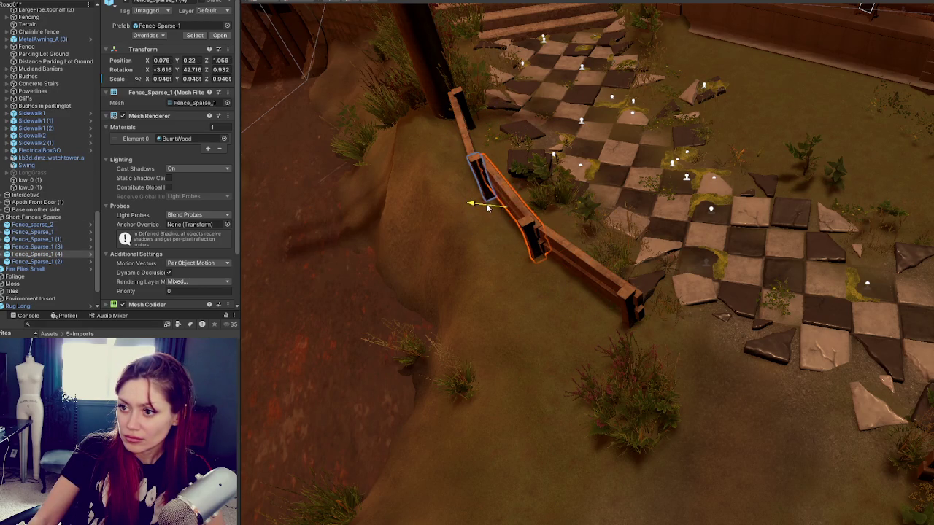
key(f)
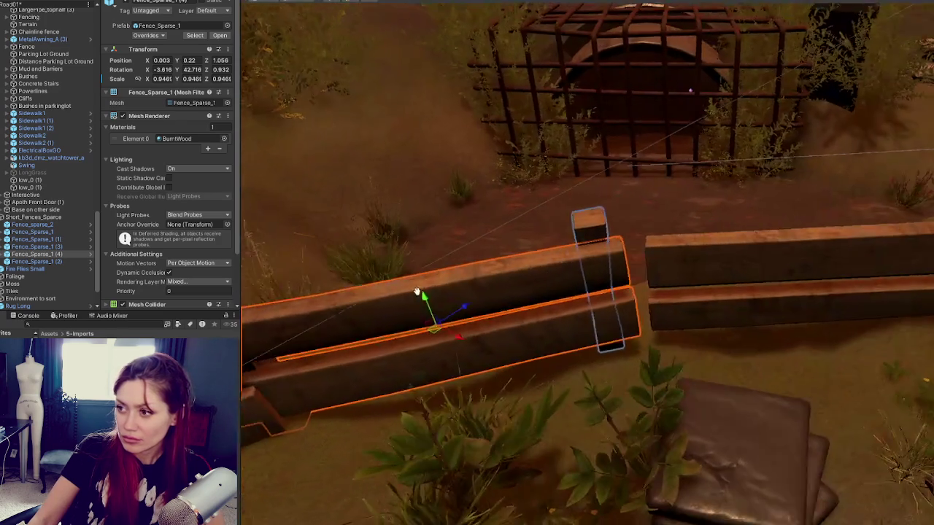
drag(417, 292, 460, 295)
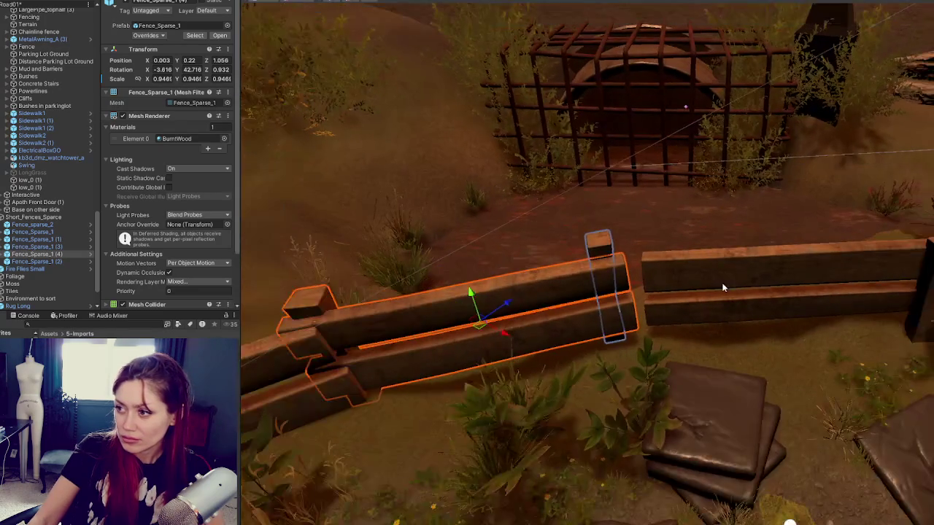
- Close the gap between Fence_sparse_2 and Fence_Sparse_1 (4) and realign Fence_Sparse_1 (3)
click(741, 271)
drag(827, 311, 815, 315)
click(551, 305)
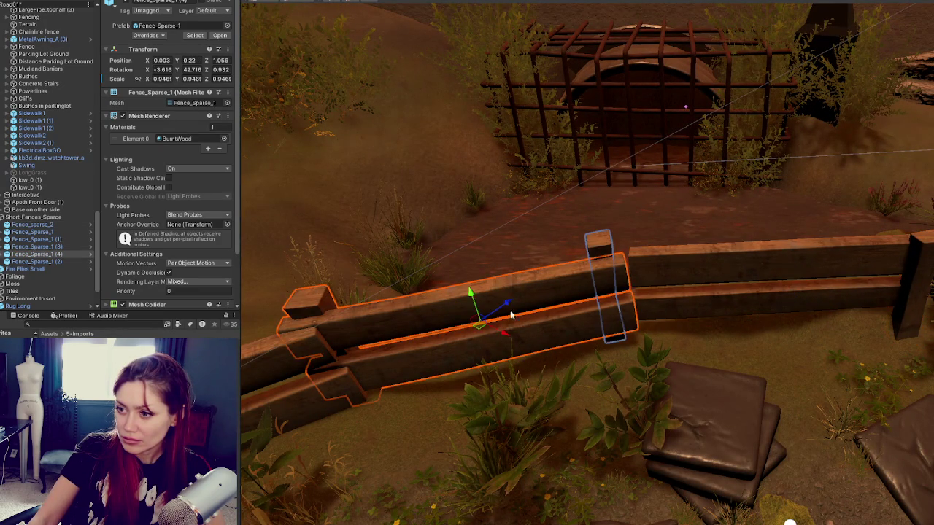
mouse_move(508, 309)
mouse_down()
mouse_move(516, 303)
mouse_move(520, 329)
mouse_move(535, 337)
mouse_move(511, 333)
mouse_move(521, 323)
mouse_move(517, 300)
mouse_move(527, 301)
mouse_up()
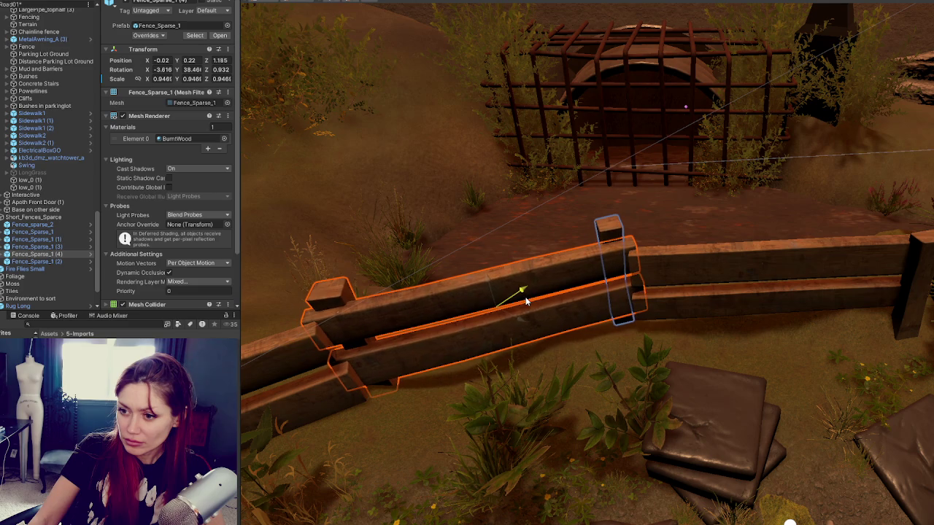
click(407, 346)
scroll(386, 350, down, 4)
drag(426, 381, 423, 389)
drag(430, 353, 434, 380)
- Move Fence_sparse_2 to meet its neighbour and rotate it slightly
click(744, 279)
key(e)
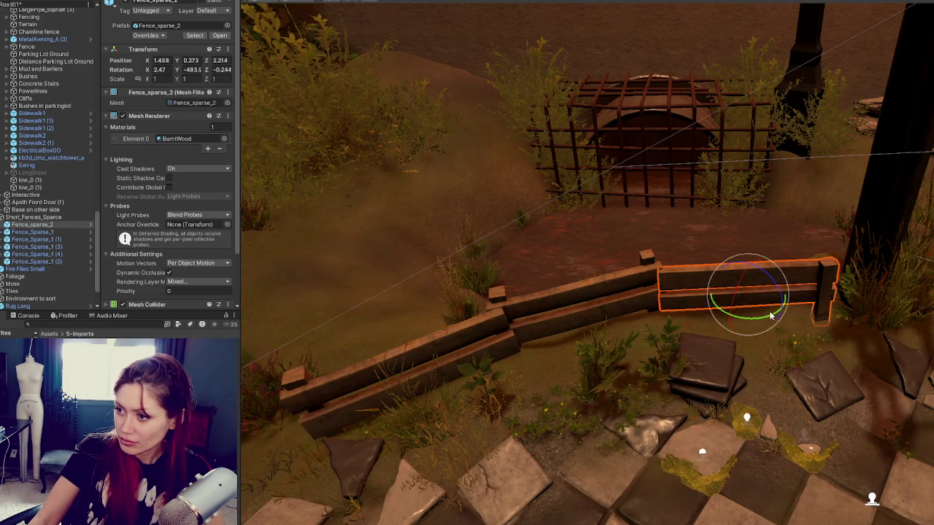
key(w)
mouse_move(775, 308)
mouse_down()
mouse_move(761, 275)
mouse_move(754, 280)
mouse_up()
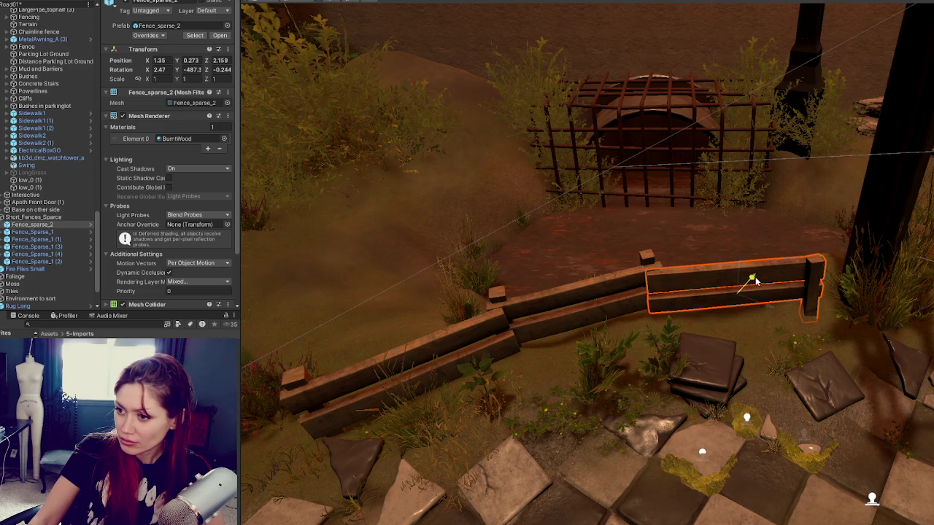
shift+click(609, 285)
shift+click(475, 343)
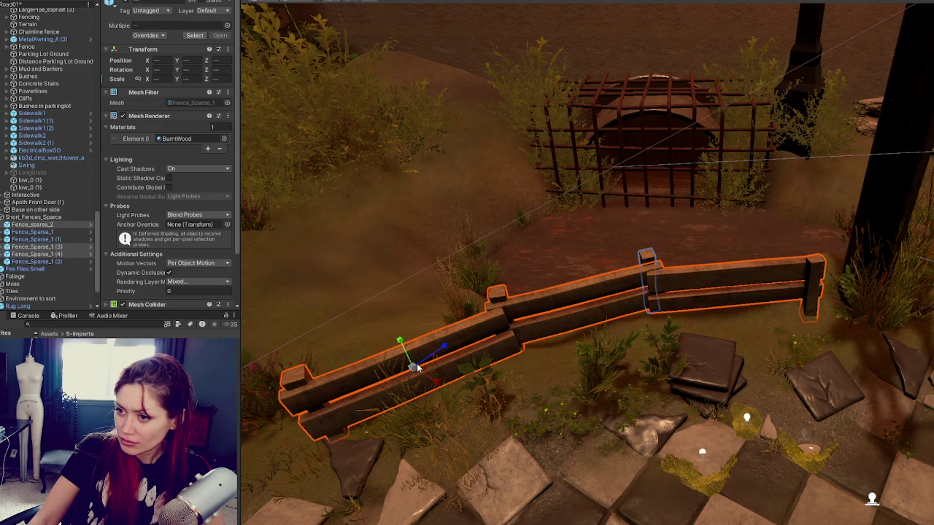
click(672, 290)
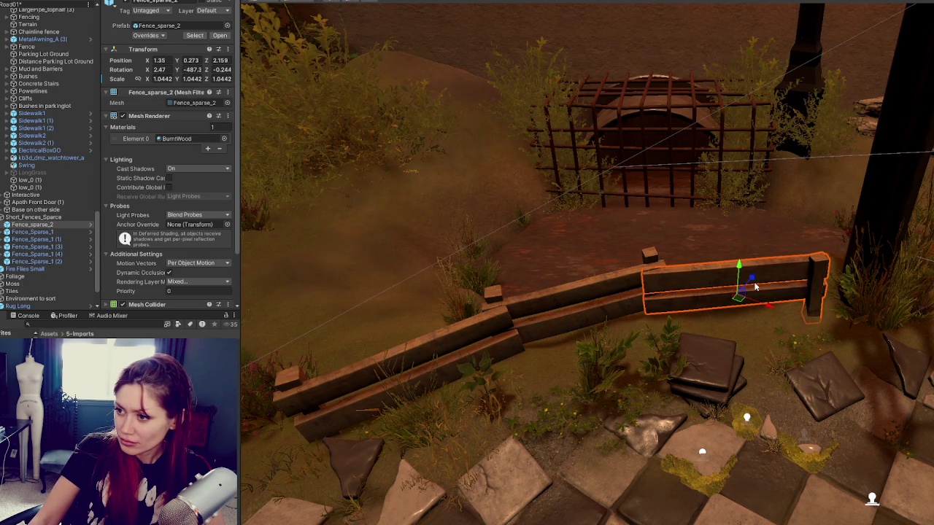
key(e)
drag(753, 314, 754, 315)
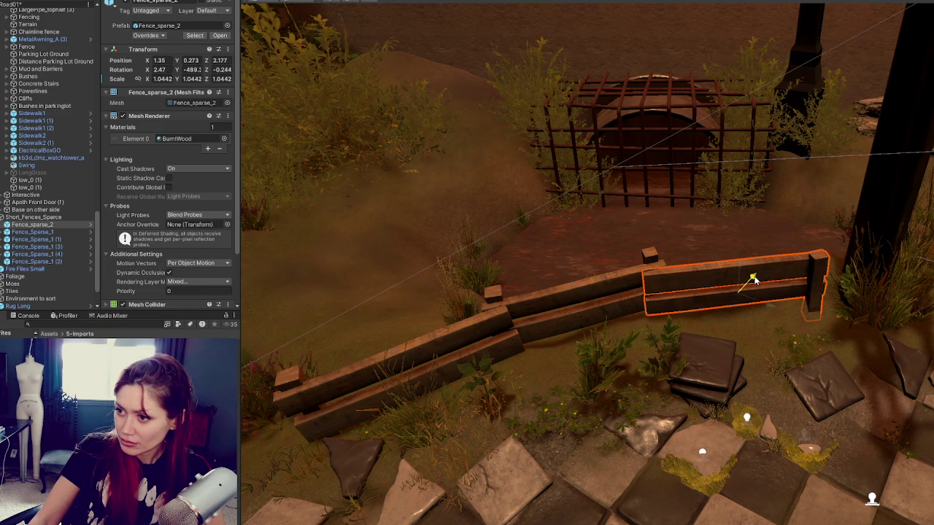
- Raise Fence_Sparse_1 (3) slightly
click(589, 356)
key(f)
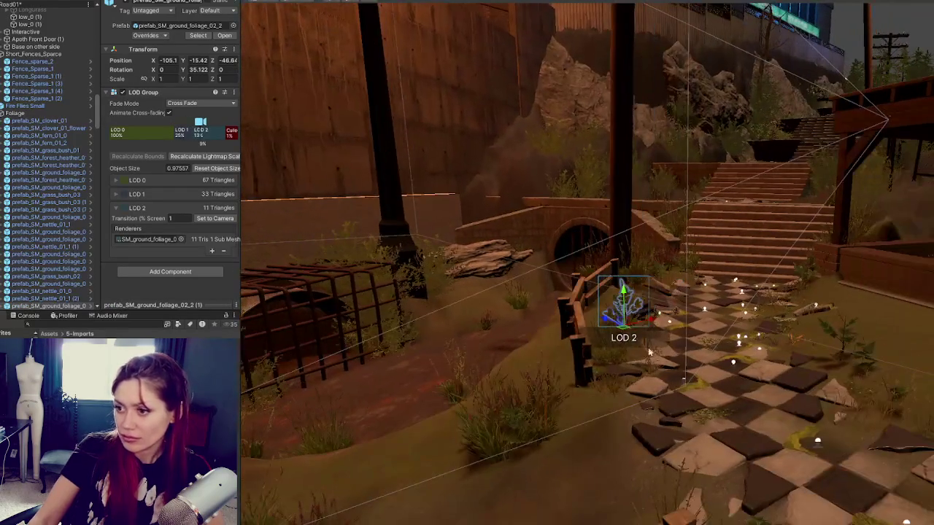
click(587, 361)
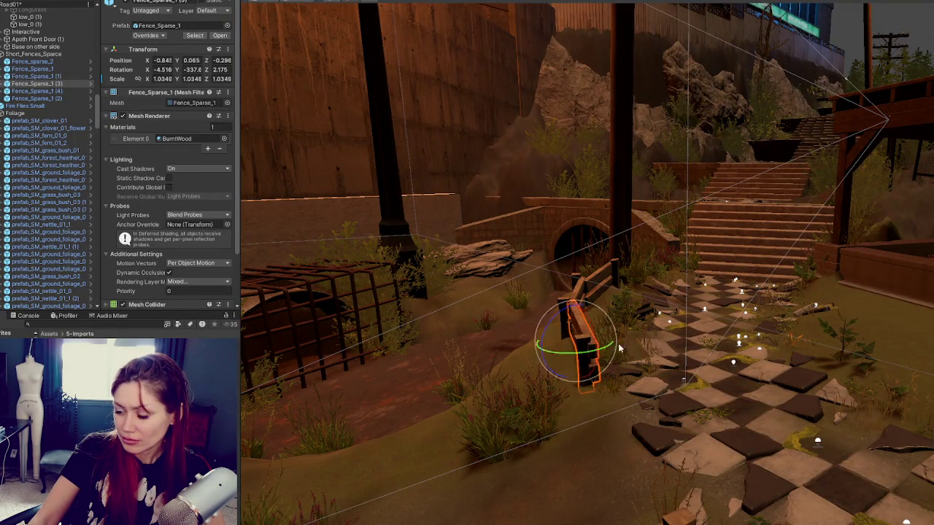
key(f)
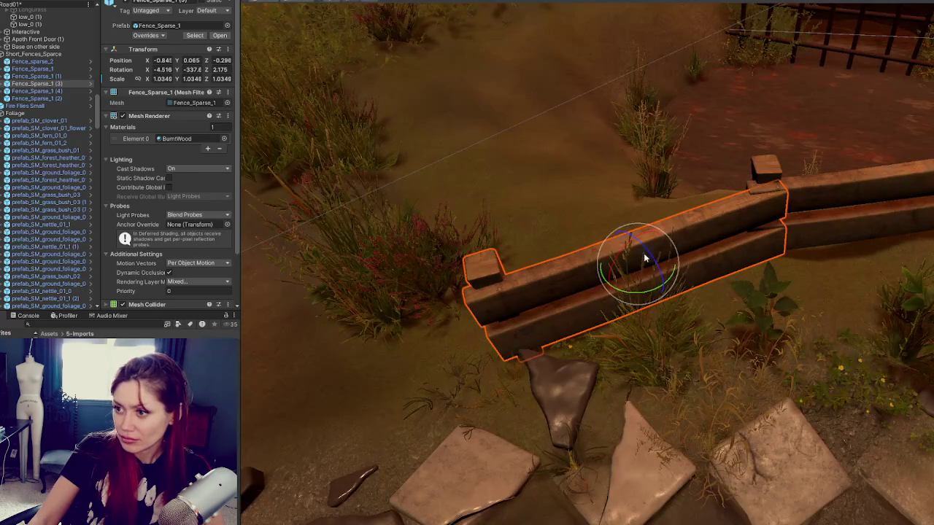
drag(635, 240, 639, 237)
- Raise and rotate Fence_sparse_2 so its rails line up with Fence_Sparse_1 (3)
click(839, 204)
drag(839, 204, 743, 219)
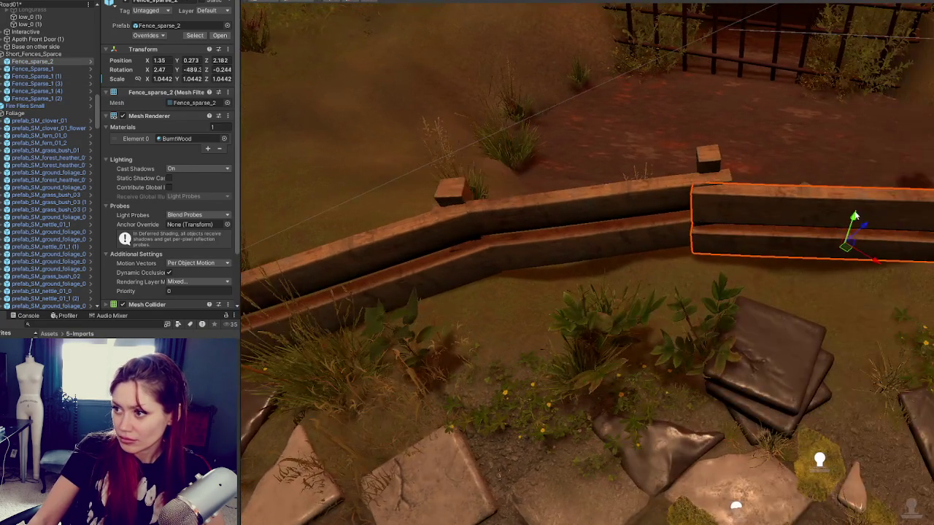
drag(855, 216, 854, 211)
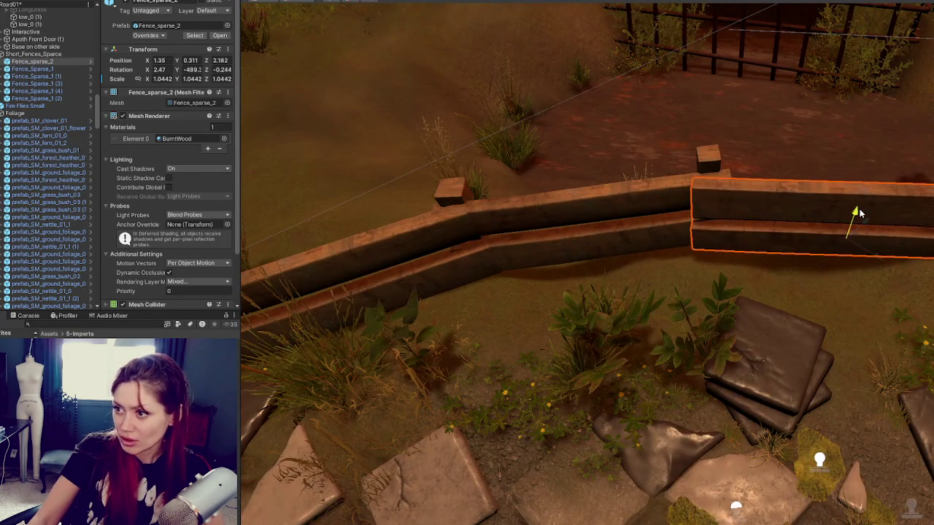
key(e)
drag(860, 259, 856, 269)
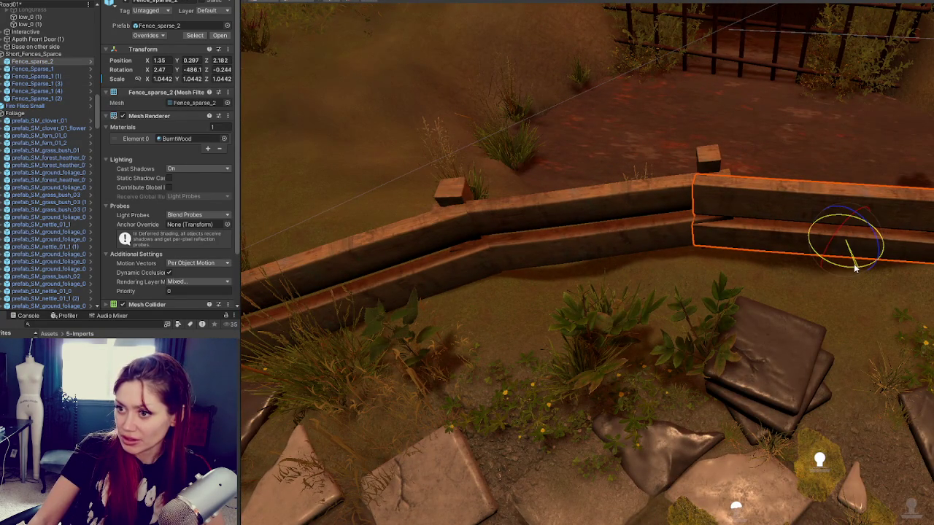
drag(870, 228, 870, 229)
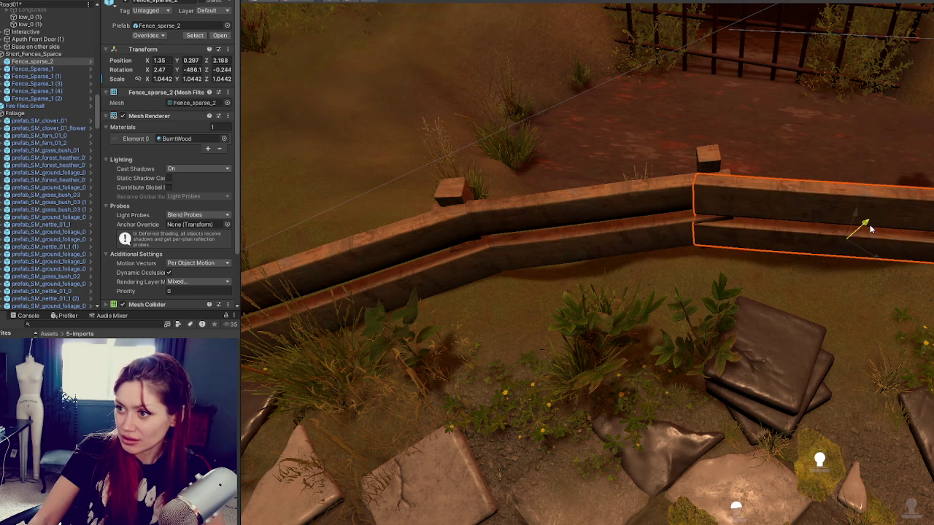
drag(861, 270, 852, 266)
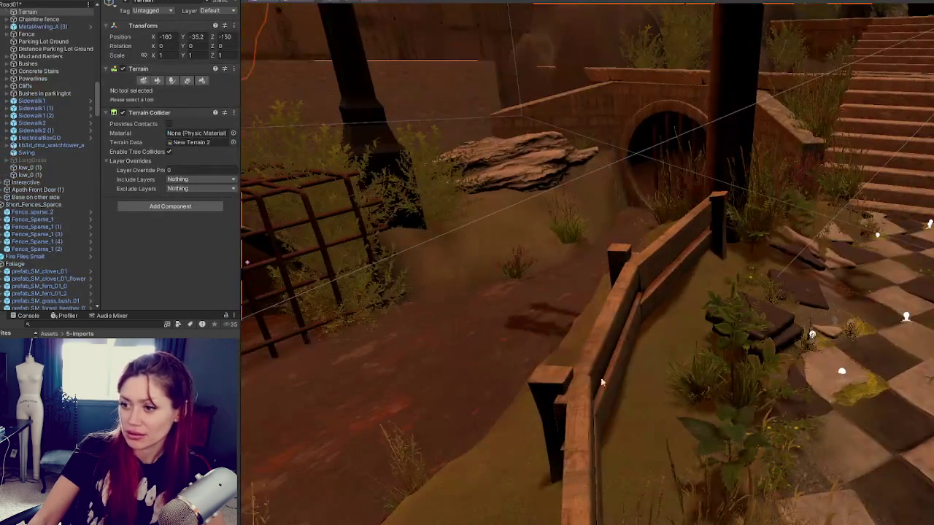
click(625, 333)
mouse_move(758, 328)
mouse_down()
mouse_move(717, 320)
mouse_move(719, 336)
mouse_move(761, 256)
mouse_move(775, 261)
mouse_up()
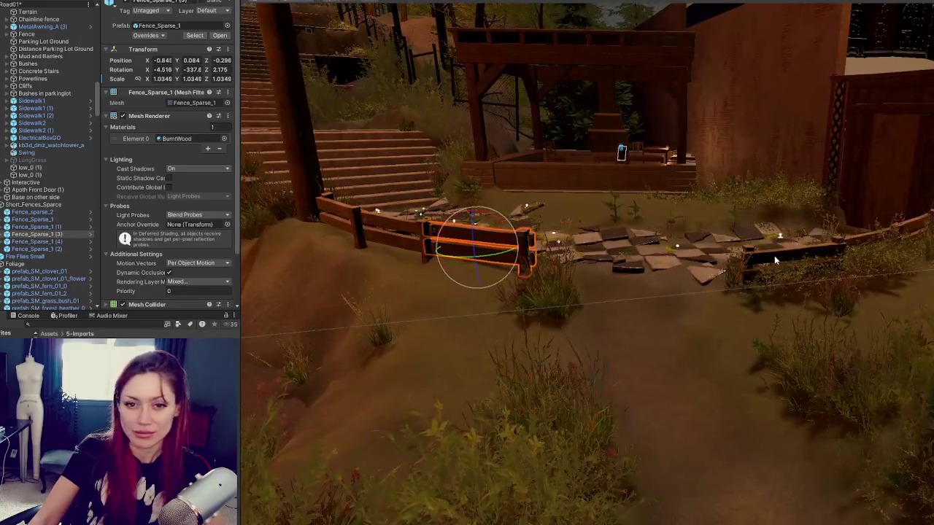
mouse_move(519, 241)
mouse_down()
mouse_move(646, 318)
mouse_move(642, 198)
mouse_move(715, 305)
mouse_move(723, 386)
mouse_move(585, 351)
mouse_up()
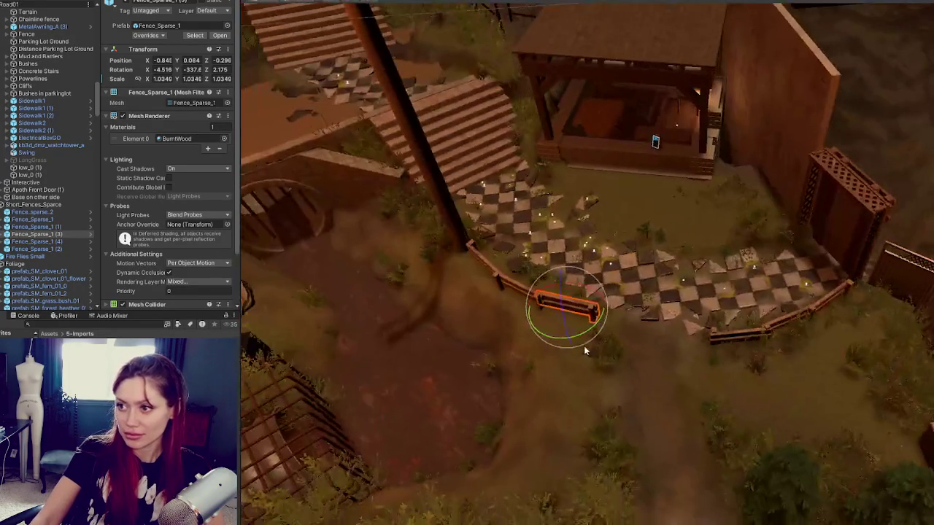
- Collapse Short_Fences_Sparce and Foliage, then give BuildersShop a new empty parent, Builders Shop
click(2, 205)
click(43, 213)
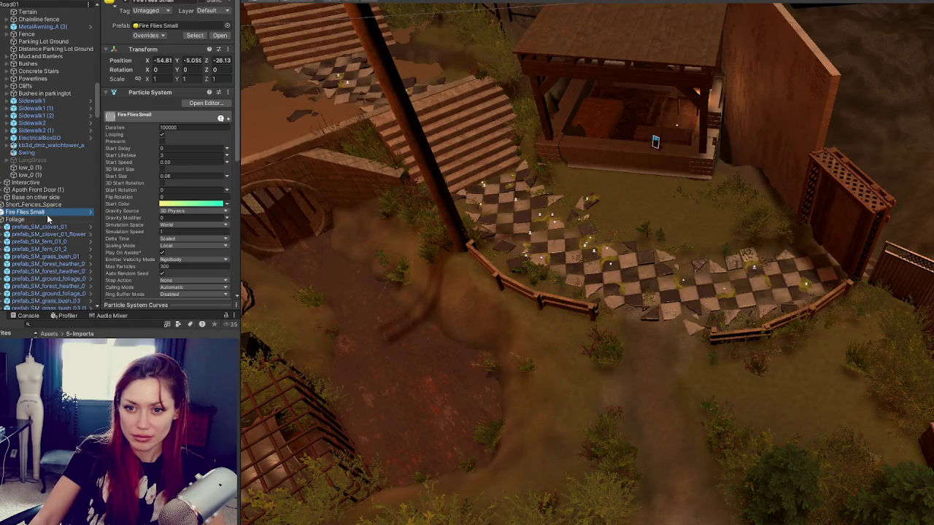
click(3, 220)
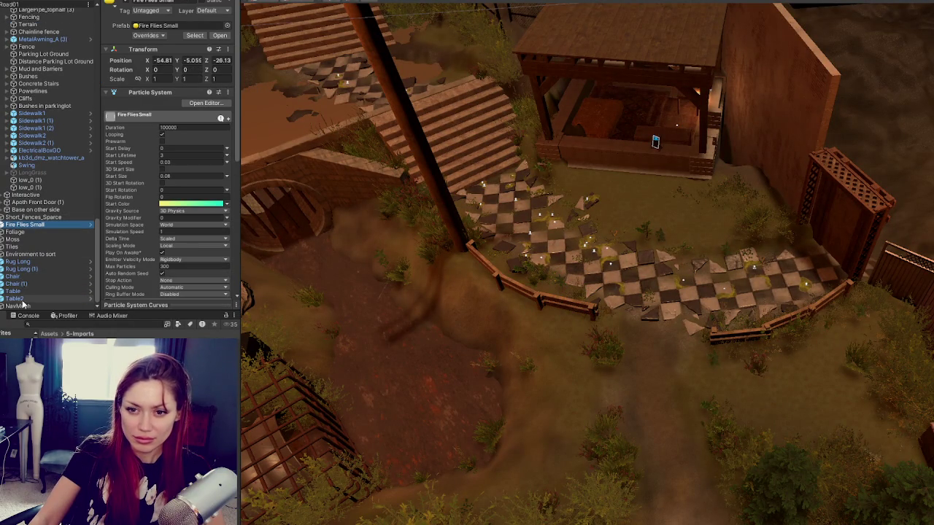
click(666, 152)
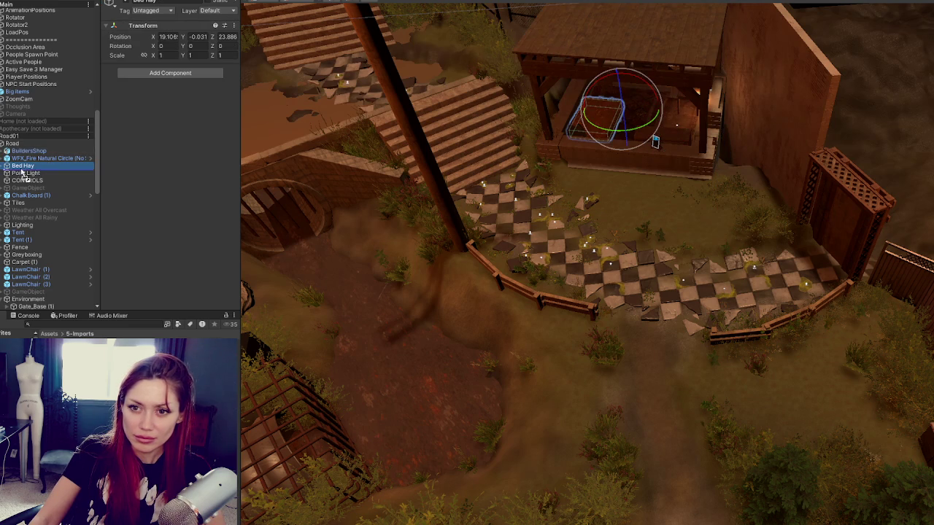
click(28, 151)
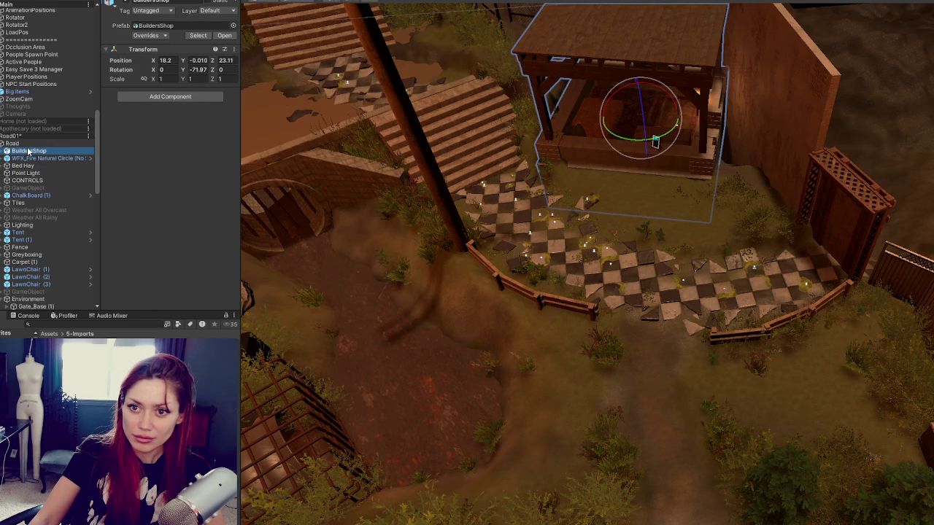
right_click(28, 151)
click(85, 296)
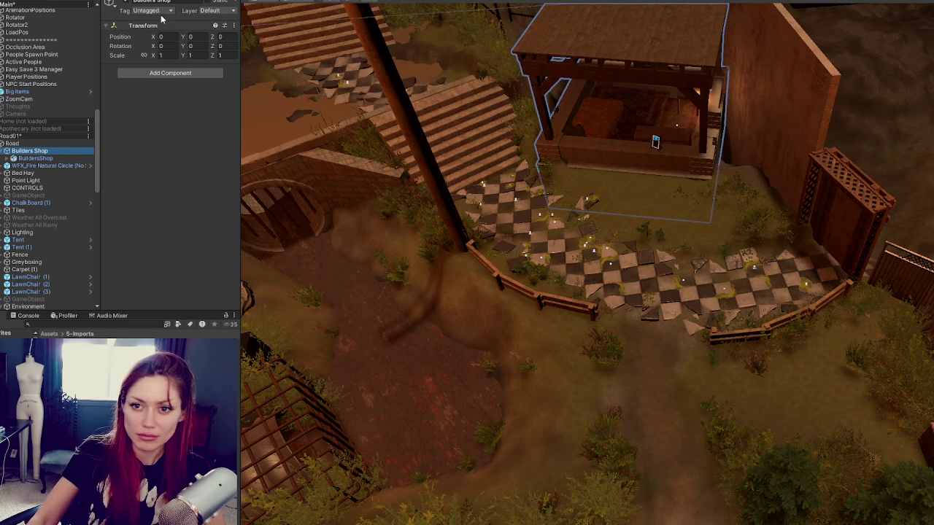
click(26, 180)
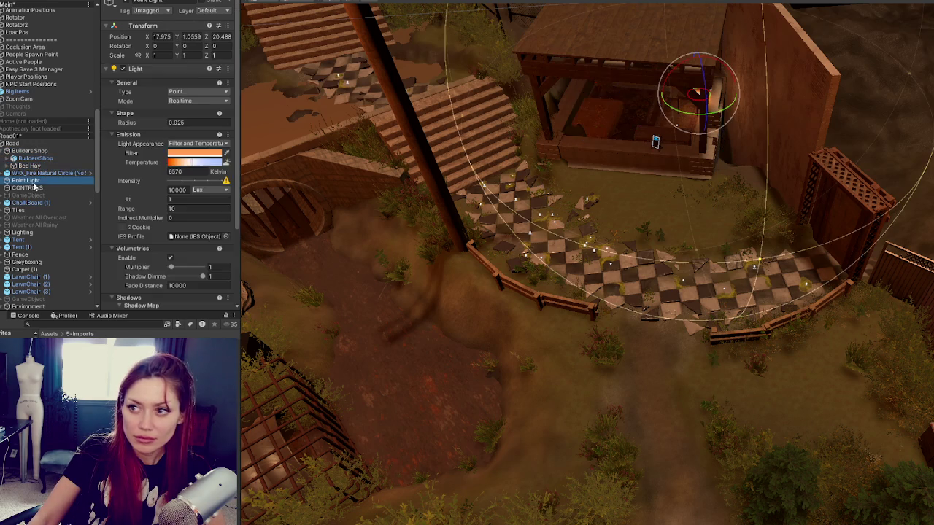
- Move WFX_Fire and the Point Light into the pavilion fireplace and raise the light
key(f)
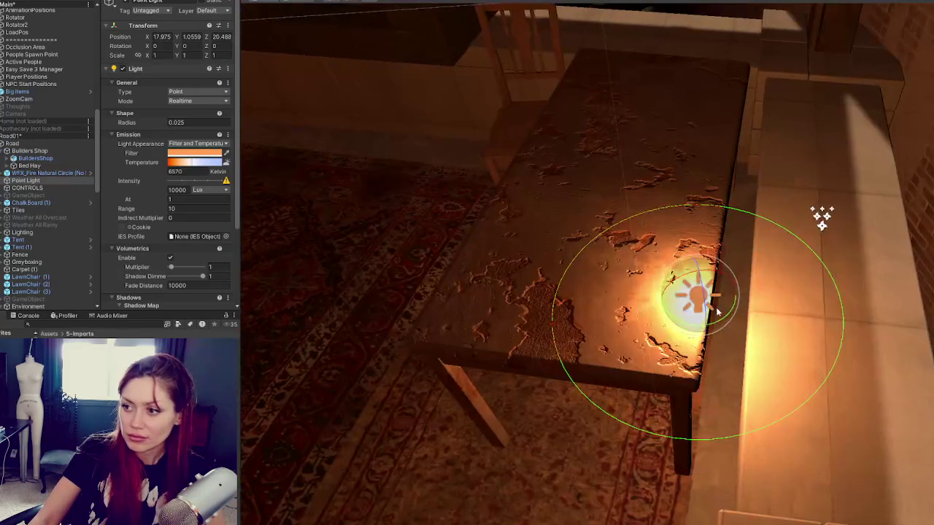
shift+click(822, 219)
mouse_move(823, 228)
mouse_down()
mouse_move(809, 241)
mouse_move(545, 243)
mouse_move(729, 212)
mouse_move(634, 102)
mouse_move(687, 129)
mouse_up()
mouse_move(687, 95)
mouse_down()
mouse_move(604, 110)
mouse_move(605, 93)
mouse_up()
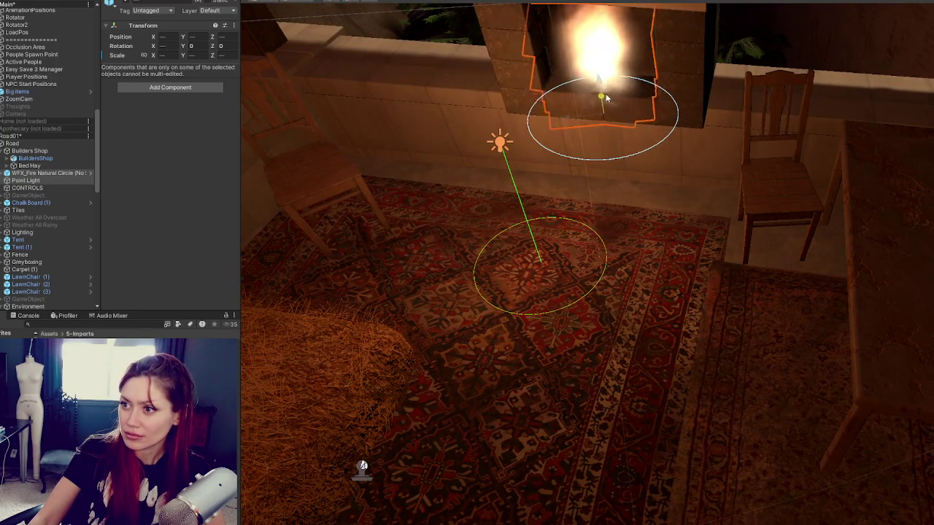
click(504, 143)
mouse_move(470, 150)
mouse_down()
mouse_move(553, 153)
mouse_move(595, 179)
mouse_move(708, 134)
mouse_up()
drag(559, 229, 557, 191)
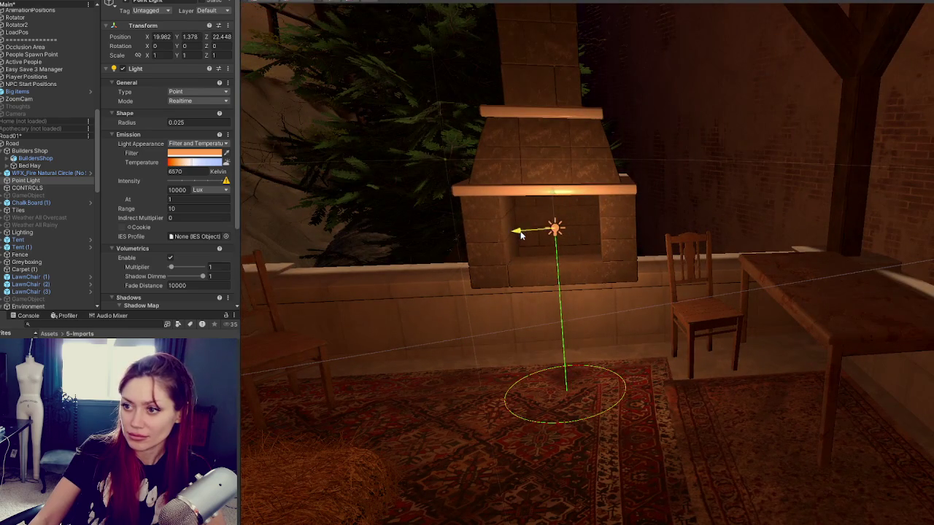
- Enable the Point Light's shadows, fine-tune its position, and nest it and WFX_Fire under Builders Shop
scroll(167, 210, down, 3)
click(170, 214)
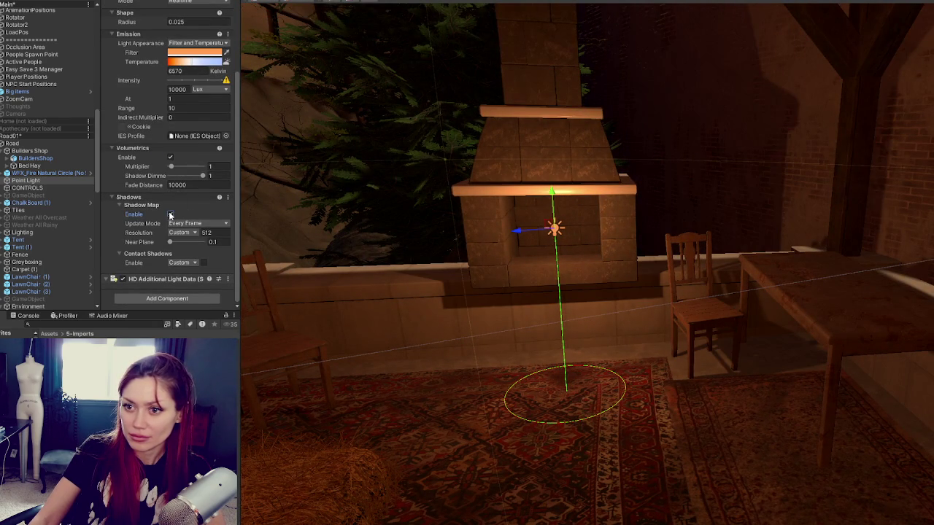
mouse_move(703, 210)
mouse_down()
mouse_move(708, 162)
mouse_move(684, 155)
mouse_move(761, 151)
mouse_move(725, 117)
mouse_move(726, 127)
mouse_up()
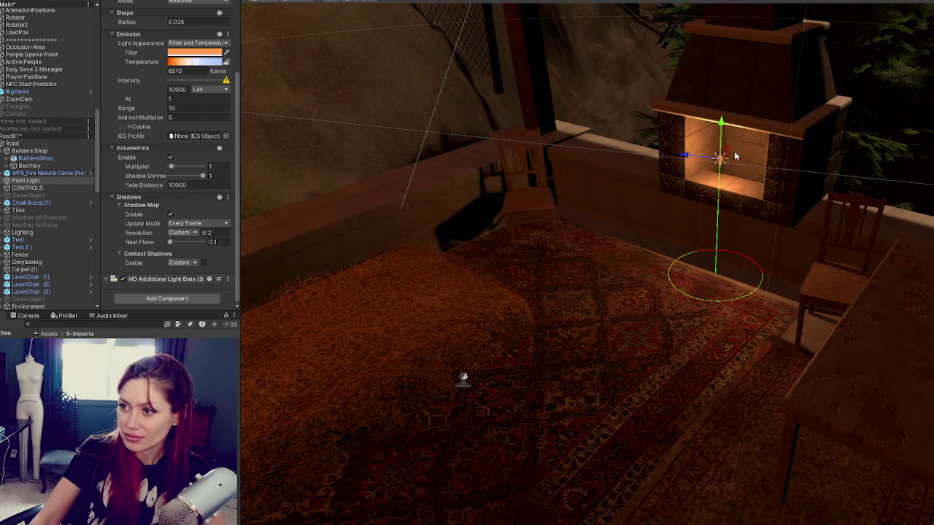
key(f)
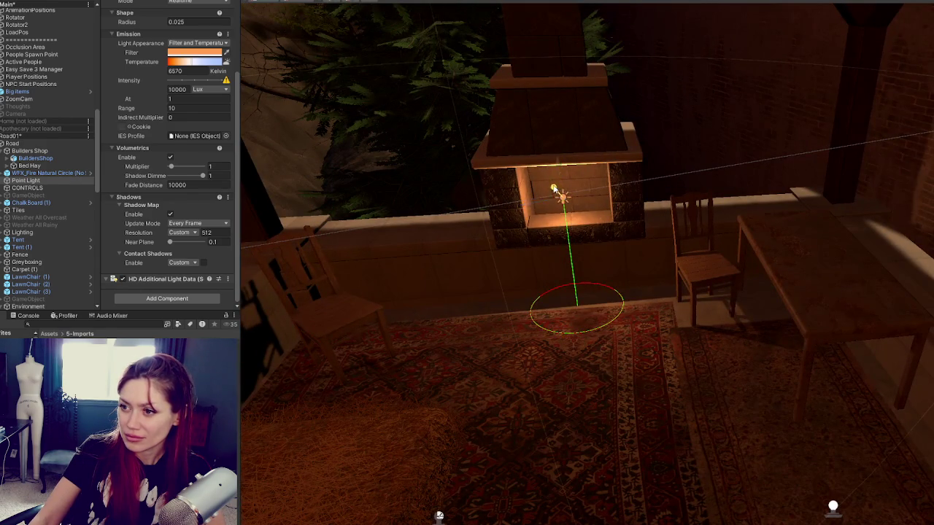
drag(554, 189, 554, 201)
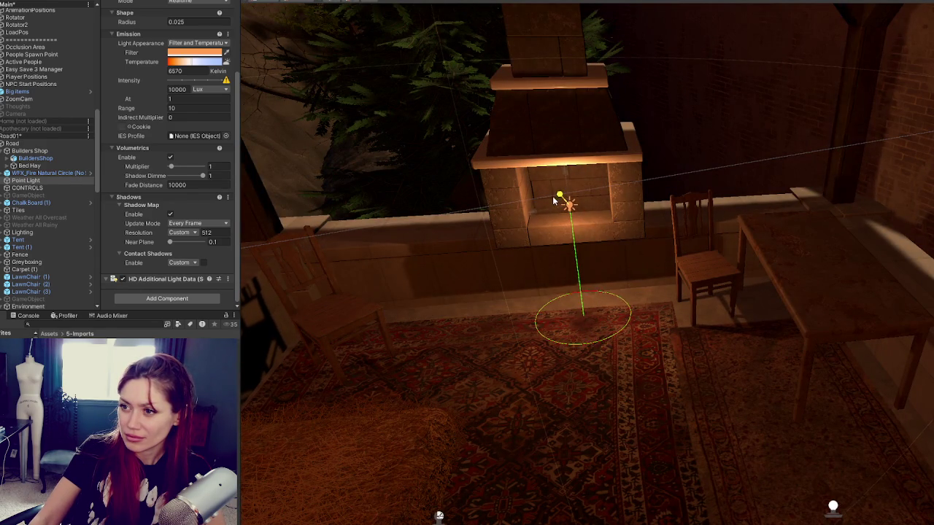
drag(559, 204, 725, 245)
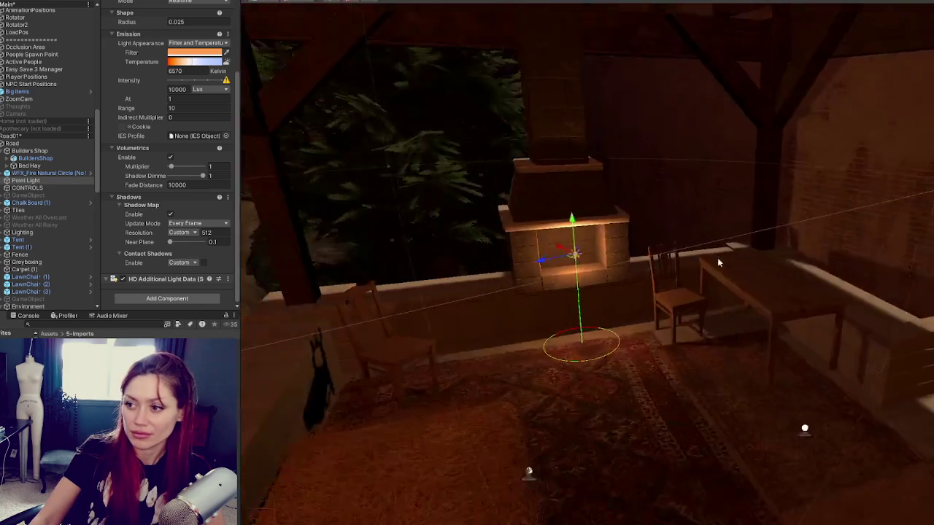
key(f)
drag(23, 184, 30, 149)
click(29, 188)
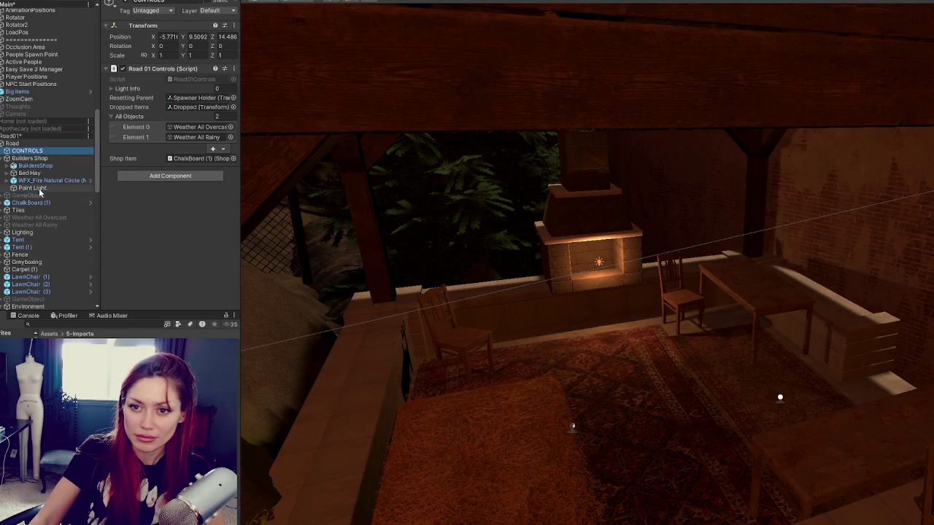
- Put CONTROLS at the top of Road01 and delete the stray empty GameObject
click(38, 196)
key(f)
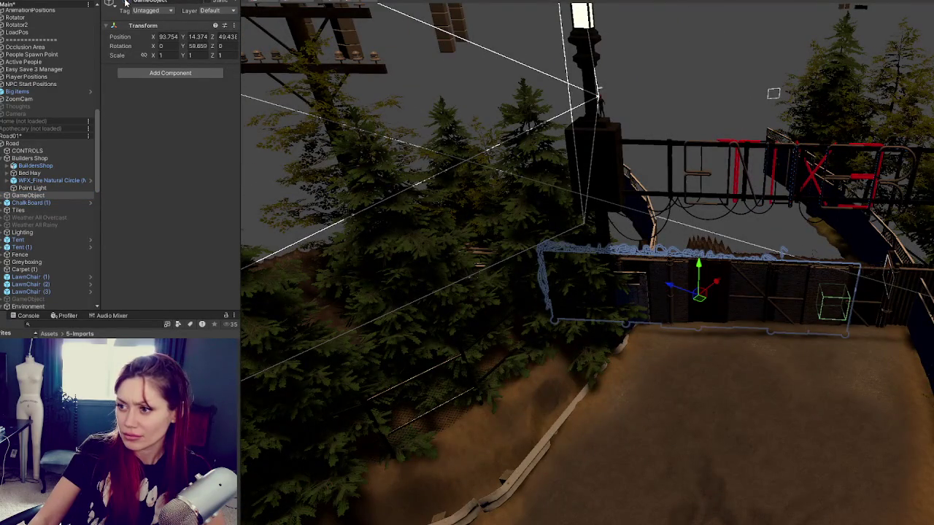
click(125, 3)
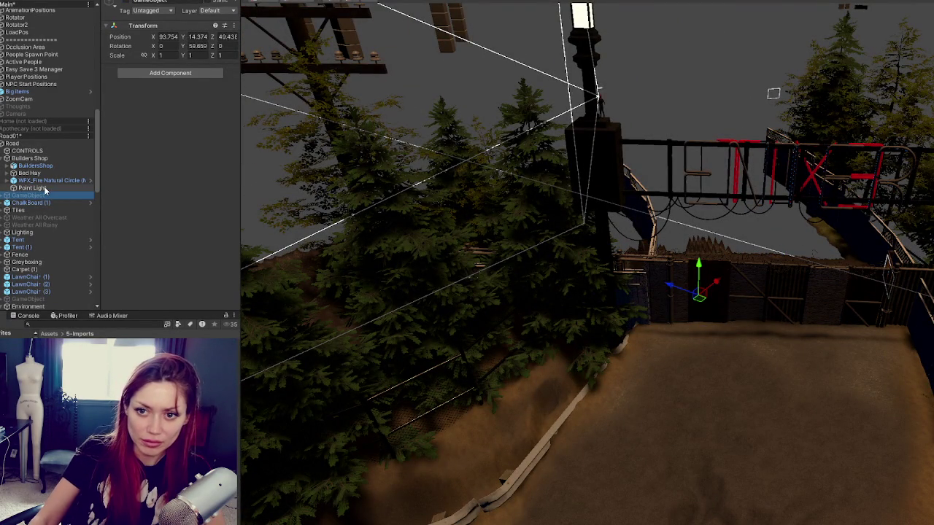
key(Delete)
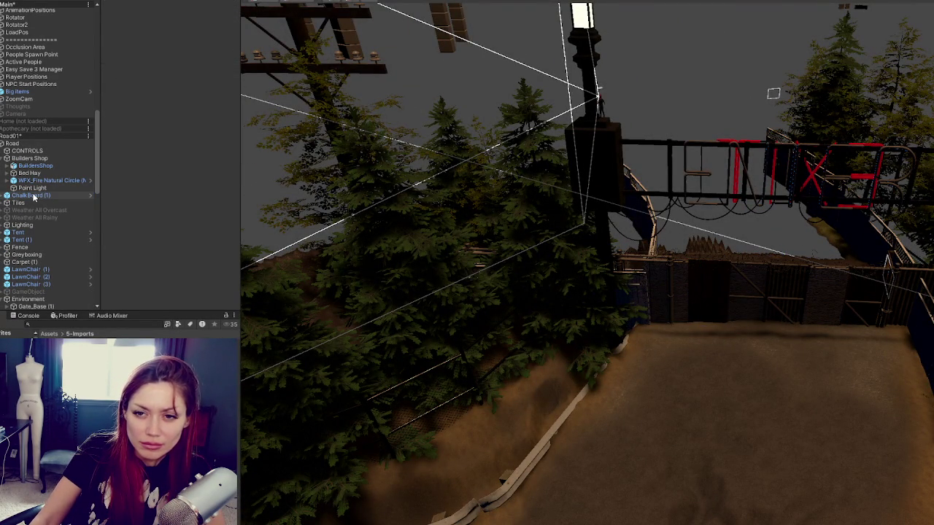
- Move ChalkBoard (1), WFX_Fire Natural Circle and Point Light up below CONTROLS
click(33, 196)
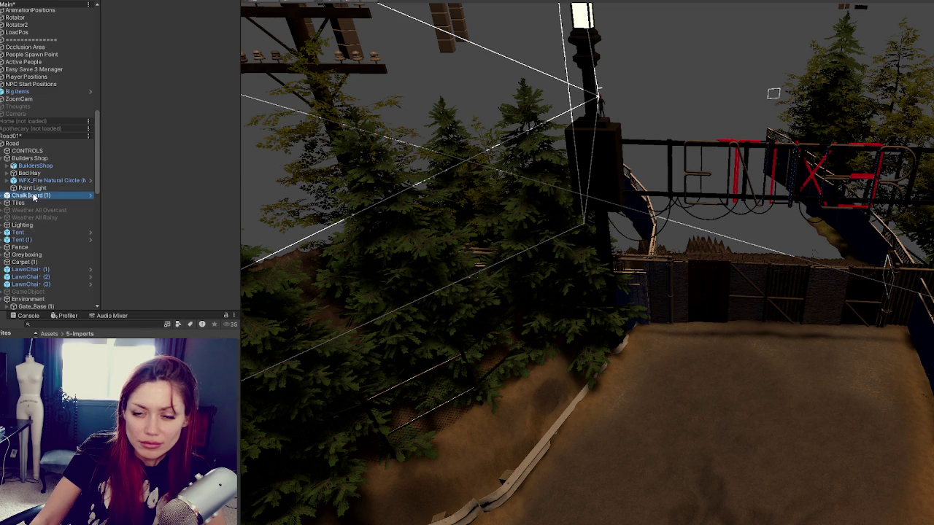
ctrl+click(40, 182)
ctrl+click(40, 188)
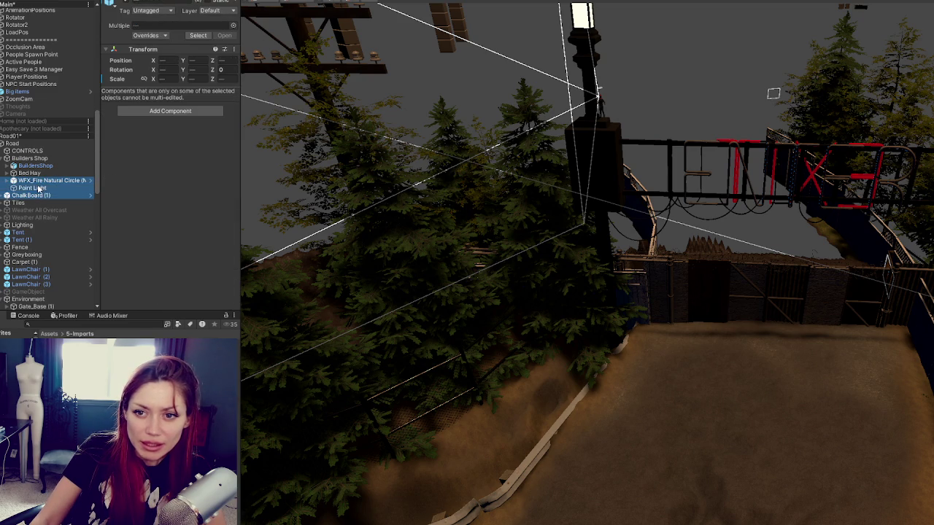
drag(38, 184, 35, 159)
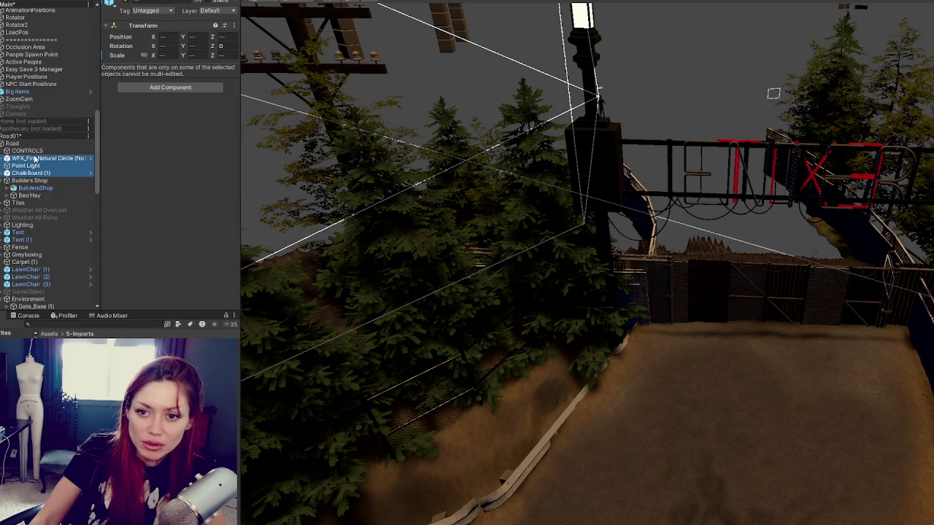
- Create an empty group named Interactive below CONTROLS and duplicate it for a second group
right_click(38, 181)
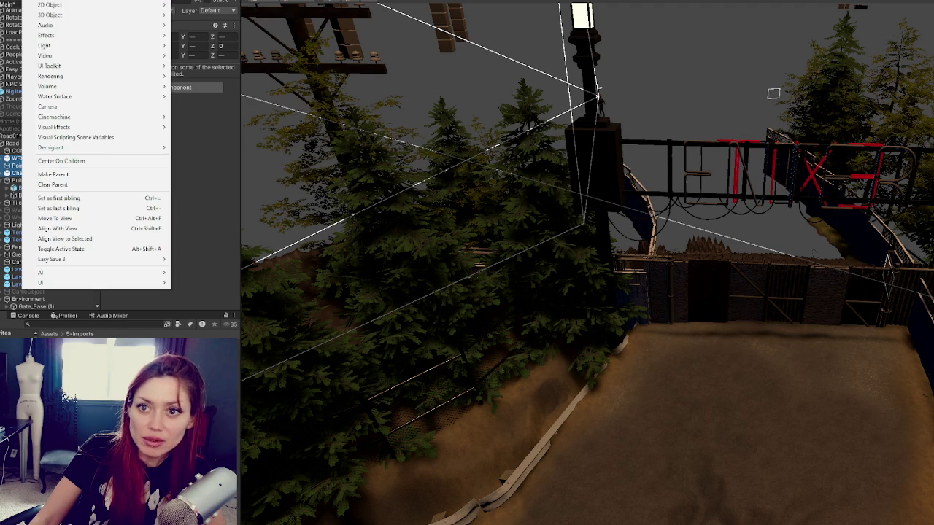
click(47, 1)
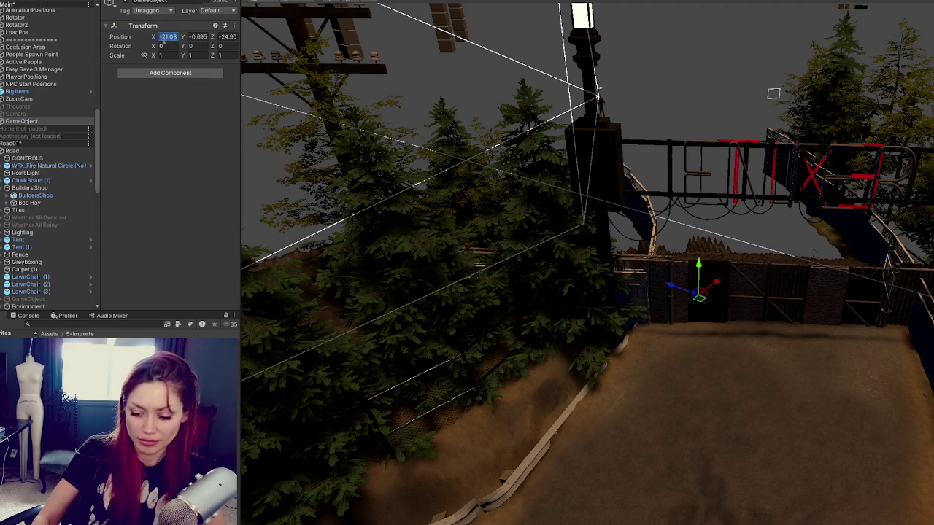
click(33, 121)
drag(40, 161, 30, 158)
click(149, 1)
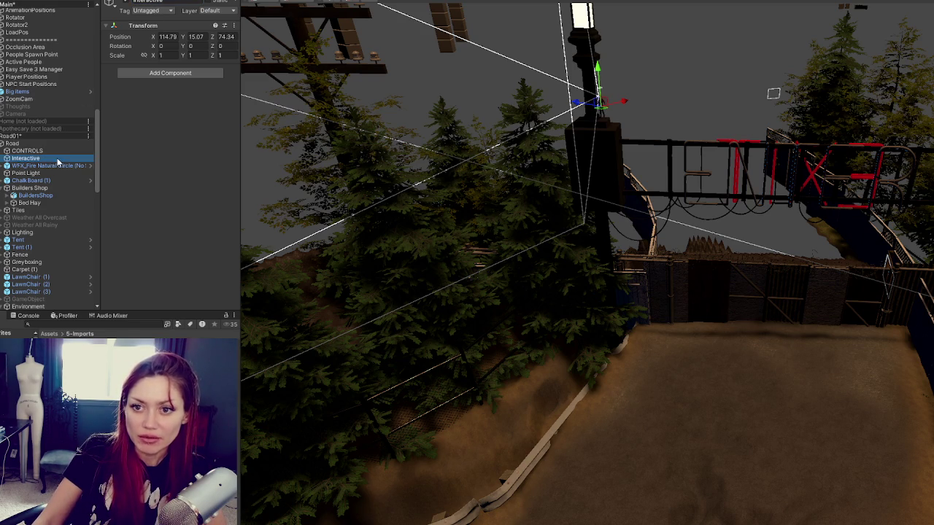
key(ctrl+d)
click(178, 2)
text(Dynamic)
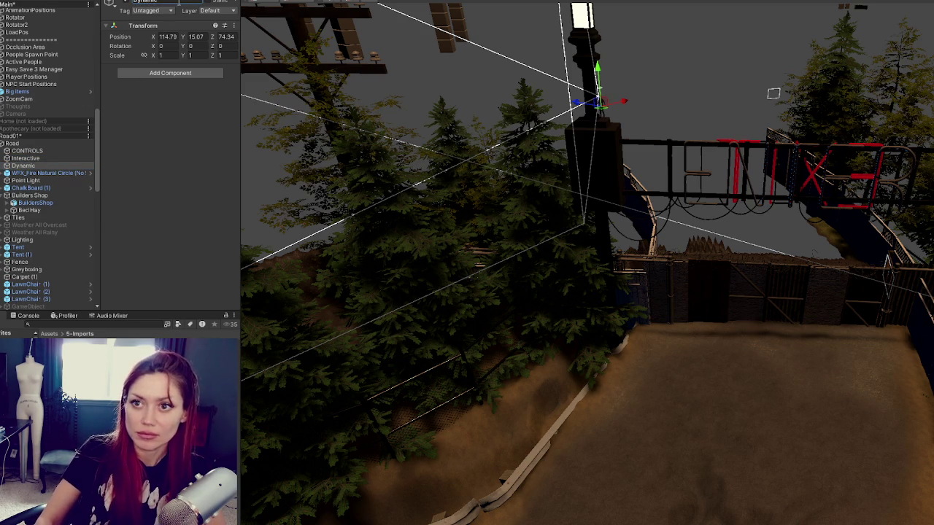
- File WFX_Fire under Environment - Dynamic, Point Light under Lighting, and ChalkBoard (1) under Interactive
drag(27, 175, 27, 165)
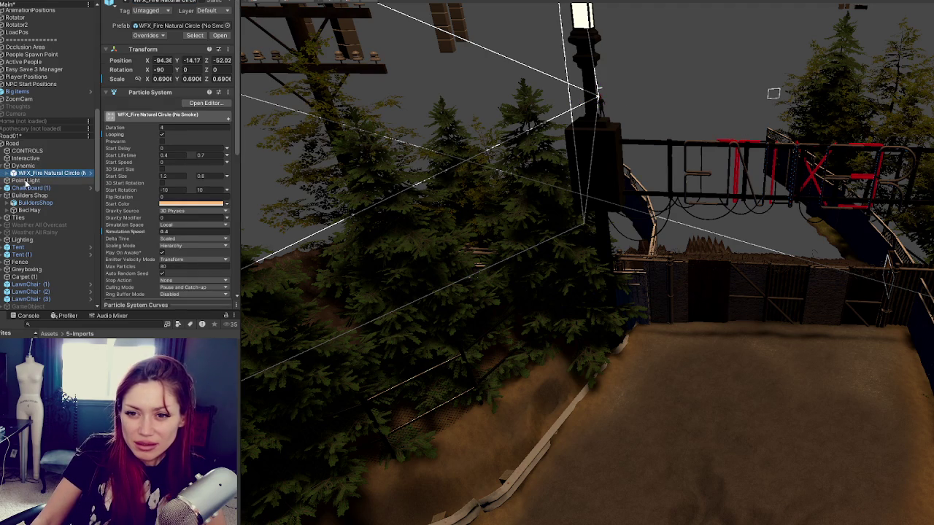
click(7, 240)
drag(28, 181, 29, 243)
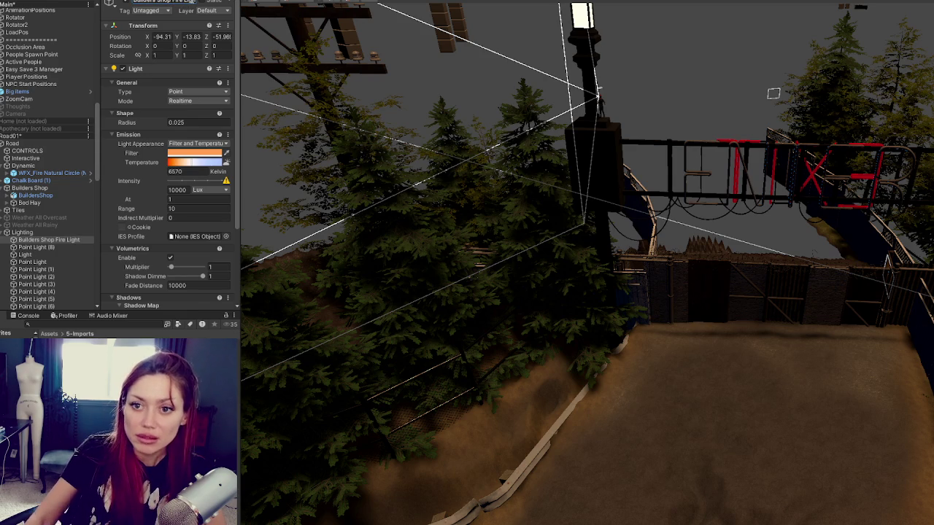
drag(33, 180, 44, 159)
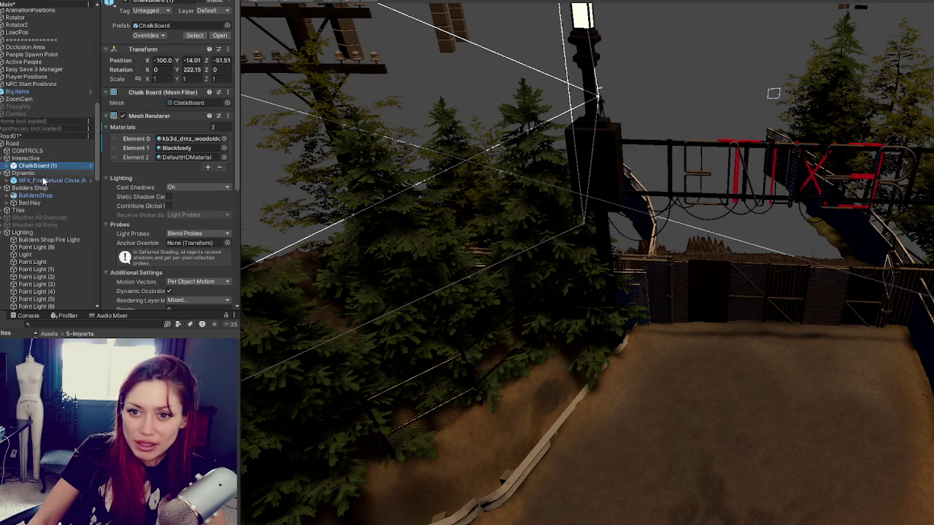
click(23, 172)
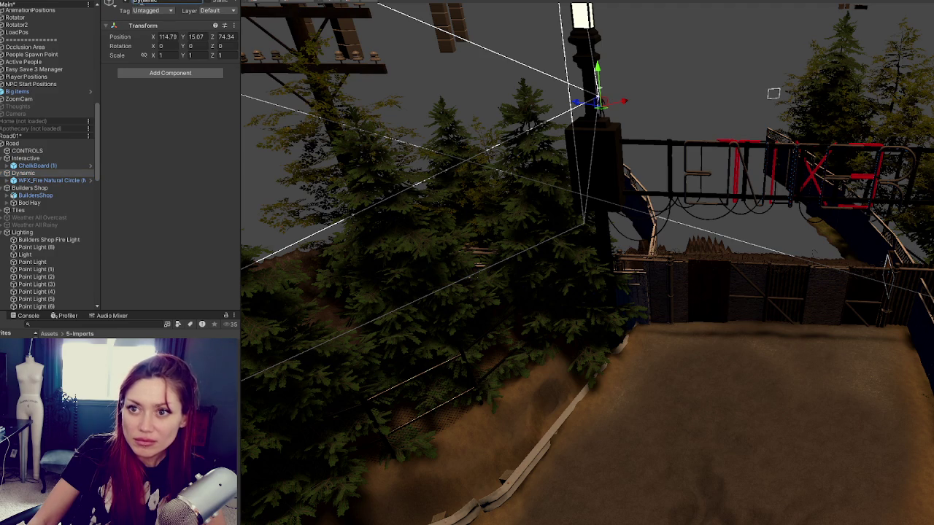
text(Environment -)
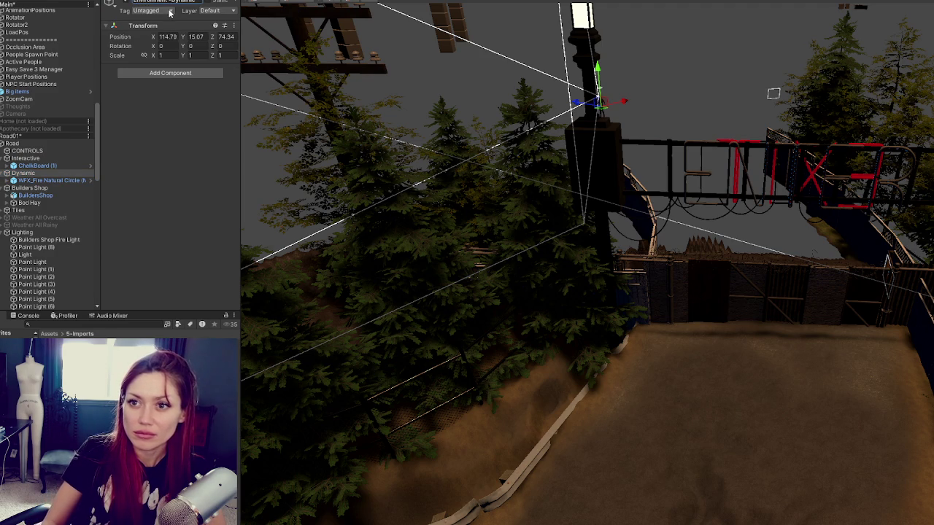
key(Return)
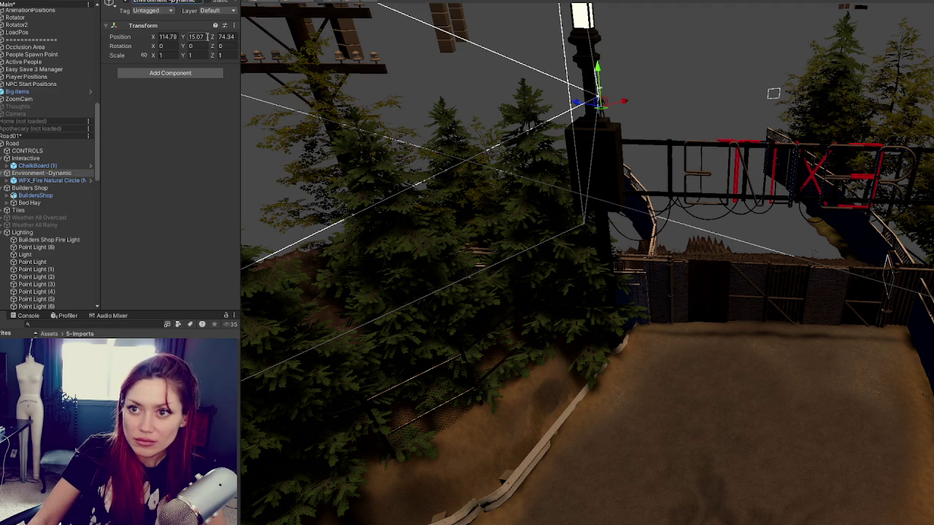
- Move Tiles and Builders Shop into the Environment group
click(30, 188)
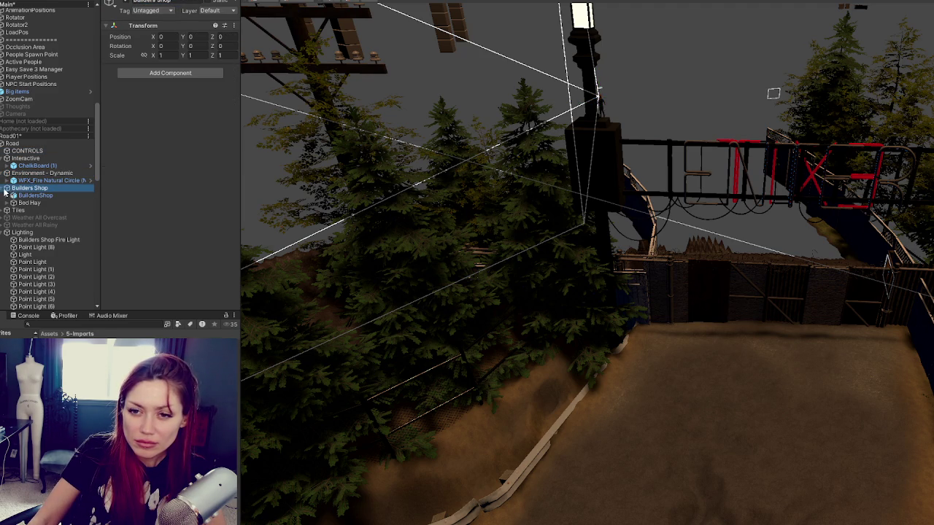
mouse_move(20, 192)
mouse_down()
mouse_move(40, 241)
mouse_move(40, 218)
mouse_up()
click(5, 233)
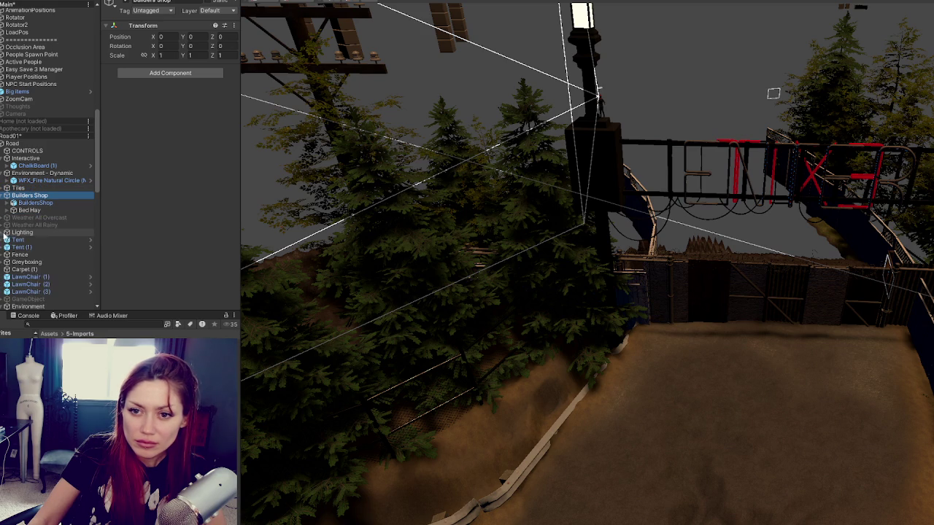
click(24, 189)
ctrl+click(24, 195)
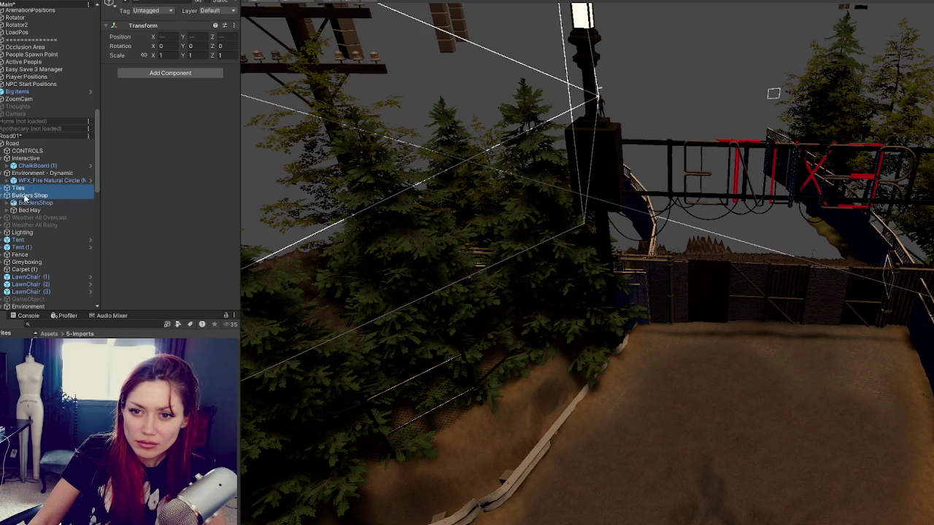
scroll(36, 266, down, 3)
drag(38, 266, 48, 255)
- Inspect LawnChair (2) in the pavilion and select the shed Tent (1)
click(31, 196)
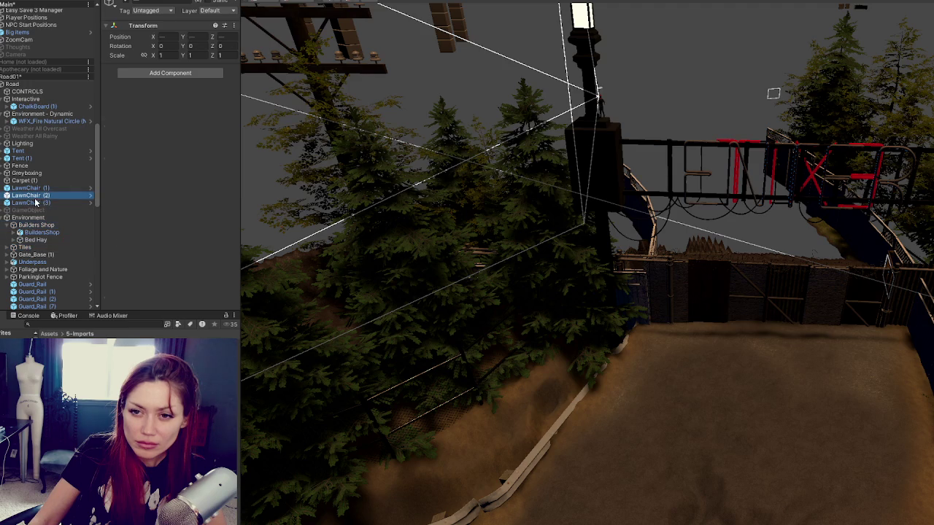
key(f)
mouse_move(595, 315)
mouse_down()
mouse_move(598, 253)
mouse_move(444, 259)
mouse_move(614, 152)
mouse_up()
scroll(615, 152, down, 5)
drag(587, 233, 650, 97)
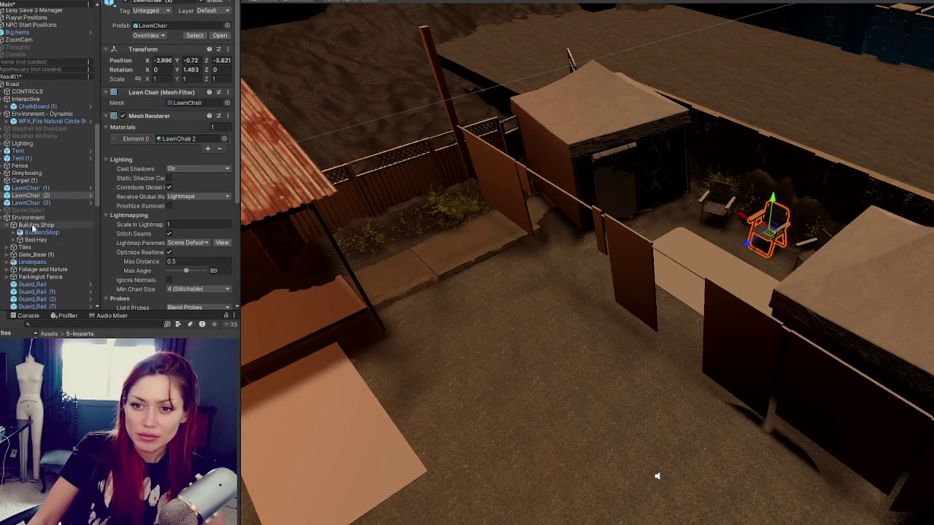
scroll(33, 229, down, 10)
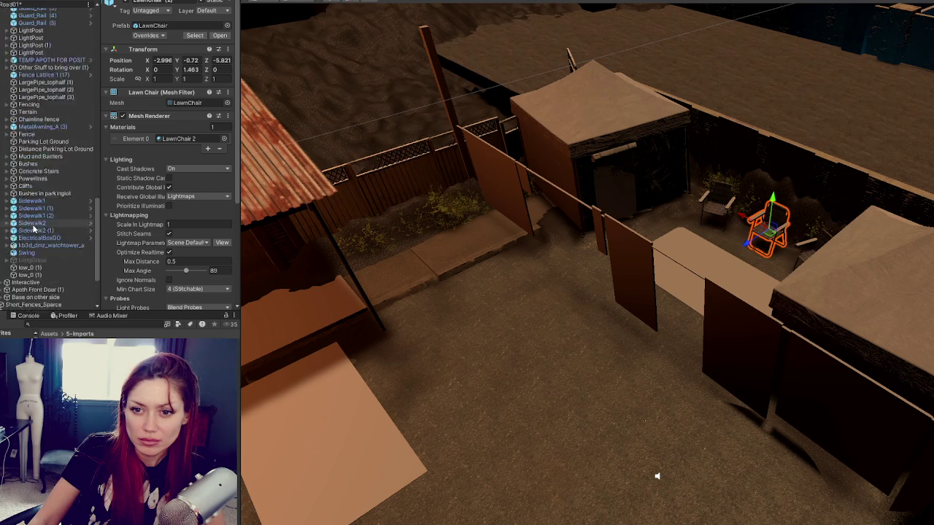
click(616, 188)
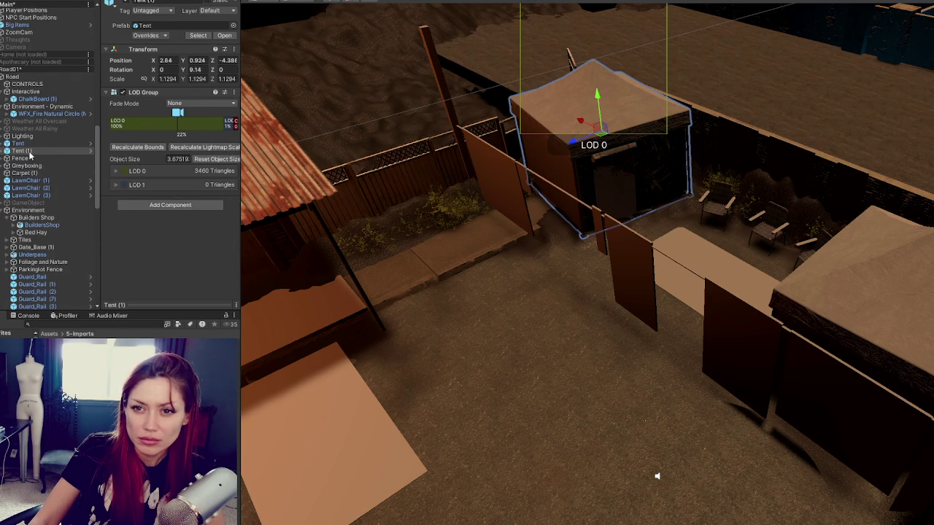
scroll(556, 274, down, 3)
- Create a new empty GameObject with Ctrl+Shift+N and nudge it along Z
right_click(29, 158)
click(22, 151)
right_click(32, 151)
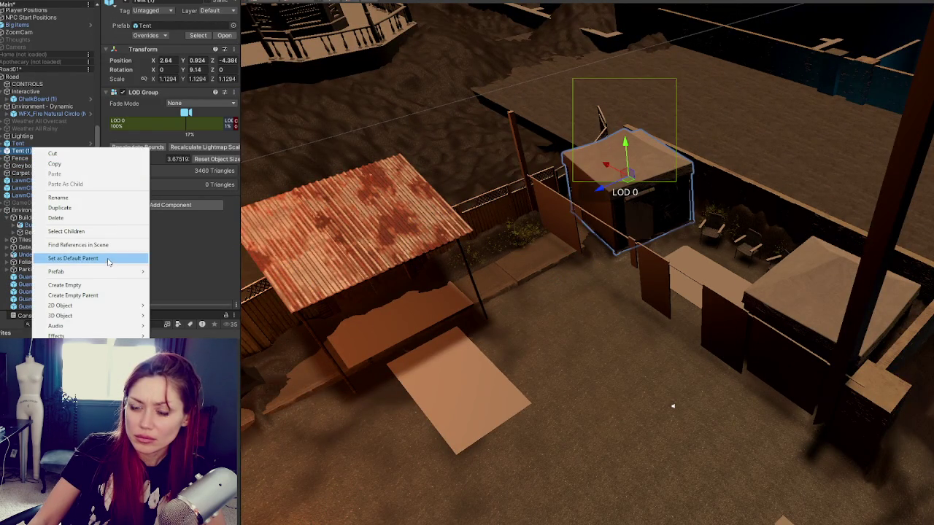
key(ctrl+shift+n)
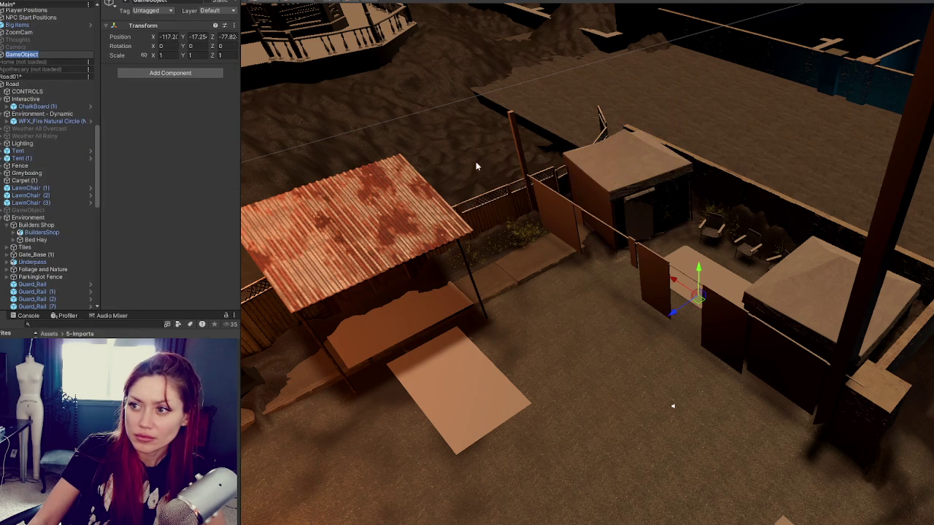
key(Return)
mouse_move(490, 410)
mouse_down()
mouse_move(560, 395)
mouse_move(541, 410)
mouse_up()
- Name the new object 'Other Road' and move it into the Environment group
scroll(596, 351, down, 3)
click(29, 55)
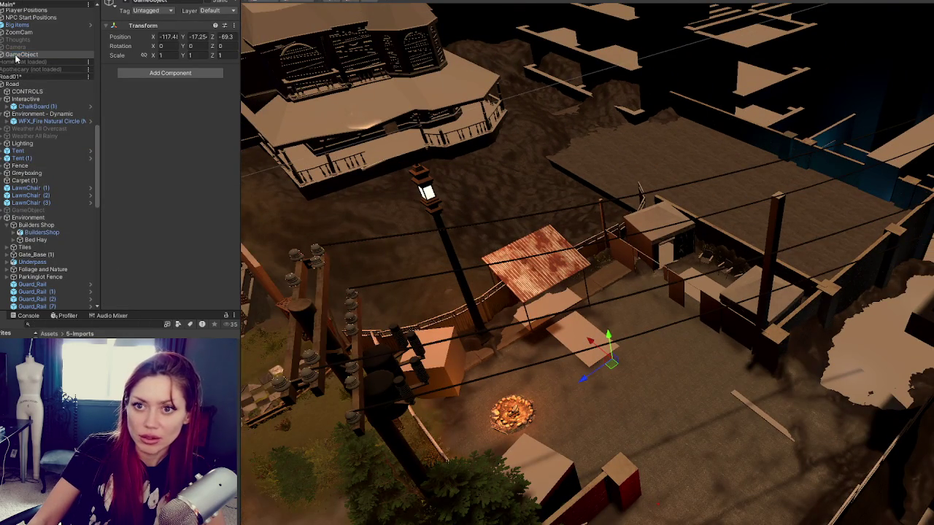
drag(38, 137, 29, 84)
click(182, 4)
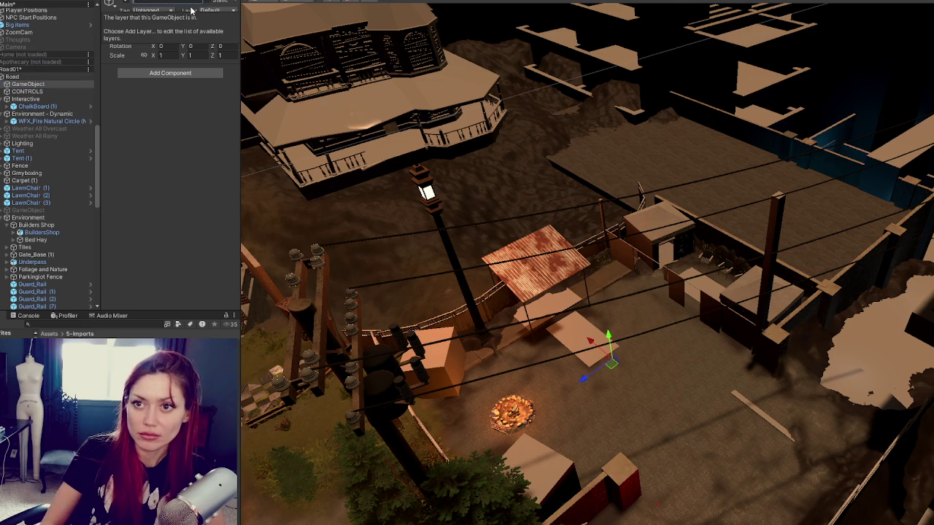
text(Other Road)
click(31, 84)
drag(71, 245, 66, 220)
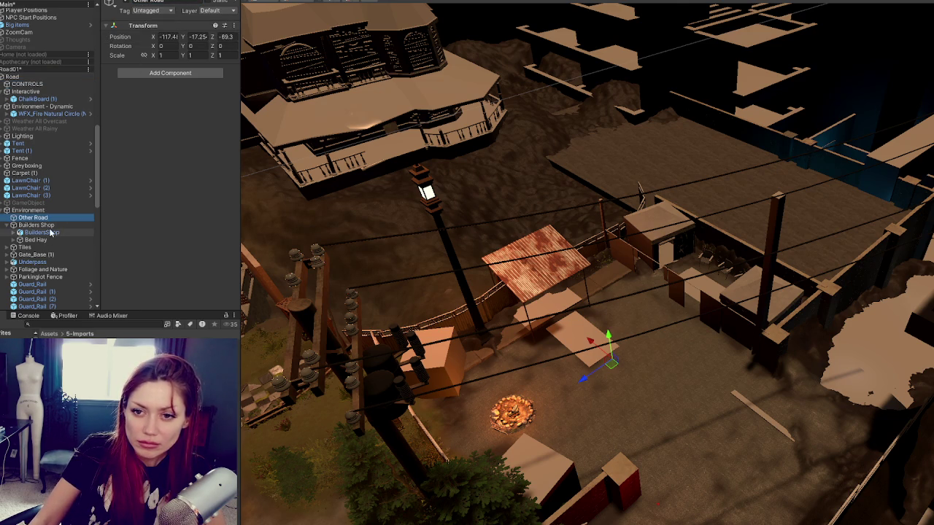
- Collapse Builders Shop and move LawnChair (1)-(3) under Other Road
click(8, 226)
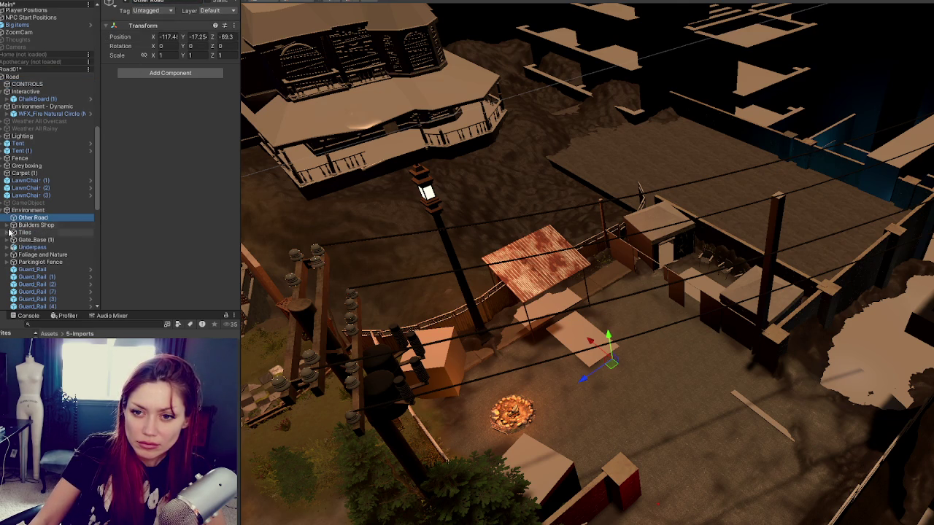
click(29, 180)
shift+click(34, 194)
drag(35, 217, 35, 217)
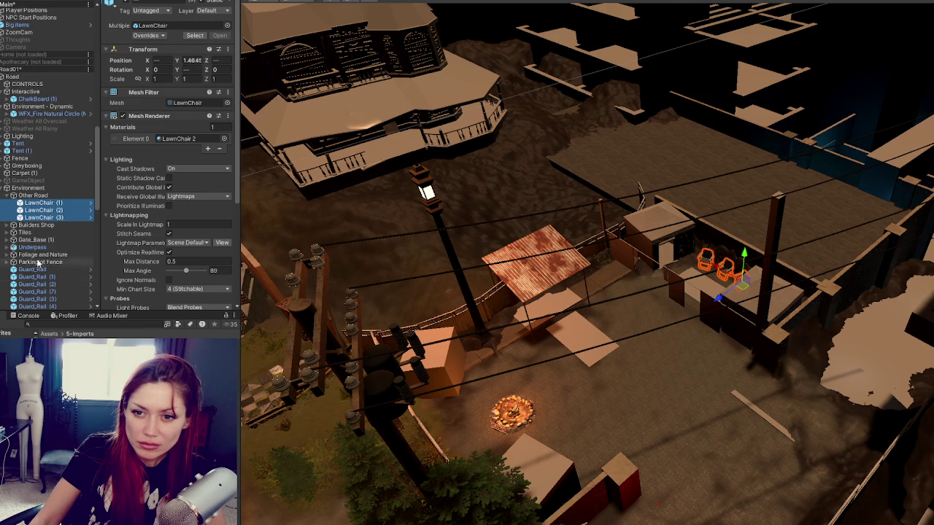
- Check Guard_Rail, Parkinglot Fence and Foliage, then move Underpass into Other Road
click(38, 270)
scroll(41, 274, down, 2)
scroll(185, 278, down, 3)
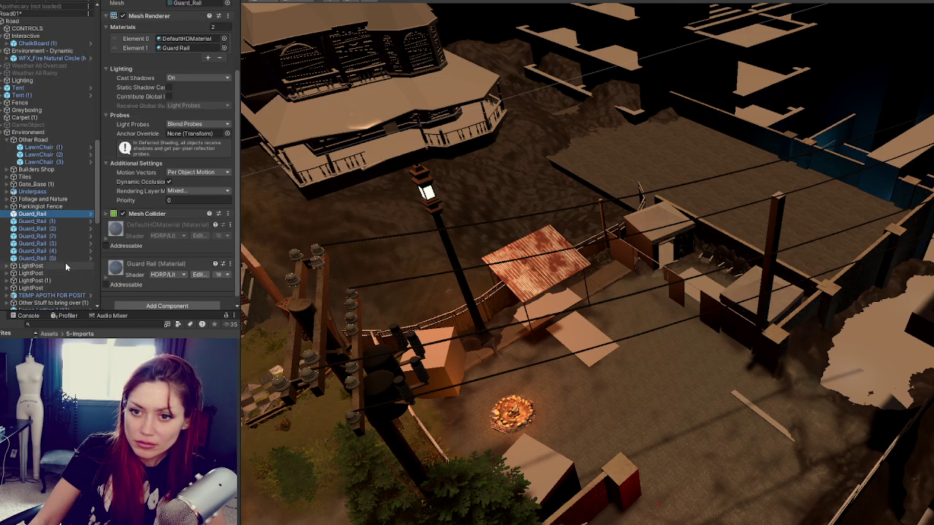
click(40, 207)
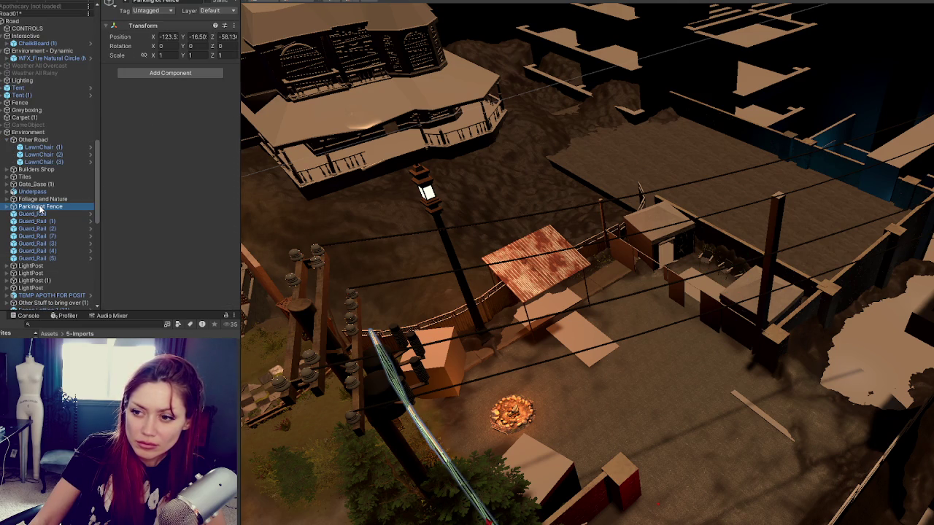
double_click(42, 207)
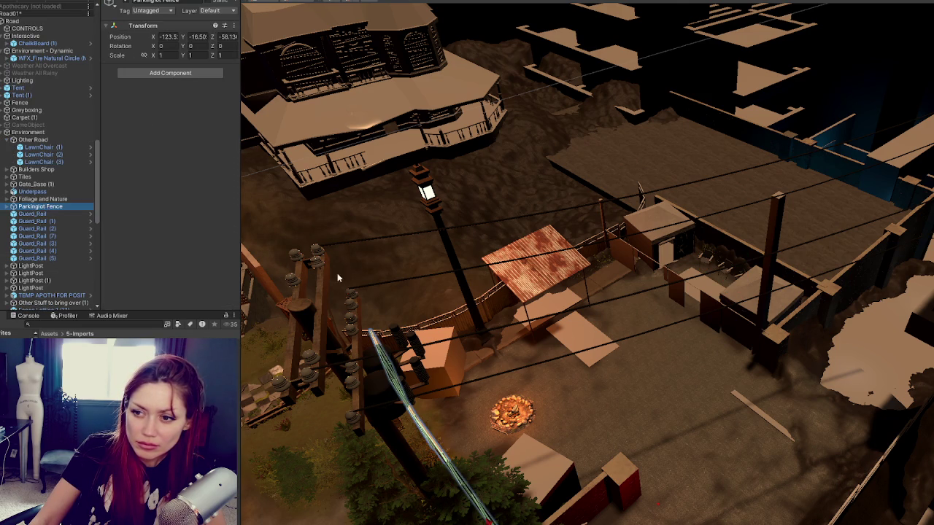
click(40, 199)
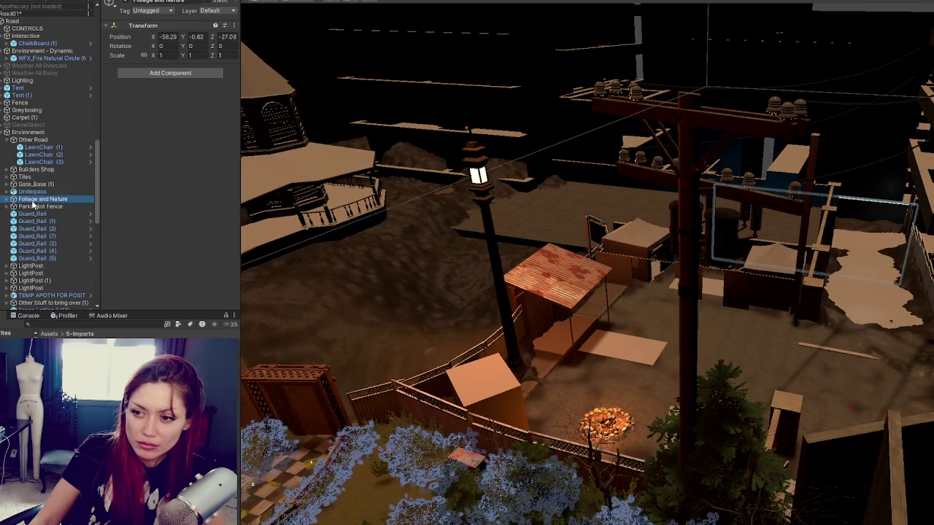
click(37, 192)
mouse_move(39, 193)
mouse_down()
mouse_move(45, 169)
mouse_move(36, 140)
mouse_up()
- Inspect Tiles and Gate_Base (1), and frame a LightPost in the scene
click(35, 185)
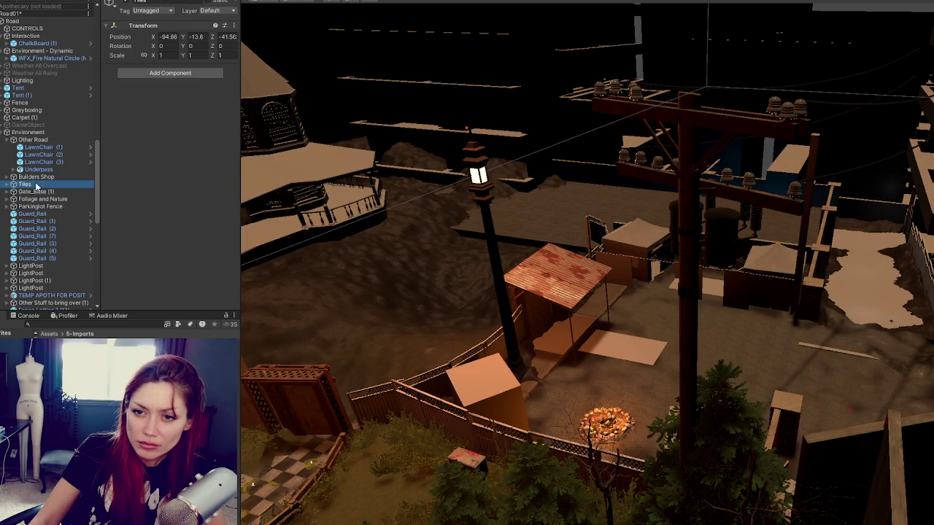
click(33, 191)
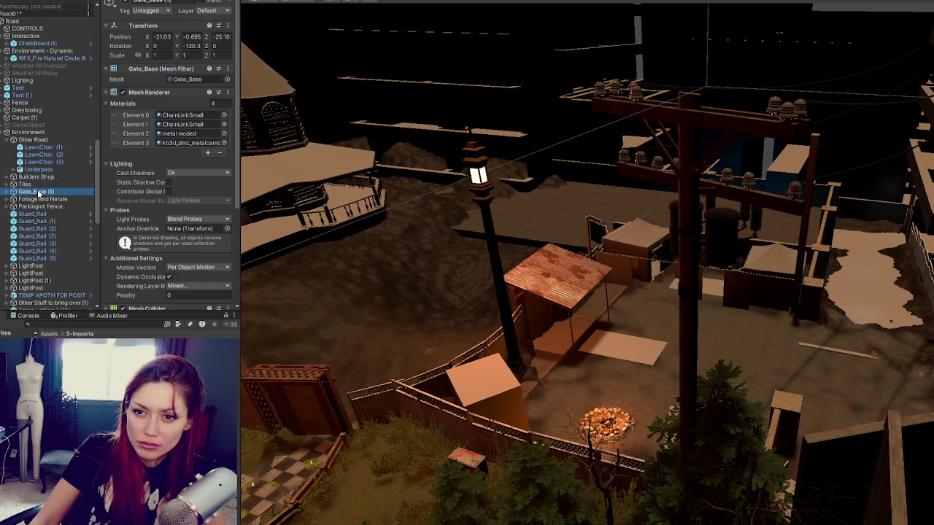
double_click(40, 267)
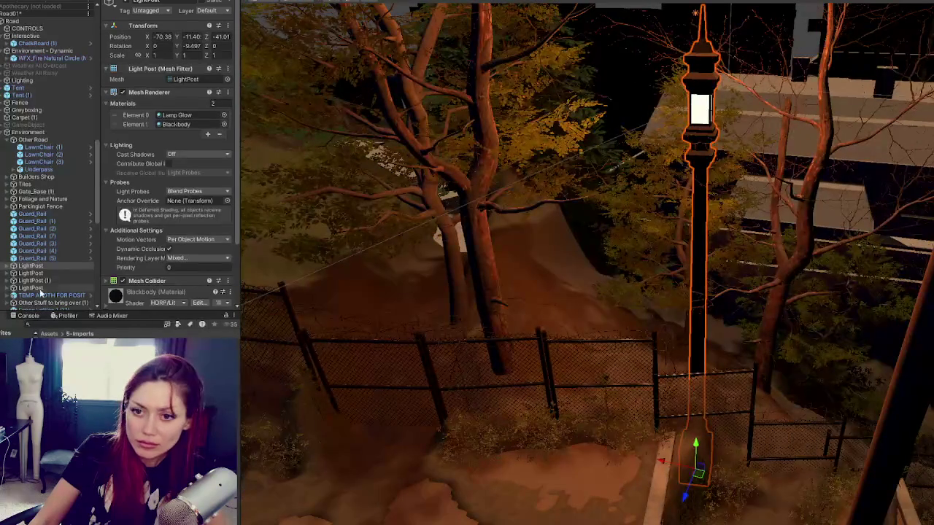
- Group all LightPost objects under a new empty parent named 'LightPosts'
shift+click(47, 287)
right_click(62, 287)
click(116, 311)
text(LightPosts)
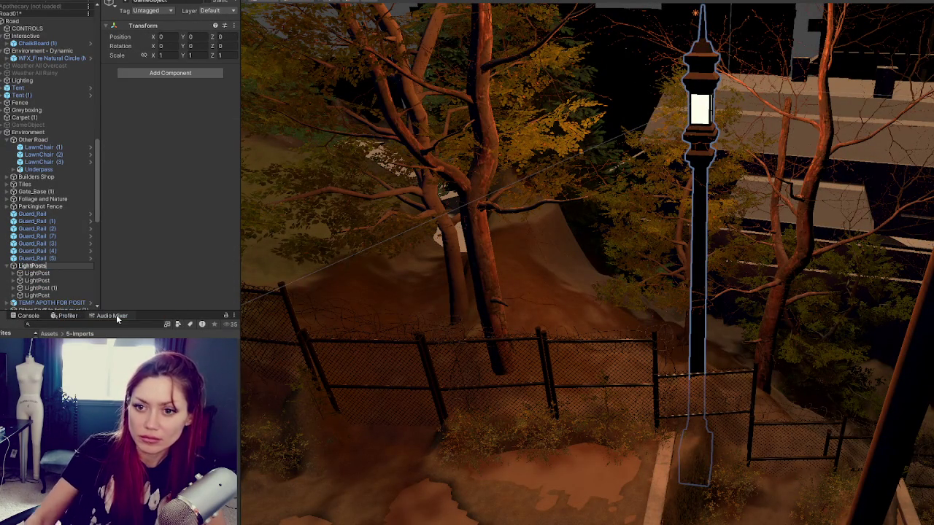
key(Return)
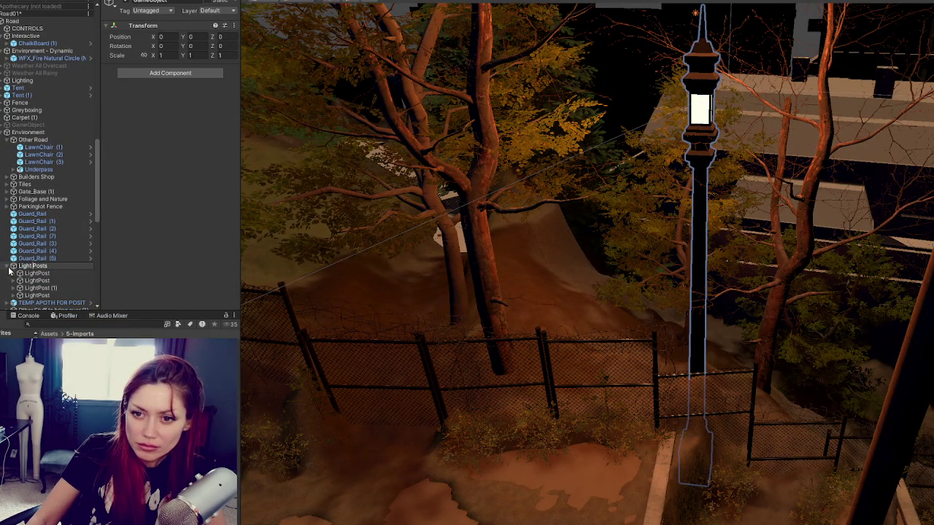
- Group the six Guard_Rail objects under a new empty parent named 'Guard Rails'
click(37, 259)
shift+click(41, 216)
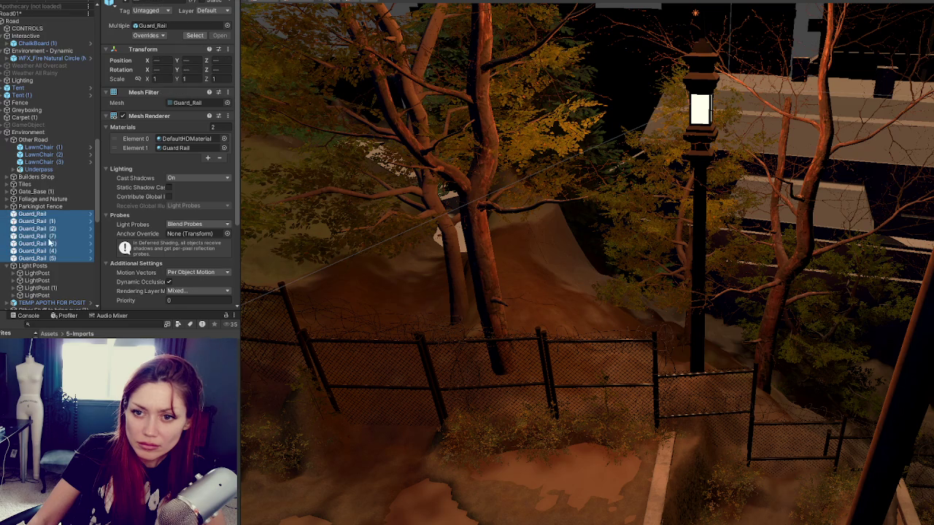
right_click(49, 243)
click(95, 312)
text(Guard R)
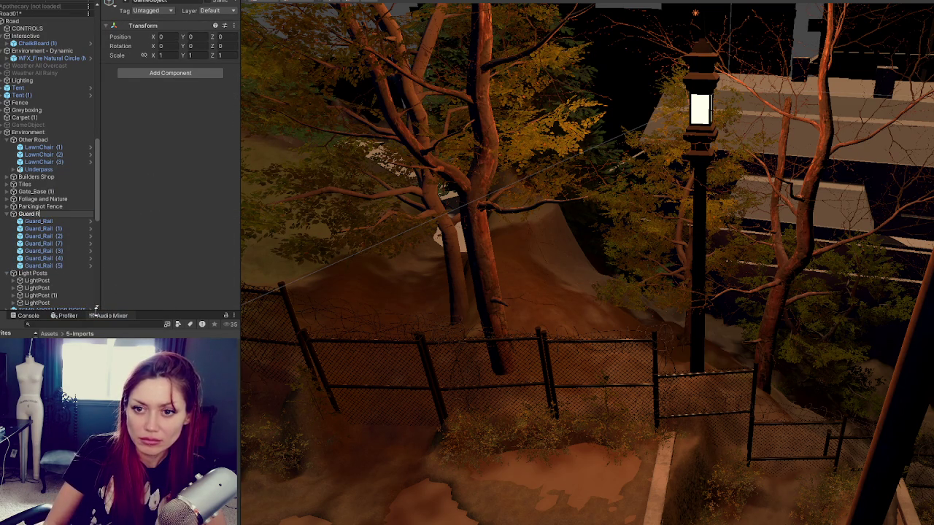
text(ails)
key(Return)
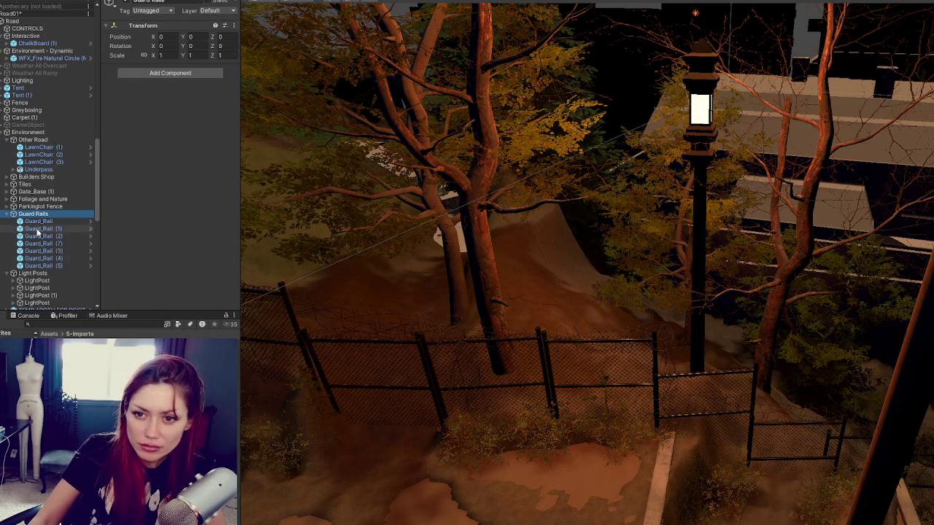
- Collapse the new groups, then frame and delete Fence Lattice 1 (17)
click(6, 215)
click(6, 221)
click(41, 229)
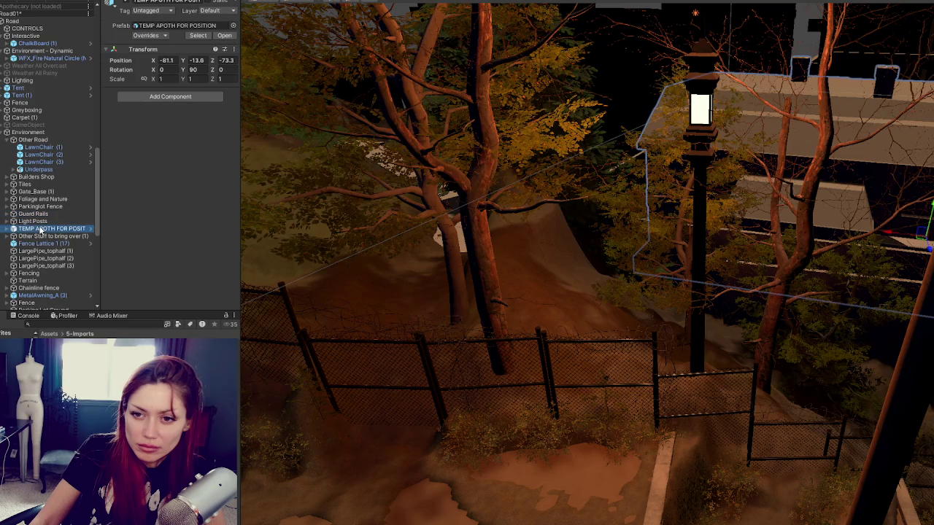
click(13, 238)
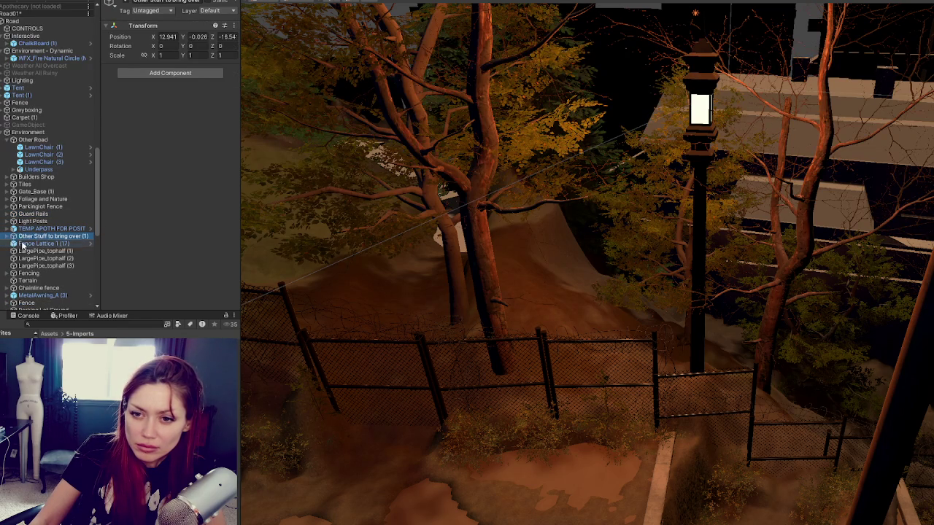
click(19, 244)
key(f)
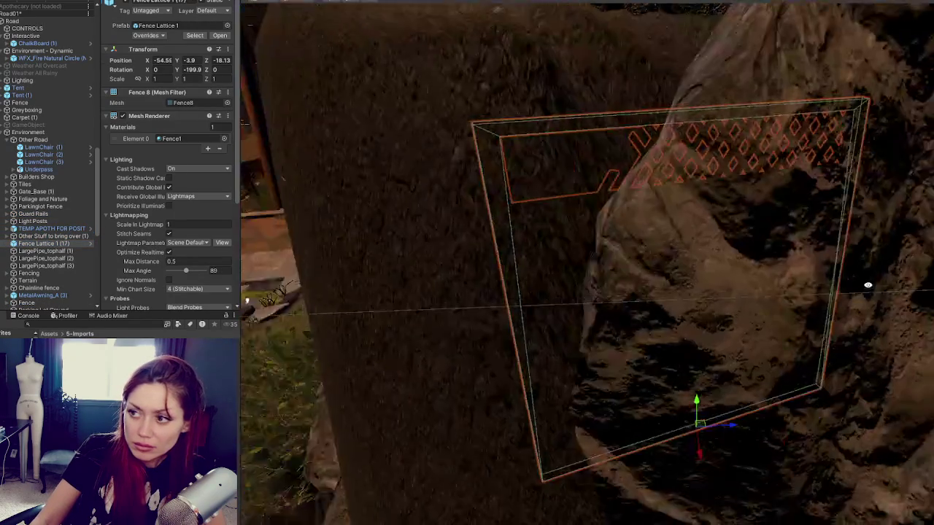
mouse_move(868, 285)
mouse_down()
mouse_move(573, 258)
mouse_move(792, 258)
mouse_move(632, 290)
mouse_move(15, 284)
mouse_up()
key(Delete)
- Check LargePipe_tophalf (1) and Fencing, then move Terrain to the top of Environment
click(45, 244)
key(f)
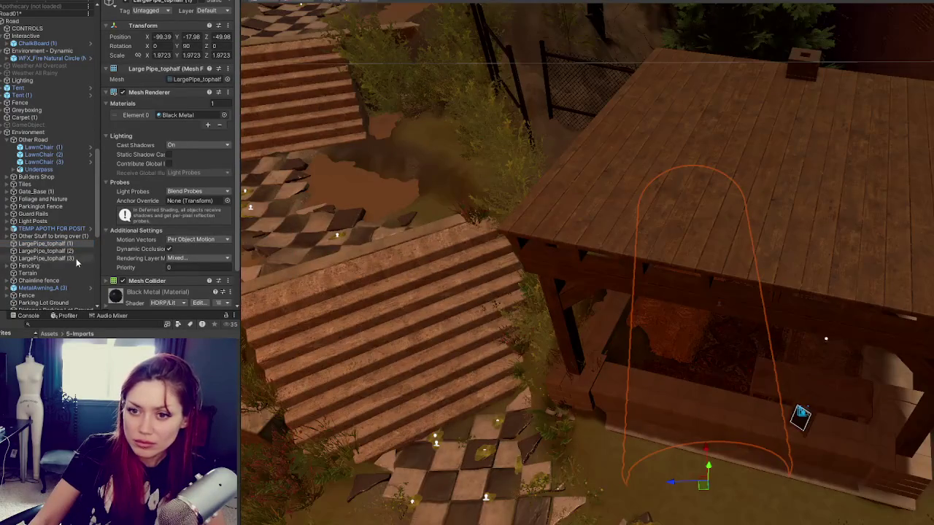
click(51, 266)
click(55, 274)
mouse_move(56, 274)
mouse_down()
mouse_move(51, 129)
mouse_move(51, 142)
mouse_up()
- Move the five Sidewalk objects onto Other Road, then select low_0 (1)
scroll(41, 218, down, 6)
scroll(41, 221, down, 2)
double_click(37, 203)
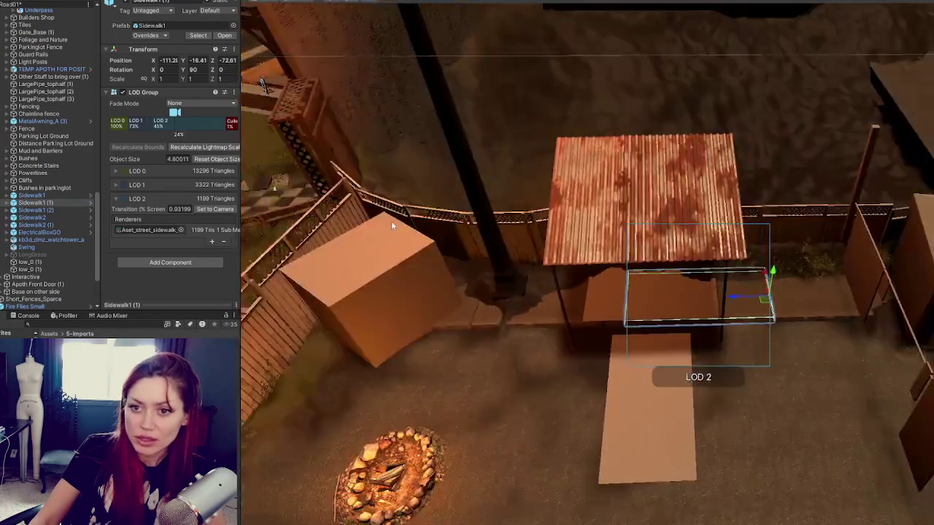
scroll(391, 221, down, 5)
click(37, 195)
shift+click(51, 226)
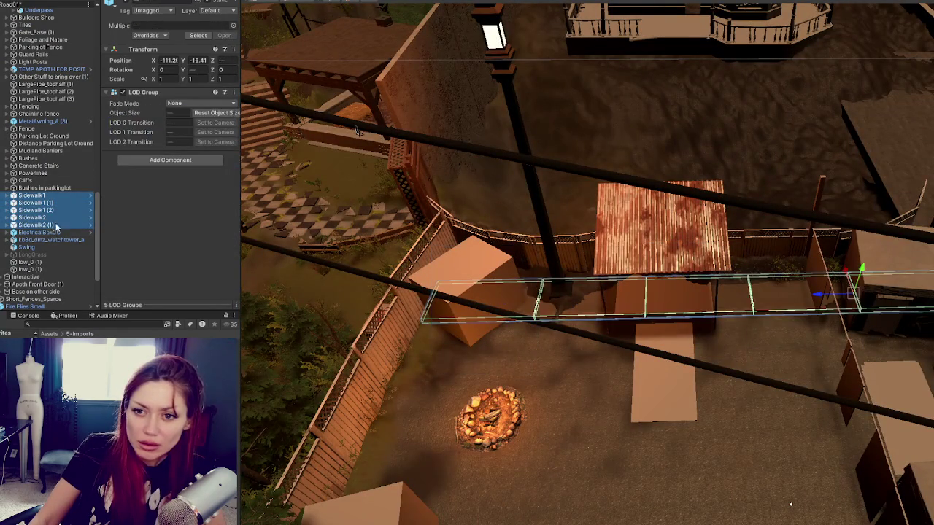
scroll(51, 215, up, 3)
mouse_move(52, 211)
mouse_down()
mouse_move(51, 219)
mouse_move(42, 43)
mouse_up()
scroll(44, 146, down, 5)
click(29, 188)
- Wrap both low_0 objects in a new empty parent named 'Park'
key(f)
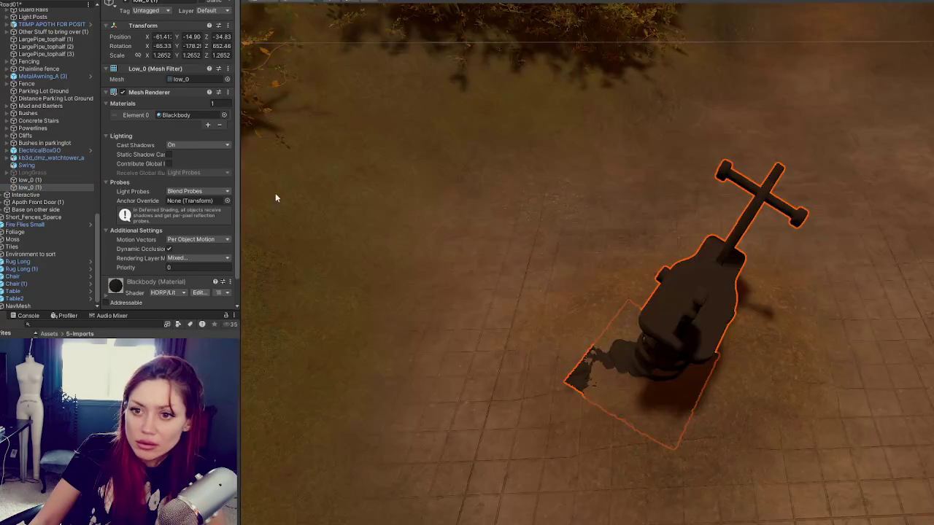
ctrl+click(64, 180)
right_click(44, 181)
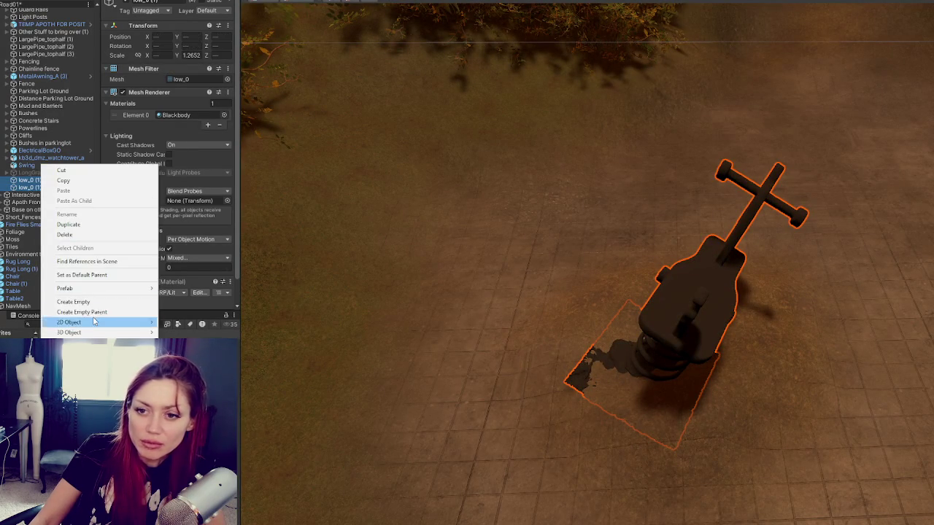
click(94, 313)
text(Park)
key(Return)
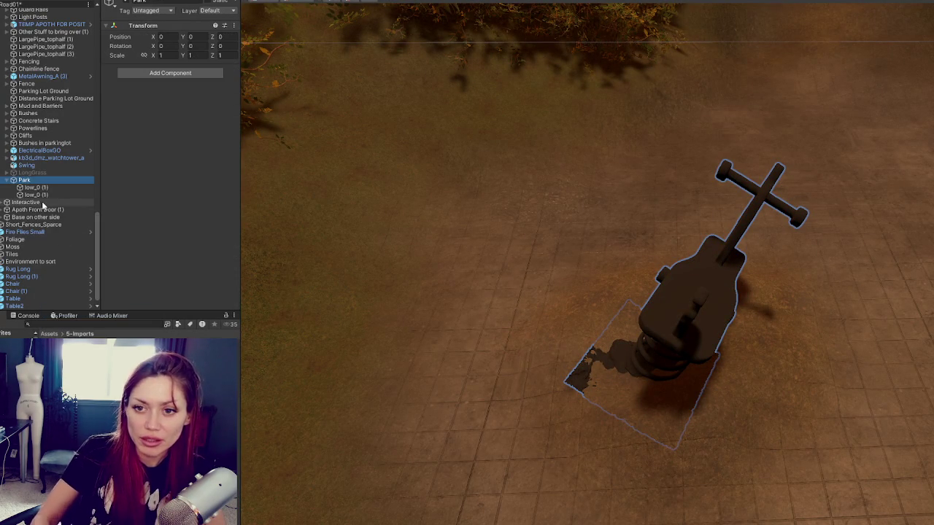
- Move Swing into Park and Bushes in parkinglot under Other Road
mouse_move(77, 166)
mouse_down()
mouse_move(33, 179)
mouse_move(32, 193)
mouse_up()
click(30, 156)
double_click(51, 150)
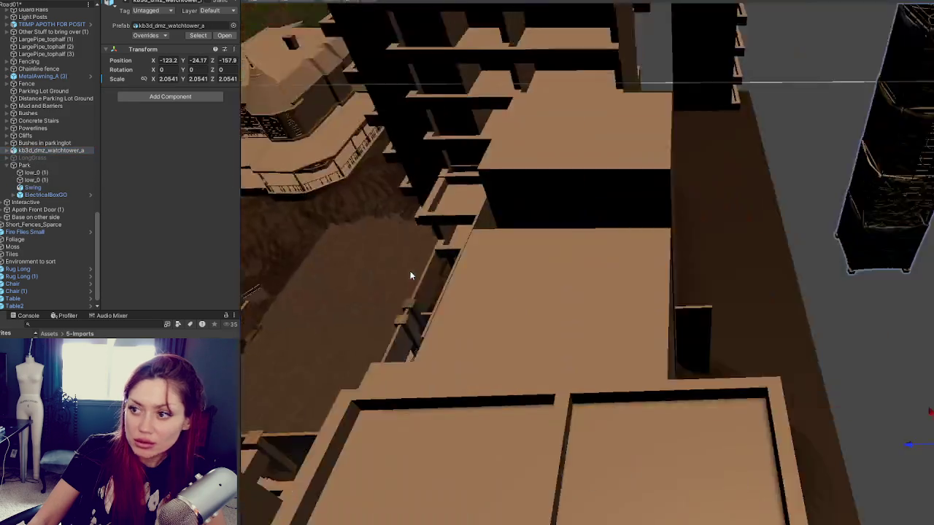
double_click(44, 143)
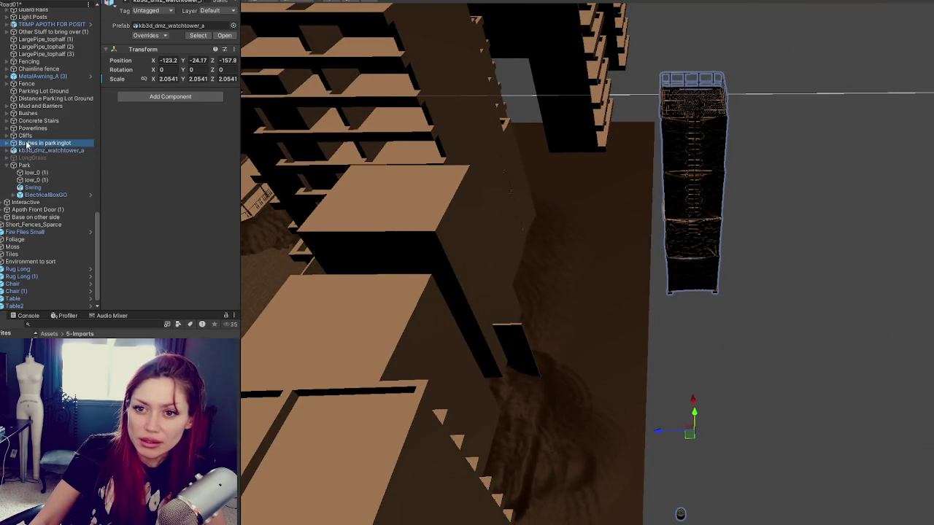
scroll(59, 250, up, 6)
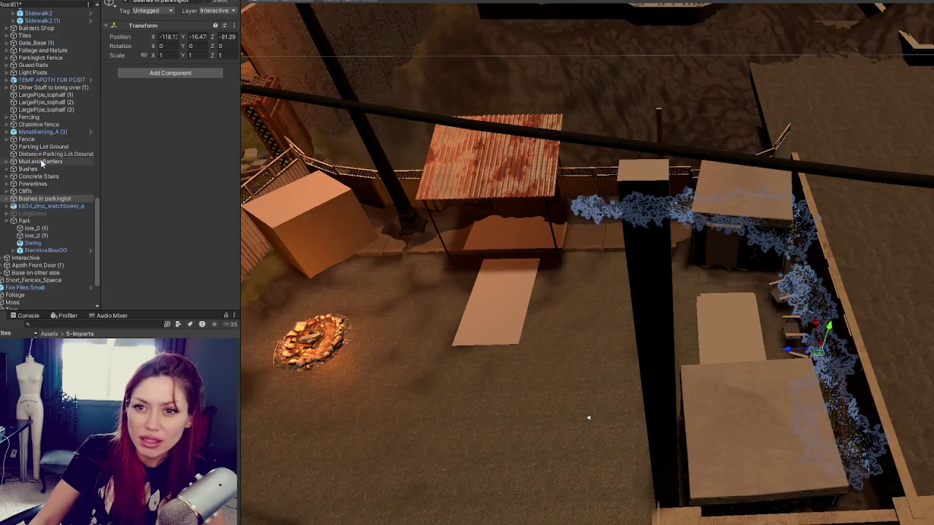
drag(50, 44, 48, 42)
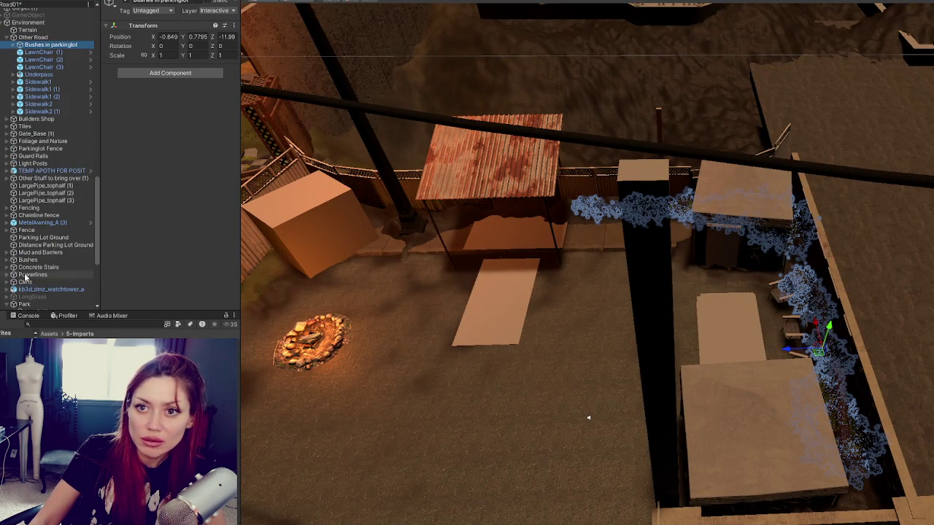
- Inspect Cliffs, Powerlines, Bushes and Concrete Stairs, framing the power lines
click(26, 281)
click(27, 275)
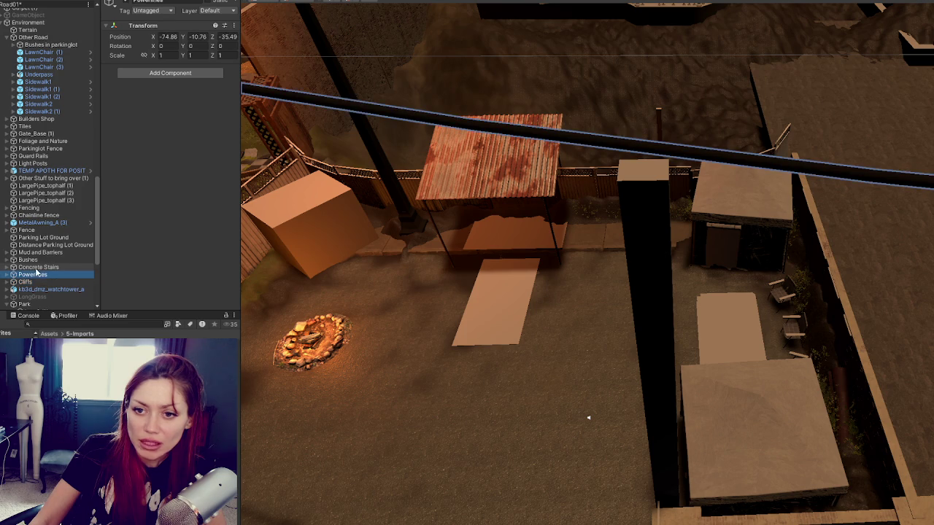
key(f)
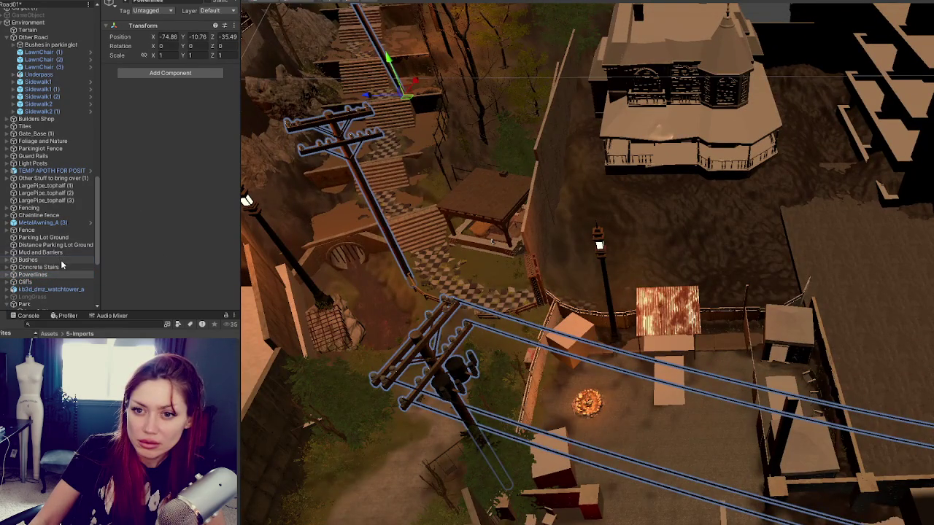
click(62, 262)
click(62, 268)
click(60, 261)
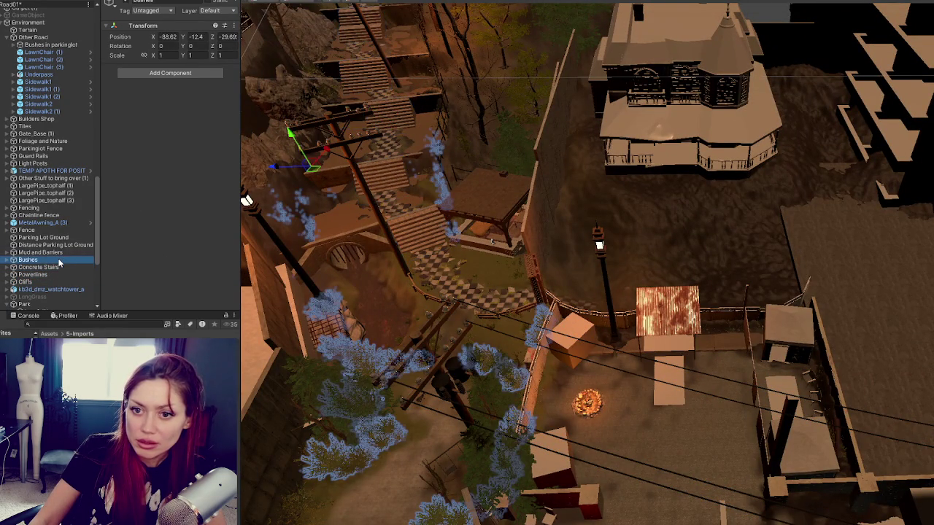
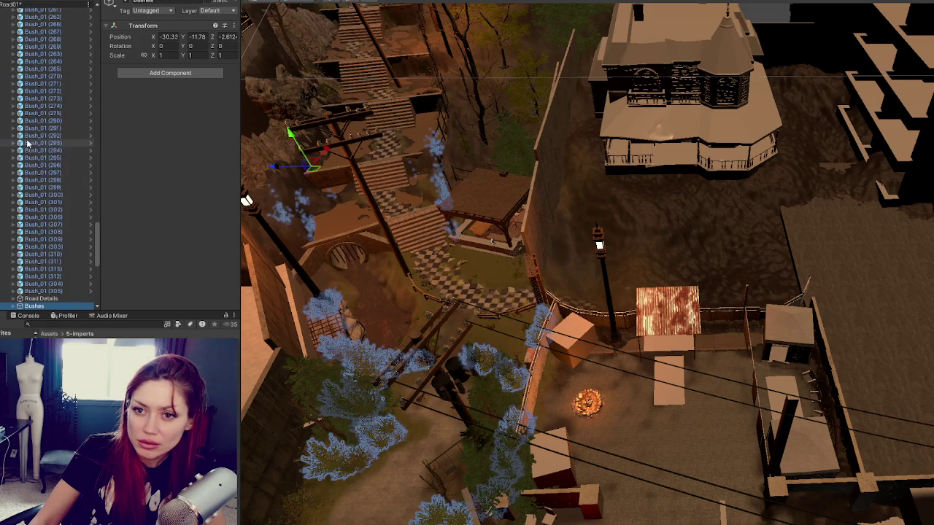
- Select the Road Details group and bring the alley stairs and house into close view
click(41, 299)
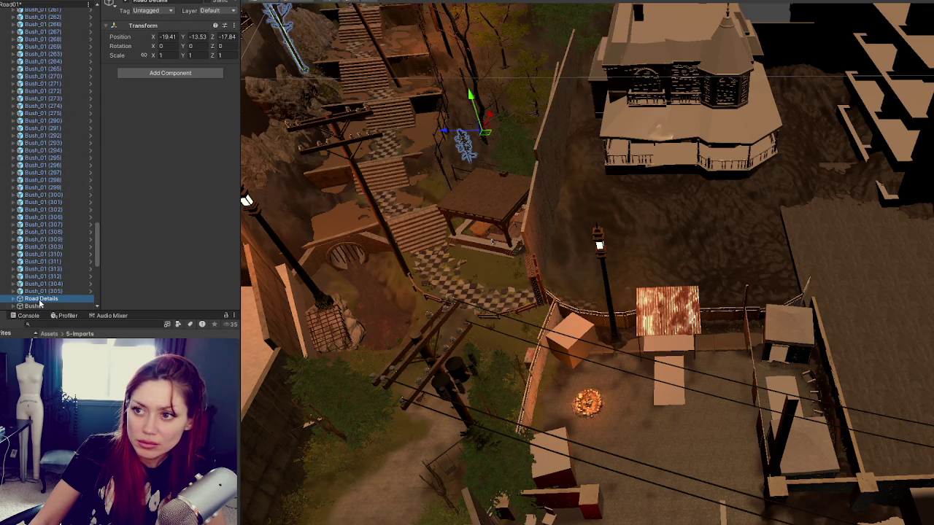
drag(400, 114, 459, 301)
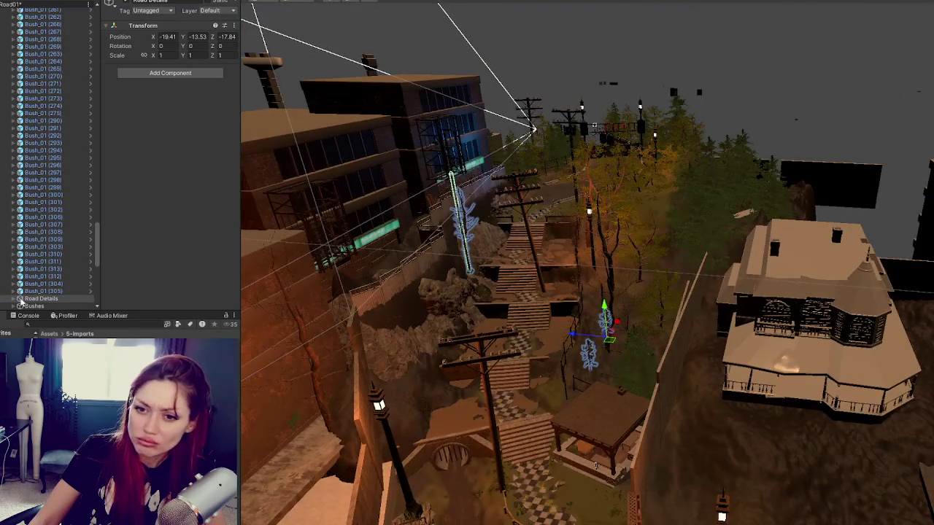
scroll(55, 255, down, 10)
drag(292, 234, 332, 257)
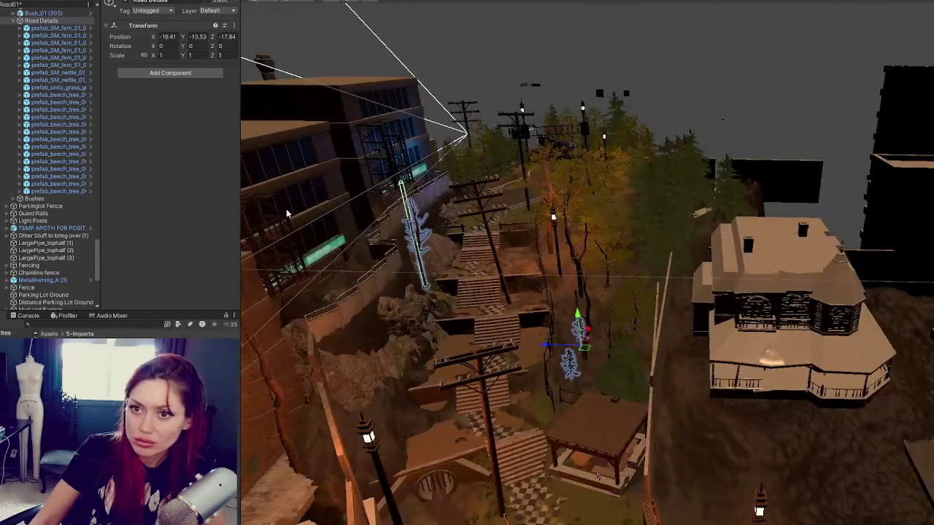
- Inspect the fern prefabs and the nettle, then pull back from the nettle to watch its LODs switch
click(66, 28)
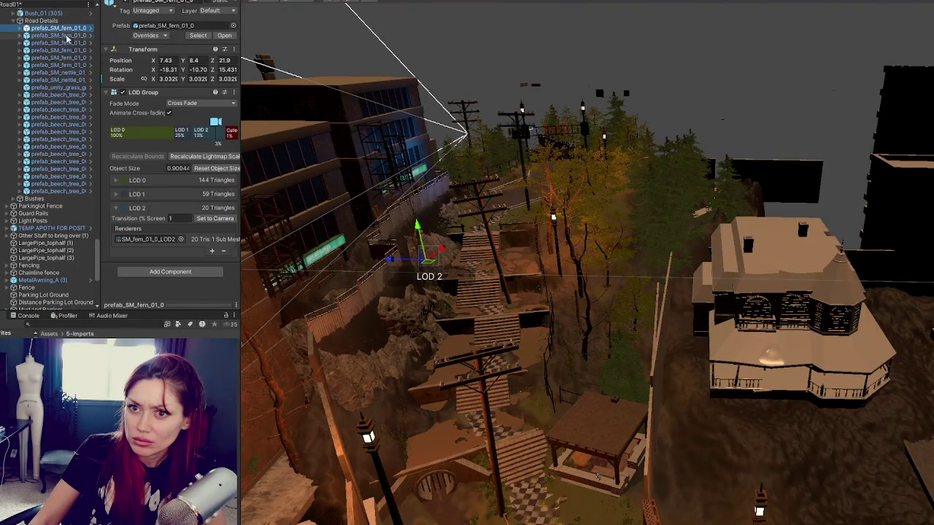
click(65, 35)
click(66, 43)
click(65, 50)
click(66, 58)
click(70, 79)
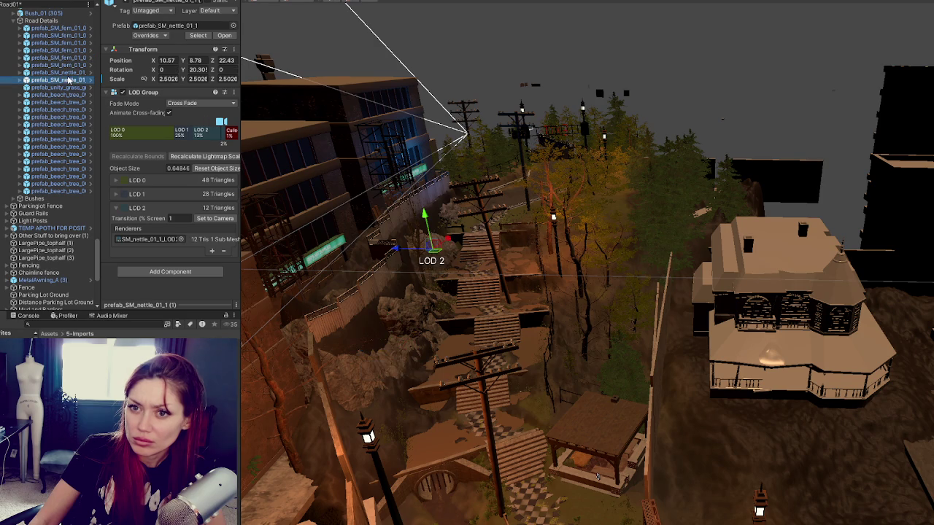
scroll(70, 80, down, 2)
scroll(403, 161, up, 5)
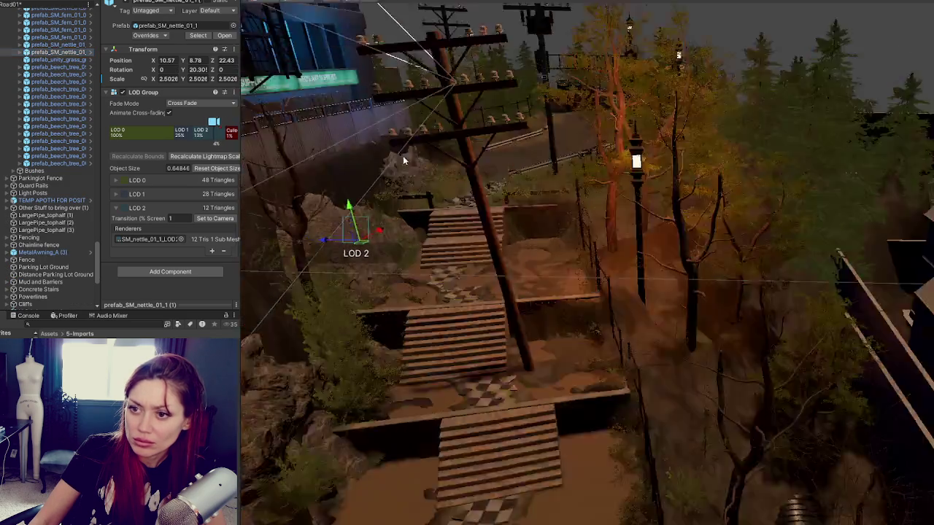
key(f)
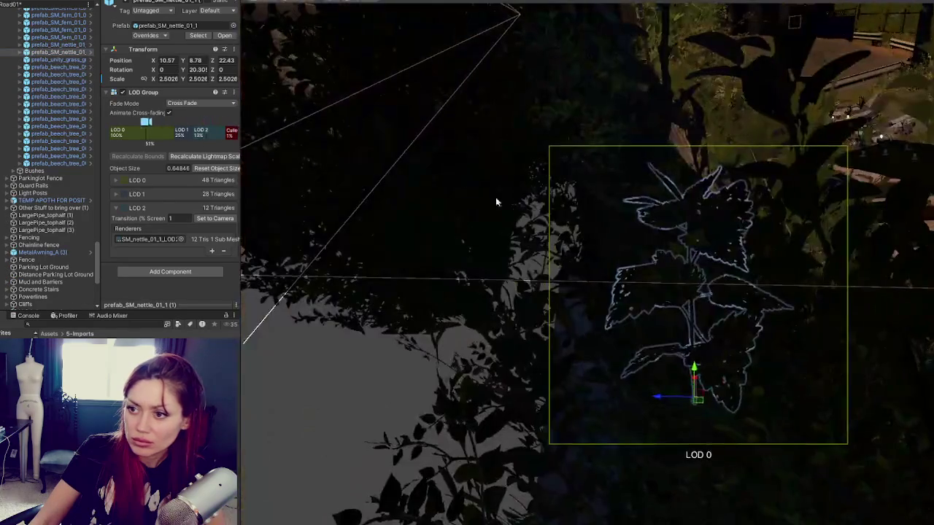
scroll(559, 236, down, 5)
mouse_move(559, 236)
mouse_down()
mouse_move(725, 229)
mouse_move(872, 166)
mouse_move(930, 163)
mouse_move(253, 161)
mouse_move(738, 266)
mouse_up()
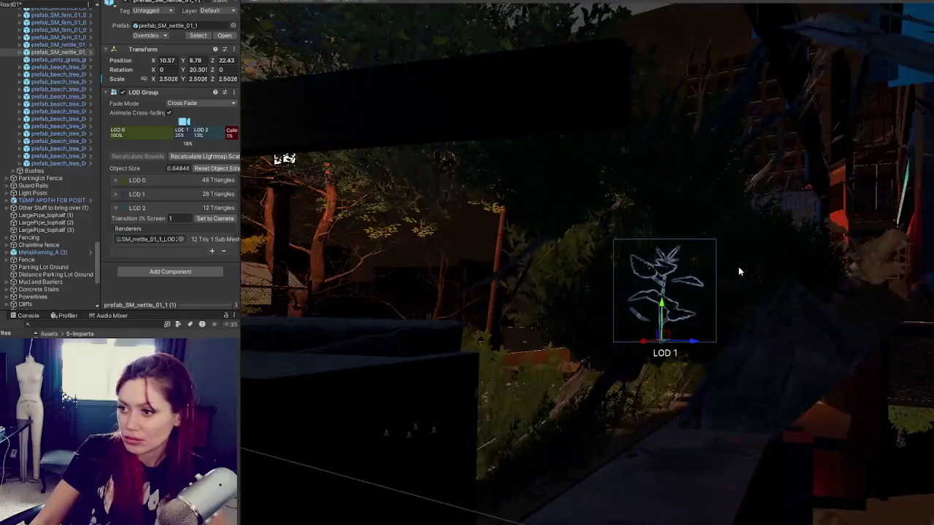
- Pull Bush_B (20) back along its Z axis
click(738, 266)
scroll(825, 286, down, 2)
mouse_move(792, 288)
mouse_down()
mouse_move(697, 291)
mouse_move(719, 307)
mouse_up()
scroll(709, 244, up, 5)
scroll(709, 244, down, 5)
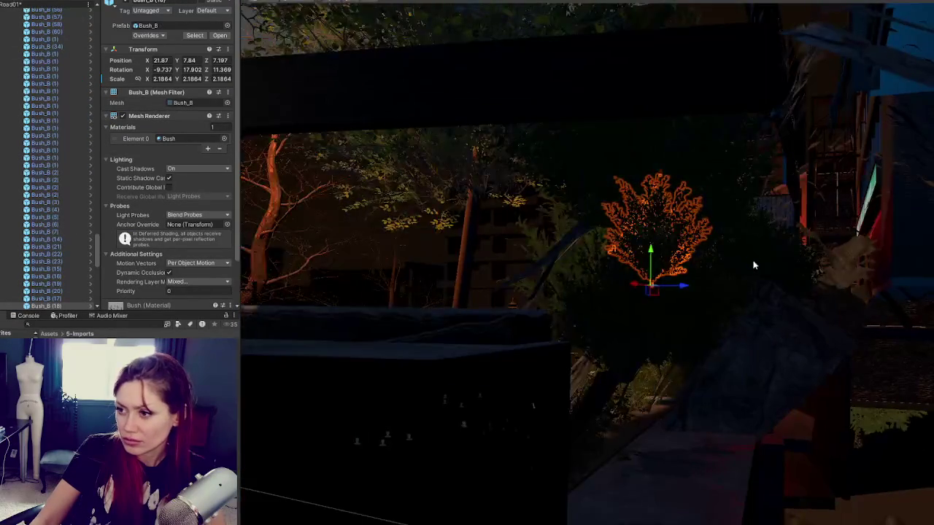
click(755, 267)
mouse_move(738, 253)
mouse_down()
mouse_move(667, 270)
mouse_move(626, 264)
mouse_move(634, 217)
mouse_move(605, 186)
mouse_move(754, 218)
mouse_up()
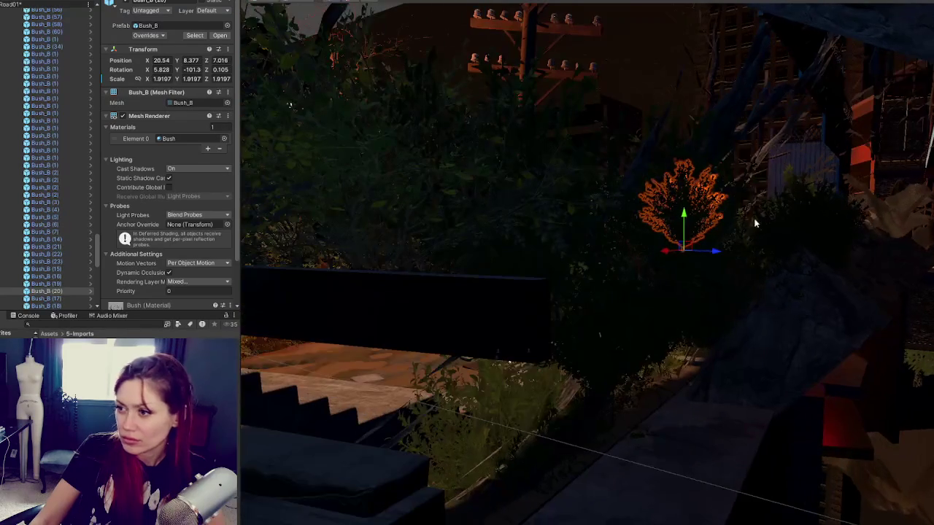
- Frame Bush_B (19) with a neighbouring bush, then pull Bush_B (12) back along Z
click(788, 223)
shift+click(844, 243)
key(f)
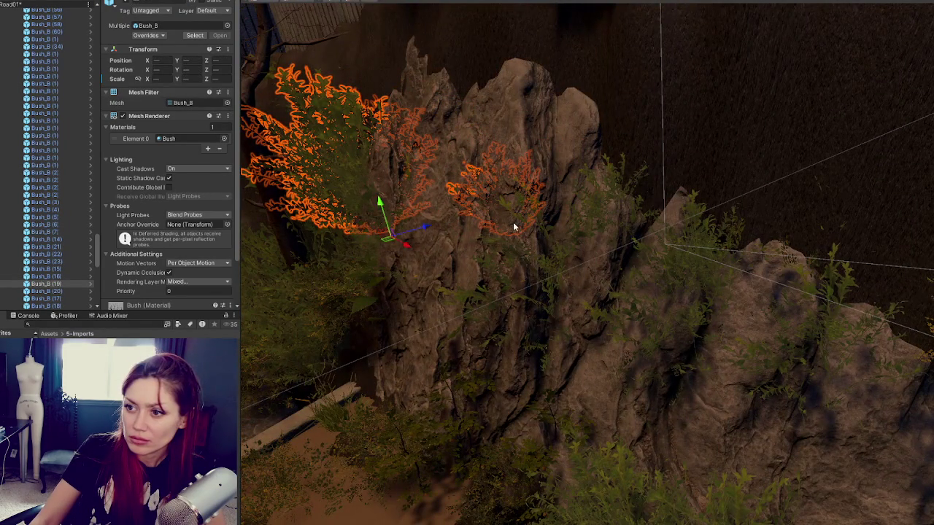
click(514, 219)
drag(515, 219, 729, 240)
click(839, 251)
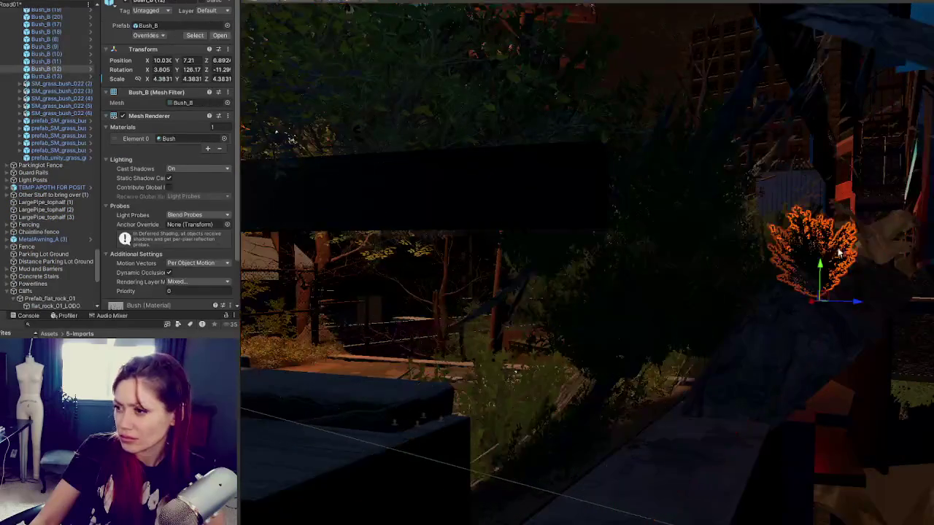
drag(861, 306, 798, 298)
mouse_move(499, 232)
mouse_down()
mouse_move(580, 230)
mouse_move(694, 249)
mouse_up()
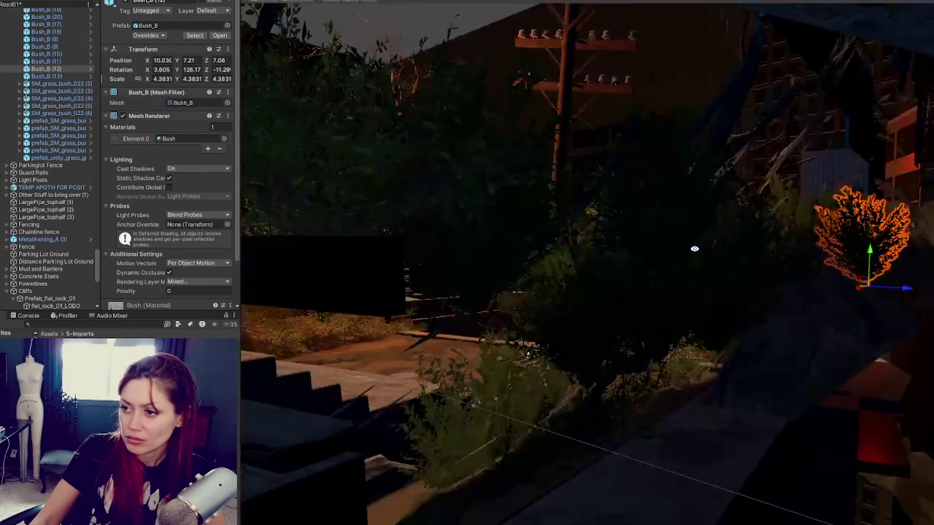
- Pull Bush_B (7) and Bush_B (17) back along their Z axes
click(727, 291)
key(f)
mouse_move(653, 359)
mouse_down()
mouse_move(621, 358)
mouse_move(622, 327)
mouse_up()
mouse_move(378, 233)
mouse_down()
mouse_move(590, 329)
mouse_move(802, 392)
mouse_move(806, 421)
mouse_move(784, 430)
mouse_move(763, 415)
mouse_up()
click(590, 329)
key(f)
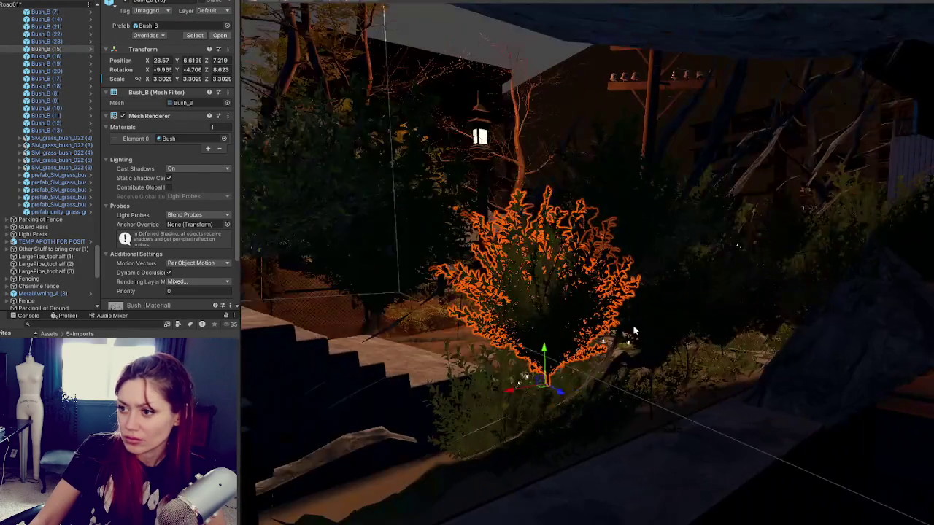
mouse_move(649, 242)
mouse_down()
mouse_move(839, 323)
mouse_move(775, 326)
mouse_up()
- Pull Bush_B (18) back along its Z axis beside the rock
click(772, 325)
key(f)
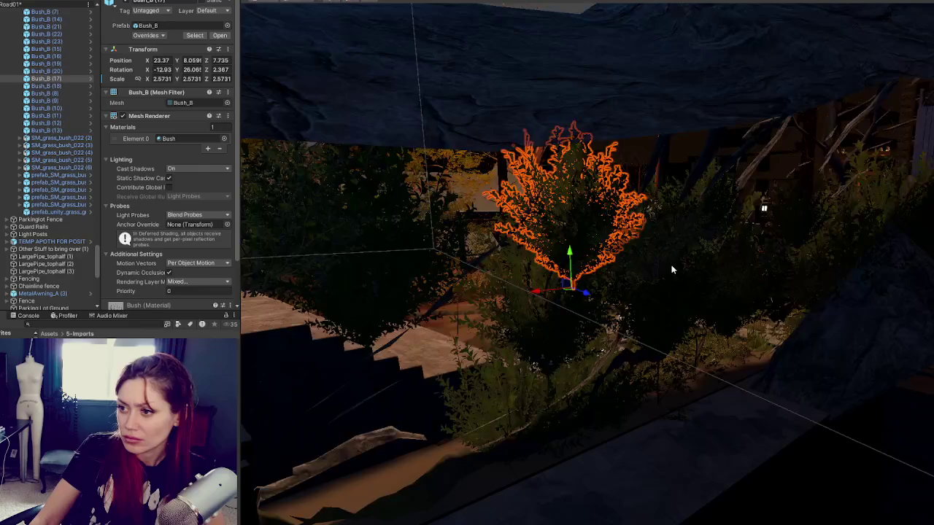
drag(693, 307, 781, 324)
mouse_move(704, 304)
mouse_down()
mouse_move(675, 305)
mouse_move(729, 310)
mouse_move(631, 321)
mouse_up()
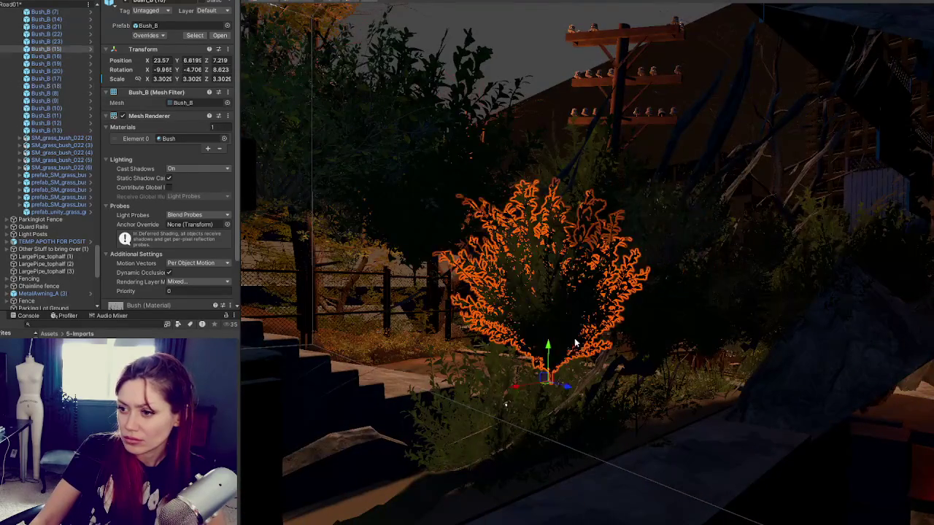
key(f)
mouse_move(783, 417)
mouse_down()
mouse_move(760, 427)
mouse_move(789, 412)
mouse_up()
key(f)
drag(839, 307, 891, 267)
- Pull Bush_B (10) and the sparse Bush_B (12) back along their Z axes
click(891, 267)
key(f)
mouse_move(800, 276)
mouse_down()
mouse_move(703, 252)
mouse_move(718, 376)
mouse_move(730, 386)
mouse_move(711, 387)
mouse_up()
mouse_move(803, 364)
mouse_down()
mouse_move(850, 348)
mouse_move(756, 391)
mouse_up()
mouse_move(699, 381)
mouse_down()
mouse_move(708, 392)
mouse_move(730, 365)
mouse_up()
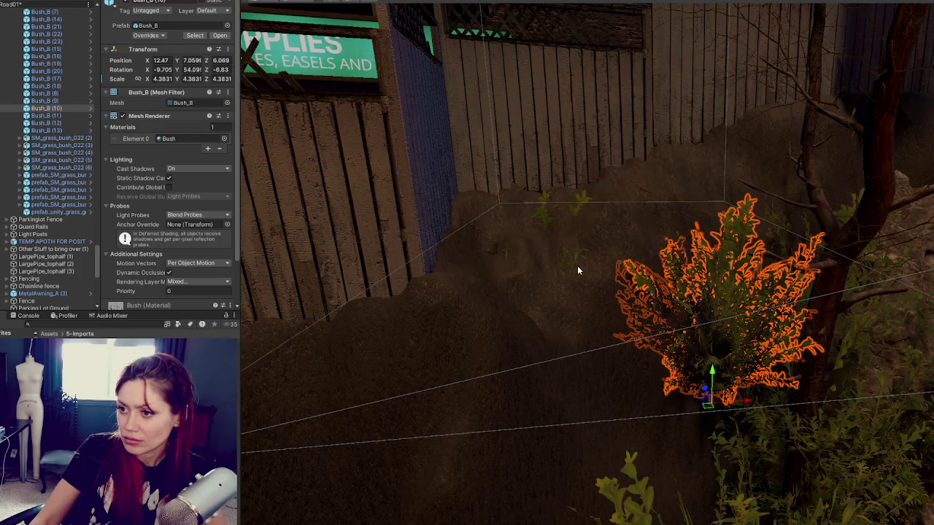
click(571, 272)
mouse_move(564, 376)
mouse_down()
mouse_move(576, 404)
mouse_move(657, 388)
mouse_up()
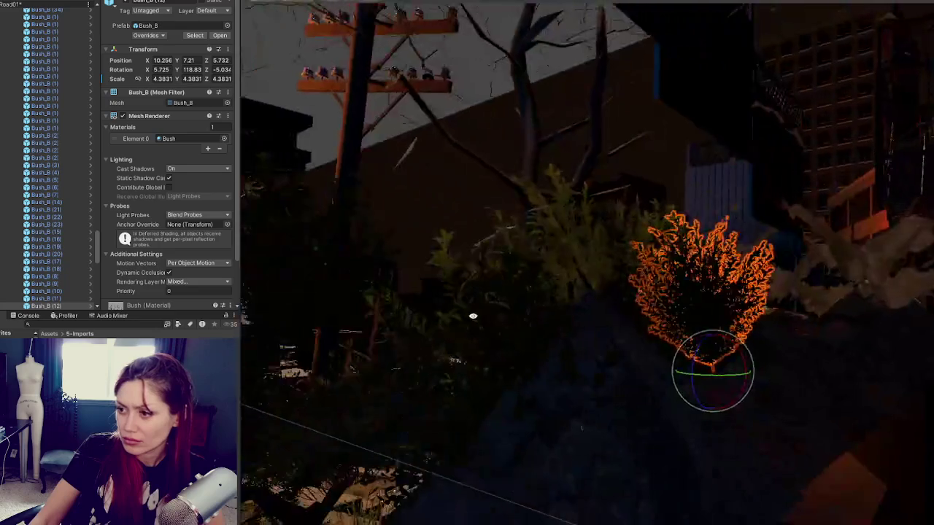
mouse_move(473, 315)
mouse_down()
mouse_move(733, 342)
mouse_move(736, 354)
mouse_move(694, 317)
mouse_move(676, 344)
mouse_move(806, 435)
mouse_up()
- Raise Bush_01 (188) along Y and tilt and lower Bush_01 (192) to follow the slope
click(872, 491)
click(903, 500)
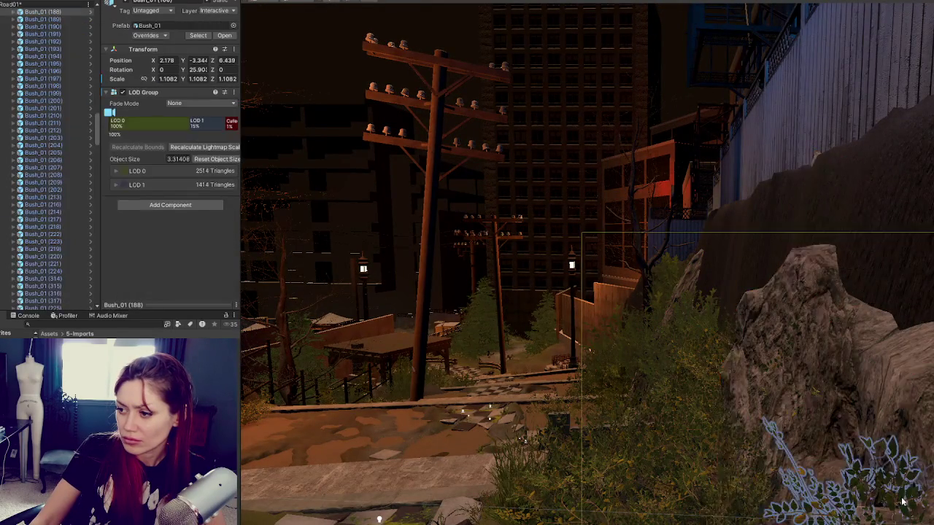
key(f)
mouse_move(764, 416)
mouse_down()
mouse_move(775, 356)
mouse_move(895, 377)
mouse_move(925, 398)
mouse_move(873, 393)
mouse_up()
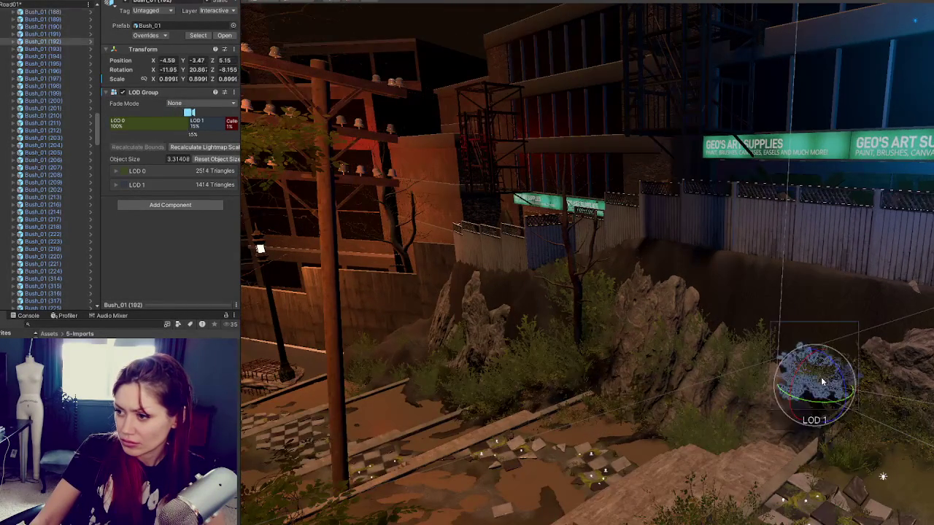
key(f)
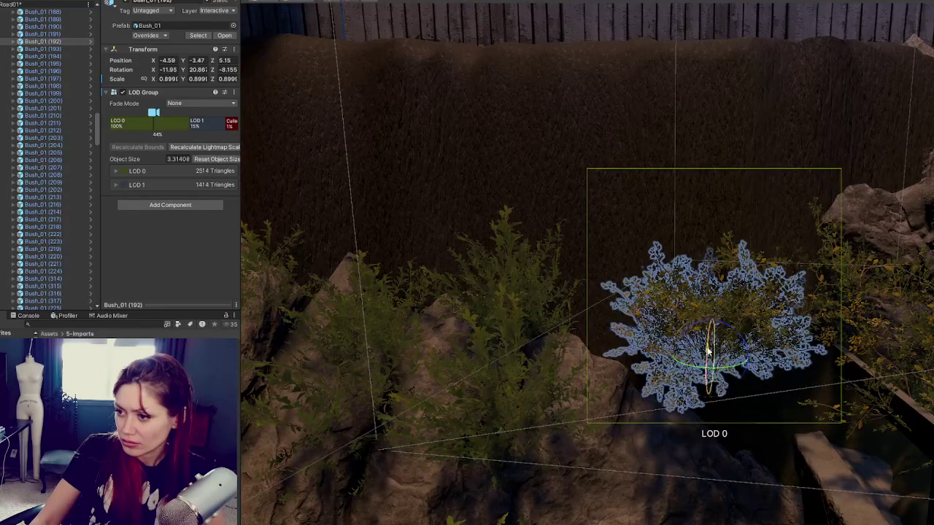
drag(708, 352, 714, 375)
mouse_move(712, 330)
mouse_down()
mouse_move(774, 336)
mouse_move(780, 492)
mouse_move(793, 358)
mouse_move(792, 379)
mouse_move(734, 375)
mouse_move(691, 312)
mouse_move(612, 277)
mouse_move(525, 299)
mouse_up()
- Undo an accidental stretch on Bush_01 (185) and tilt another Bush_01 onto the slope
click(750, 315)
key(r)
key(ctrl+z)
key(e)
click(612, 278)
click(612, 281)
mouse_move(800, 283)
mouse_down()
mouse_move(751, 314)
mouse_move(708, 323)
mouse_move(831, 294)
mouse_up()
- Slide Bush_01 (193) sideways along X to -5.084
click(788, 389)
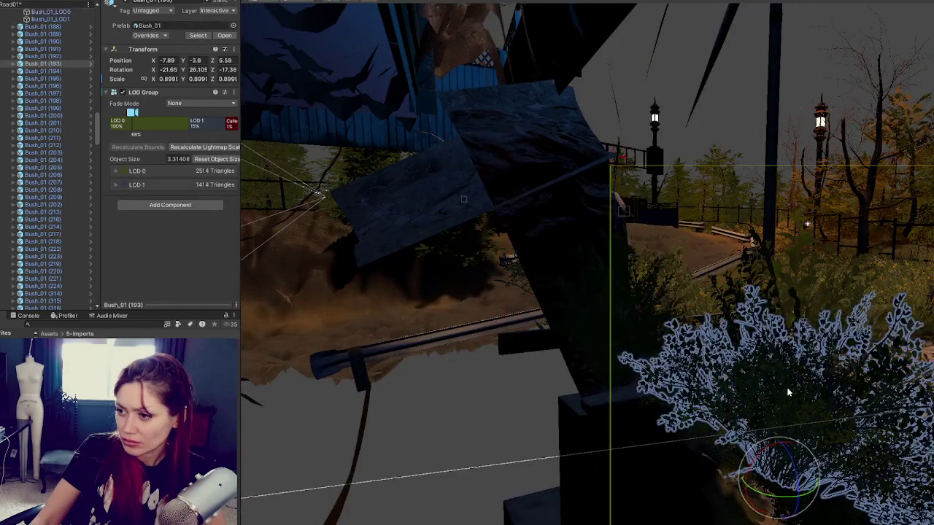
key(f)
mouse_move(541, 409)
mouse_down()
mouse_move(688, 387)
mouse_move(667, 358)
mouse_up()
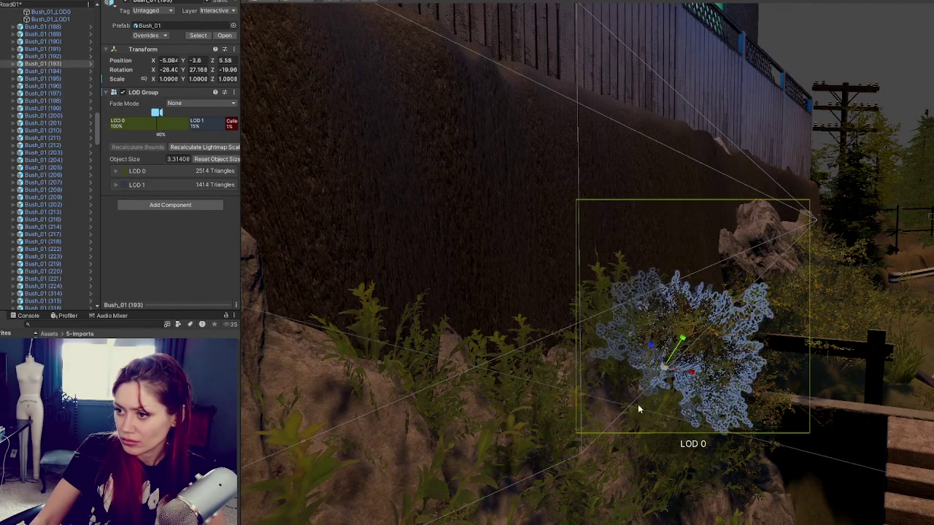
click(762, 431)
click(752, 450)
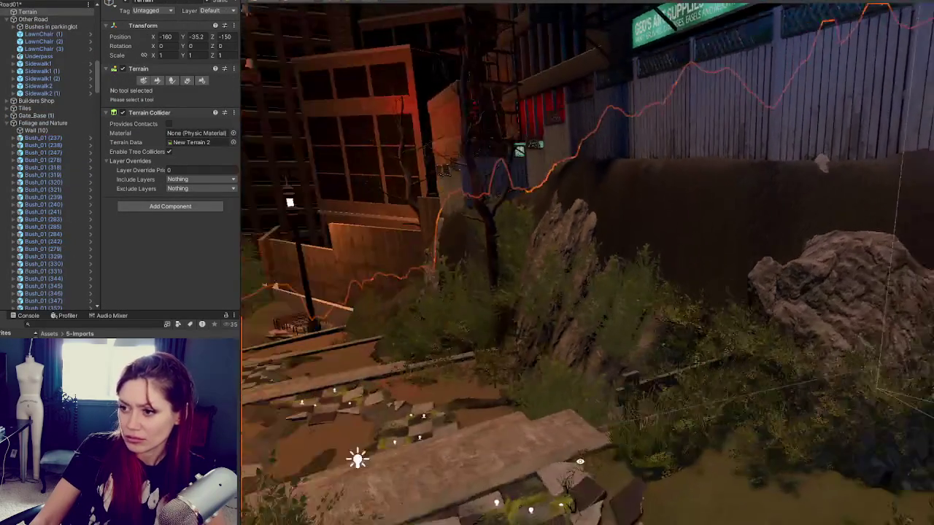
drag(576, 460, 510, 456)
mouse_move(735, 412)
mouse_down()
mouse_move(662, 371)
mouse_move(698, 333)
mouse_move(771, 344)
mouse_move(759, 334)
mouse_move(714, 337)
mouse_move(699, 297)
mouse_move(649, 306)
mouse_move(640, 320)
mouse_move(665, 293)
mouse_move(698, 445)
mouse_move(718, 443)
mouse_move(682, 427)
mouse_move(412, 443)
mouse_move(704, 361)
mouse_move(680, 269)
mouse_move(483, 267)
mouse_up()
click(700, 301)
click(734, 427)
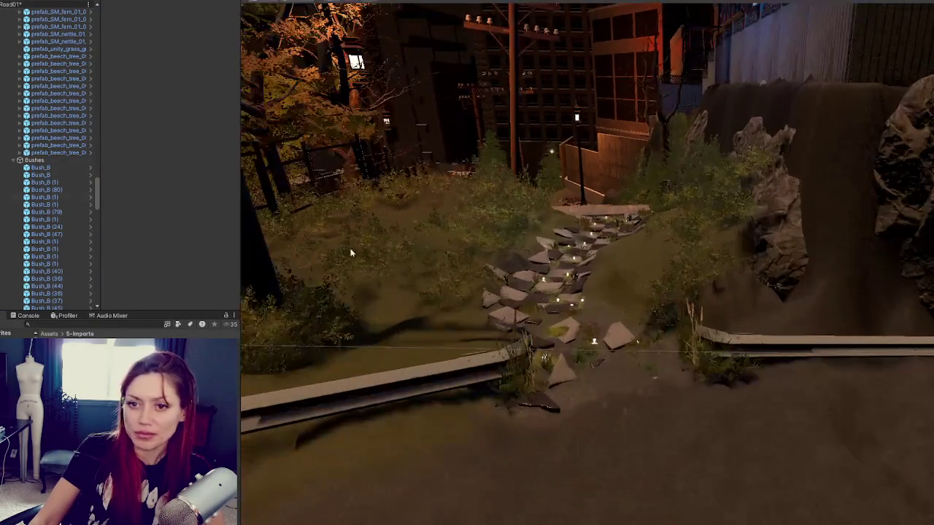
- Collapse Bushes, place it just above Road Details, collapse Road Details, and scroll up to Foliage and Nature
click(13, 160)
scroll(43, 208, up, 5)
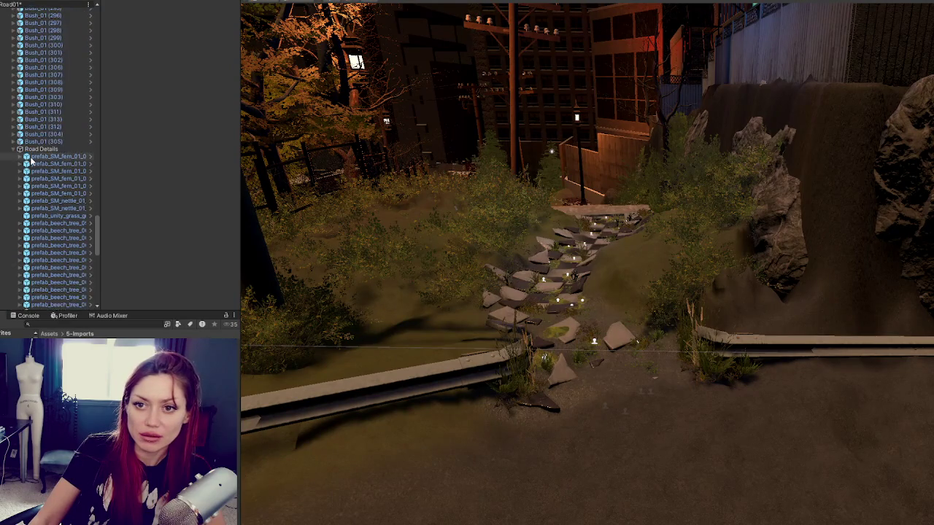
drag(34, 97, 26, 108)
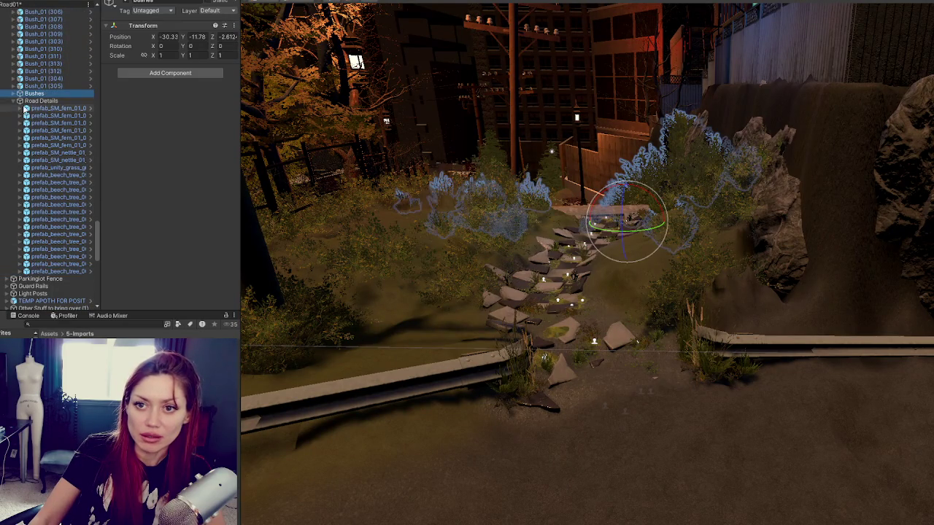
click(13, 102)
ctrl+click(36, 128)
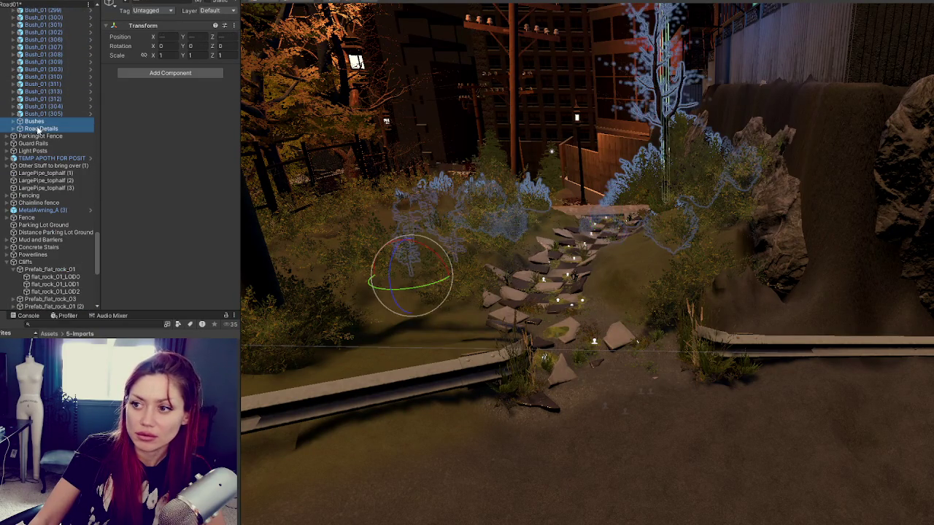
scroll(38, 138, up, 5)
scroll(38, 130, up, 3)
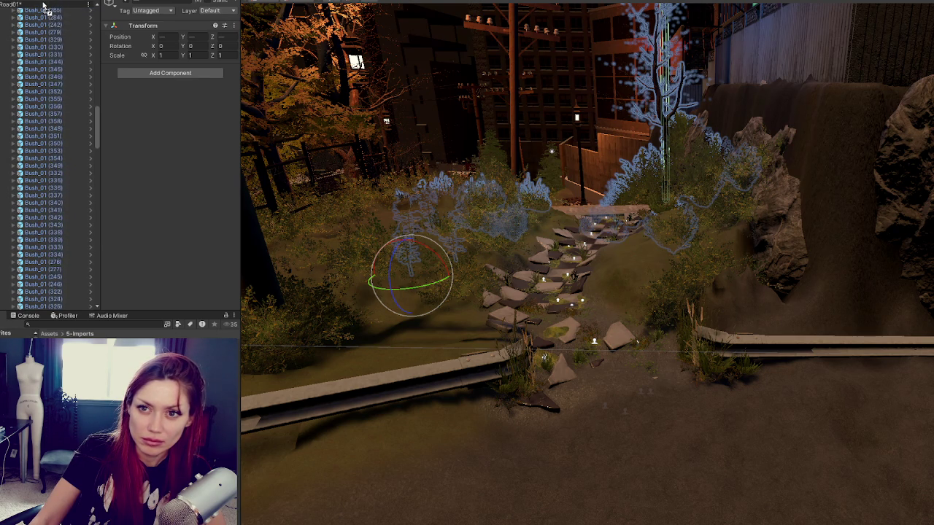
scroll(52, 113, up, 2)
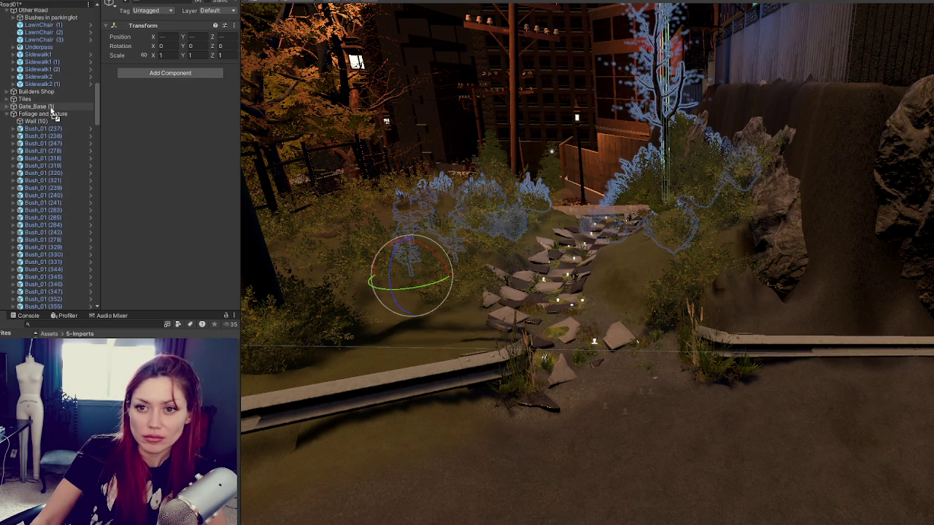
click(19, 122)
- Frame Wall (10), collapse Foliage and Nature, and look over Concrete Stairs and Mud and Barriers
double_click(19, 122)
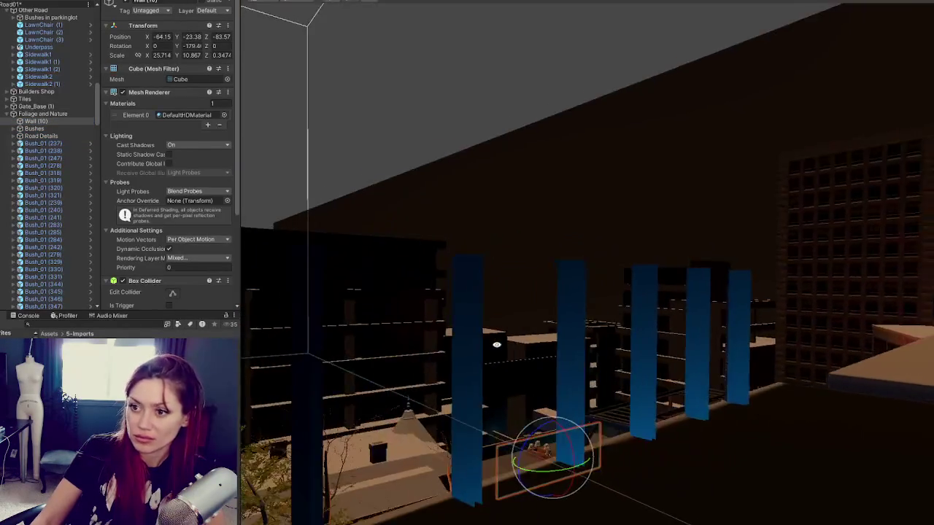
mouse_move(585, 372)
mouse_down()
mouse_move(628, 388)
mouse_move(558, 67)
mouse_move(54, 107)
mouse_up()
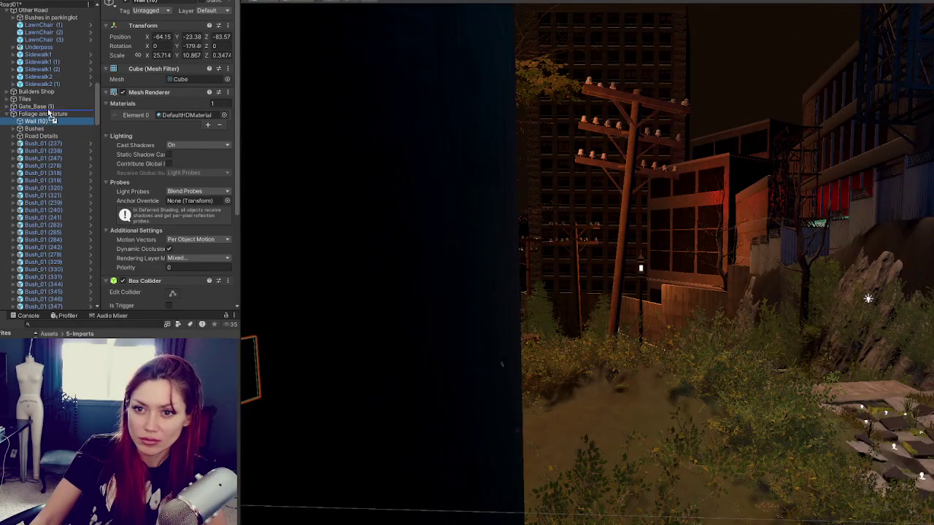
click(36, 122)
click(13, 121)
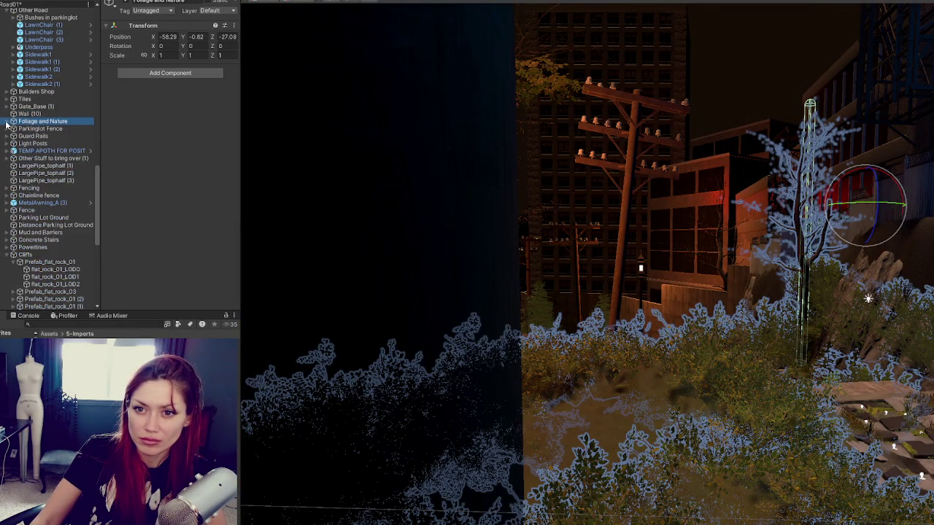
click(13, 255)
click(60, 241)
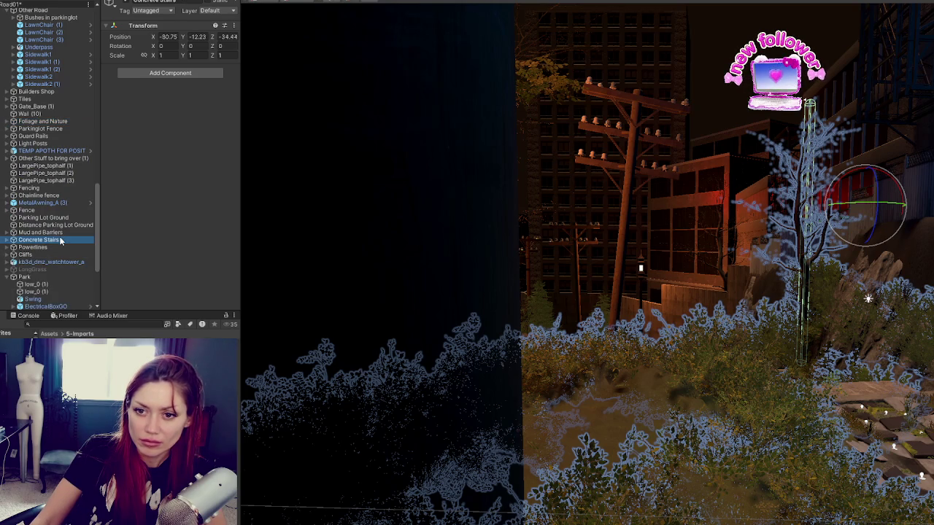
click(58, 232)
- Move Distance Parking Lot Ground, Parking Lot Ground and MetalAwning_A (3) into Other Road
click(58, 226)
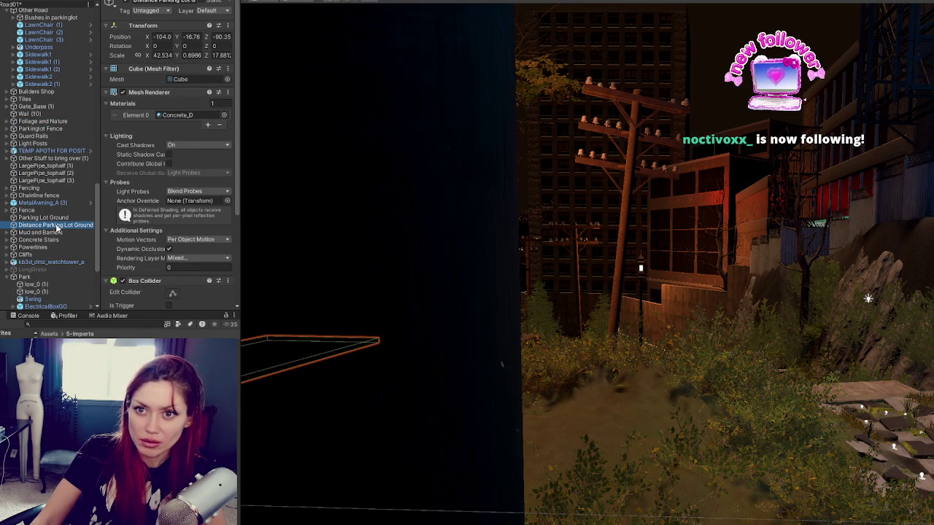
drag(61, 20, 60, 16)
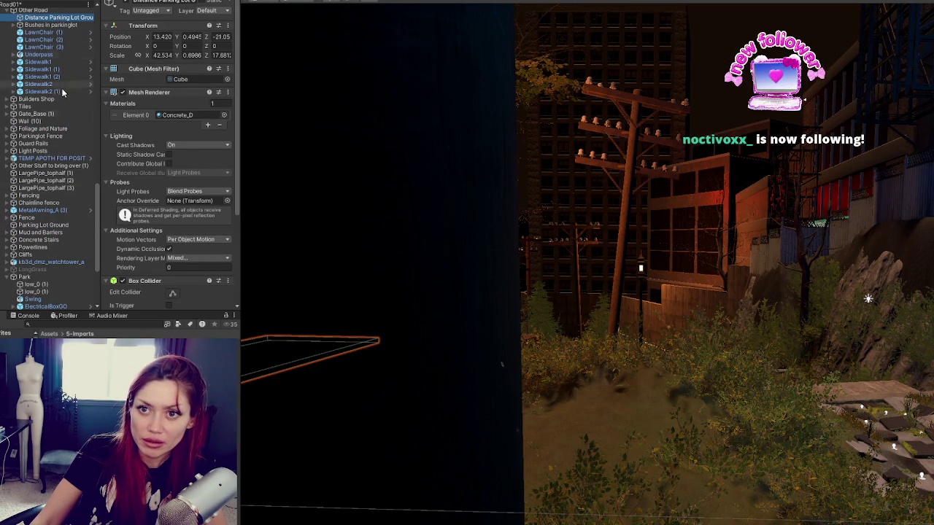
double_click(58, 226)
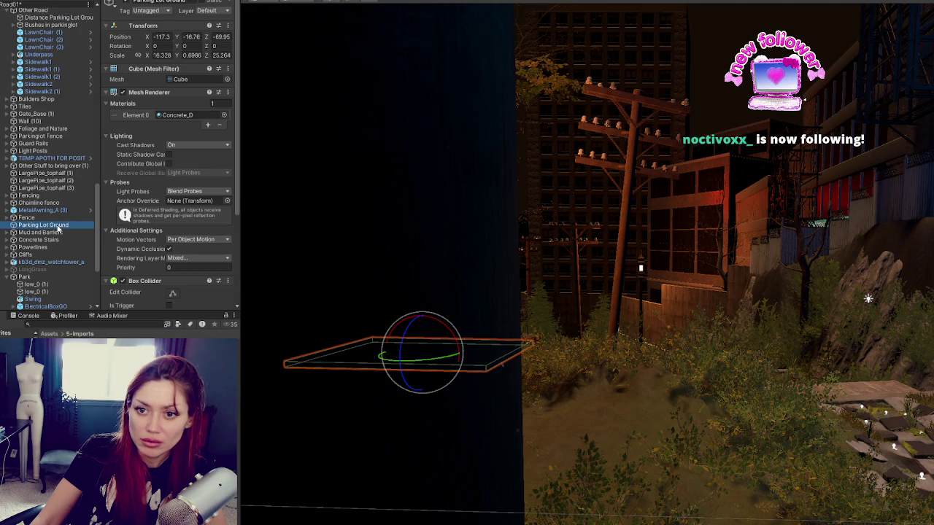
click(51, 227)
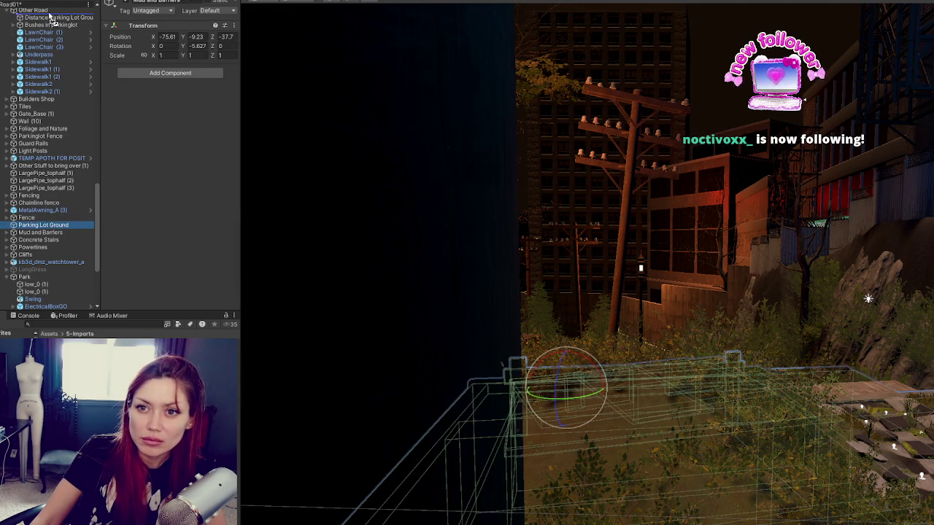
drag(50, 16, 49, 16)
click(55, 217)
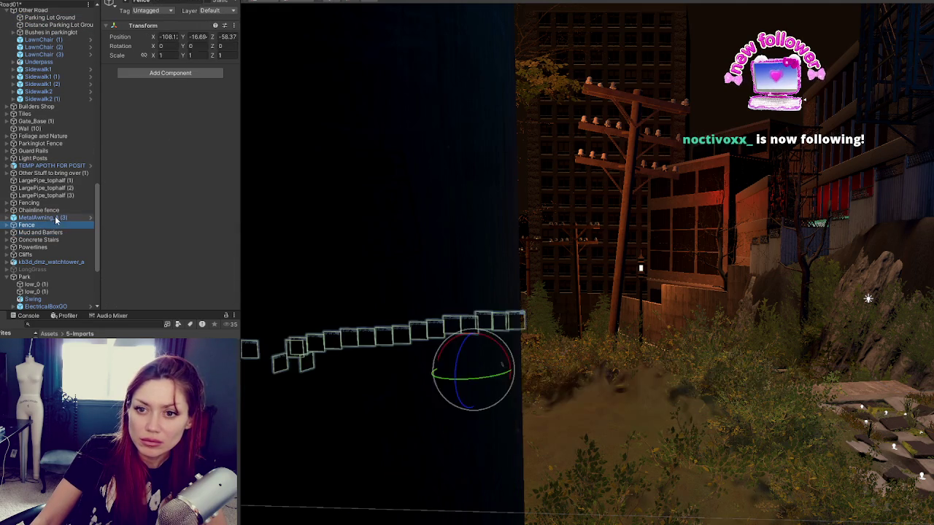
key(f)
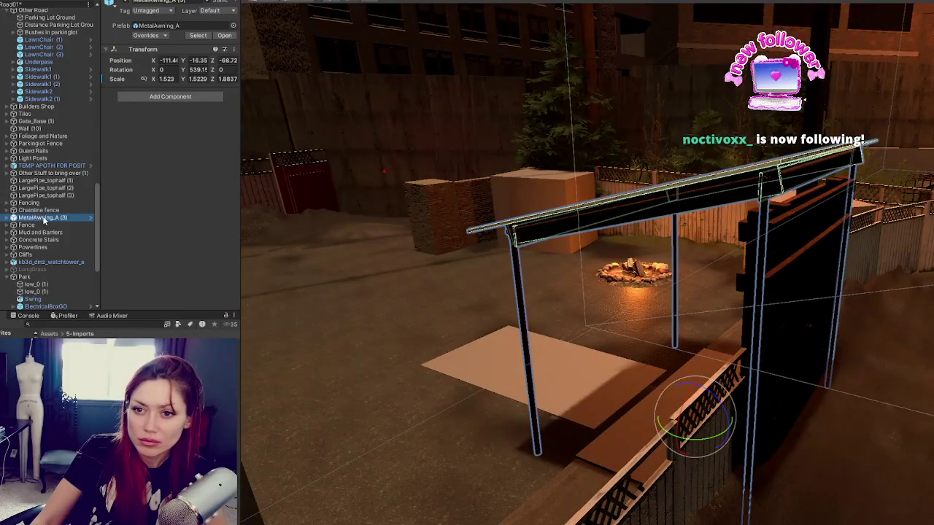
drag(44, 218, 43, 14)
- Browse Fencing and the large pipes, then expand TEMP APOTH FOR POSIT to Apothecary_Exterior
click(57, 212)
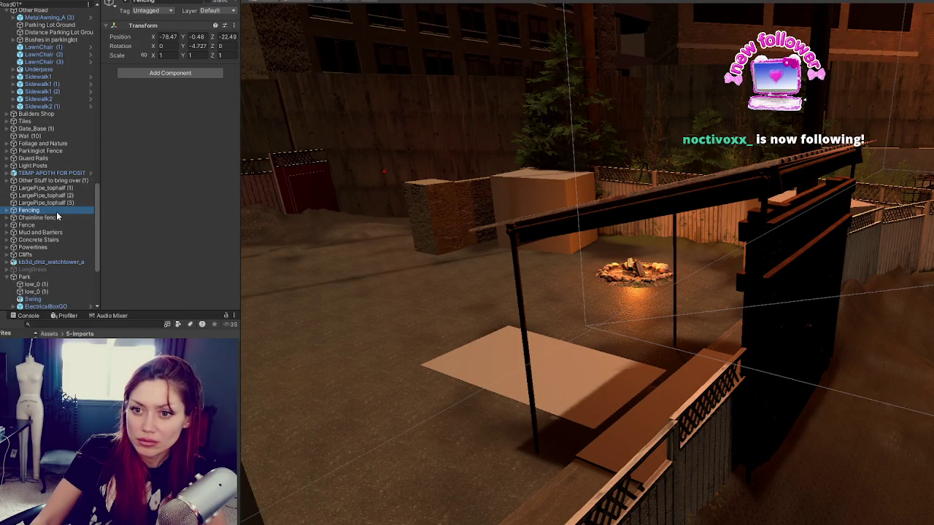
click(59, 203)
click(58, 195)
click(58, 188)
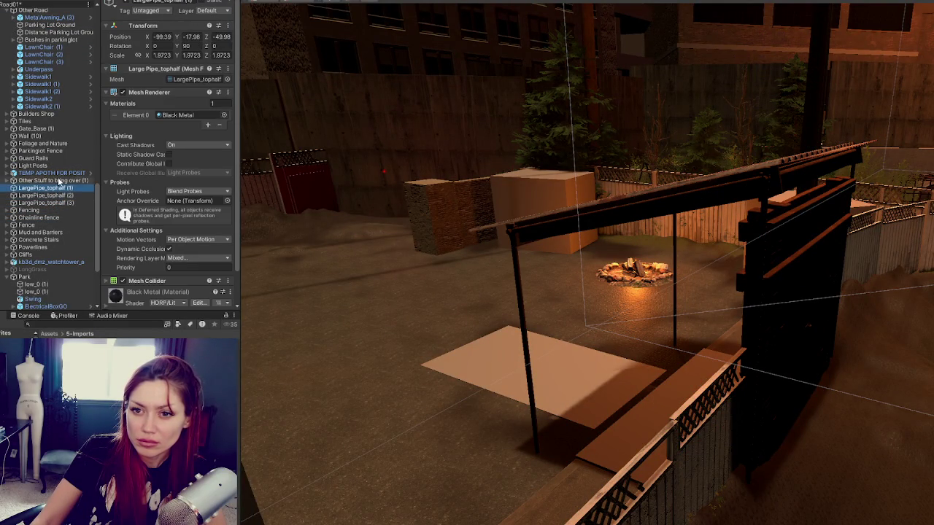
click(51, 173)
click(13, 172)
click(50, 181)
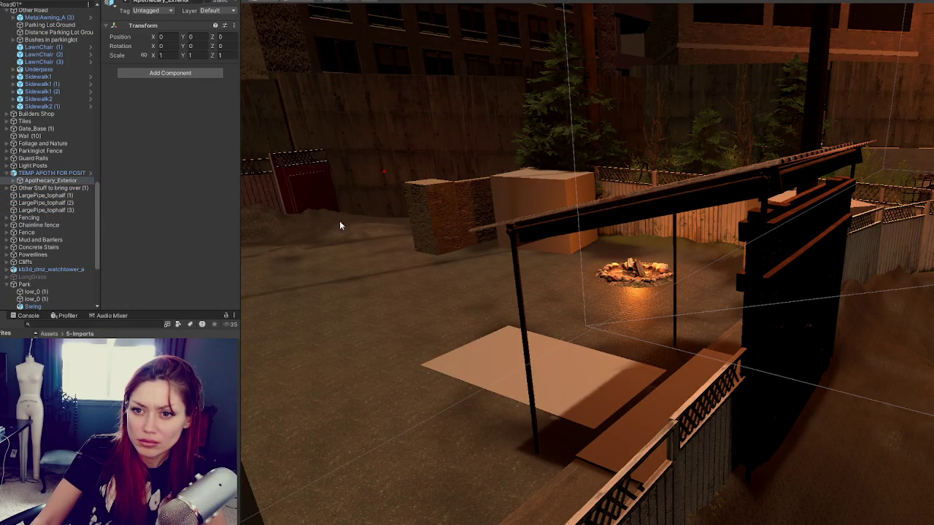
- Toggle the apothecary house off and on and expand Apothecary_Exterior and its Extras group
key(f)
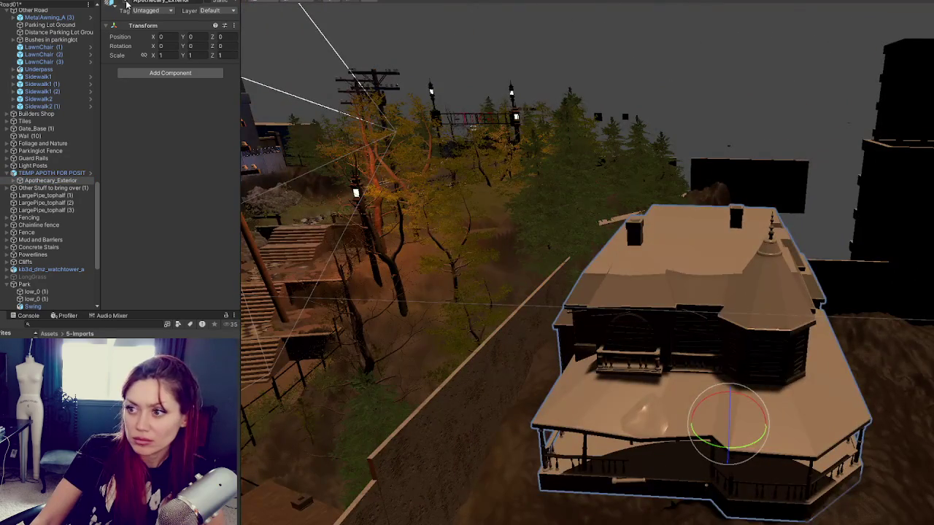
click(127, 4)
click(127, 5)
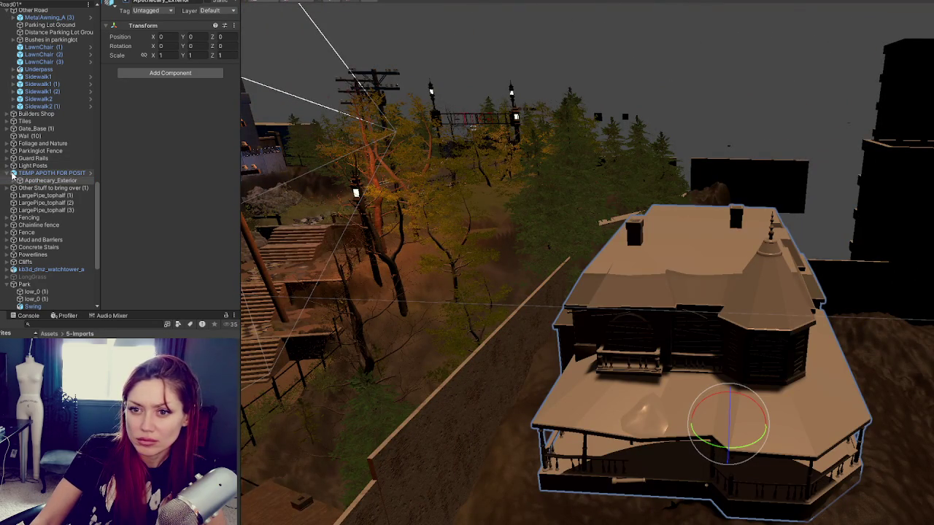
click(16, 182)
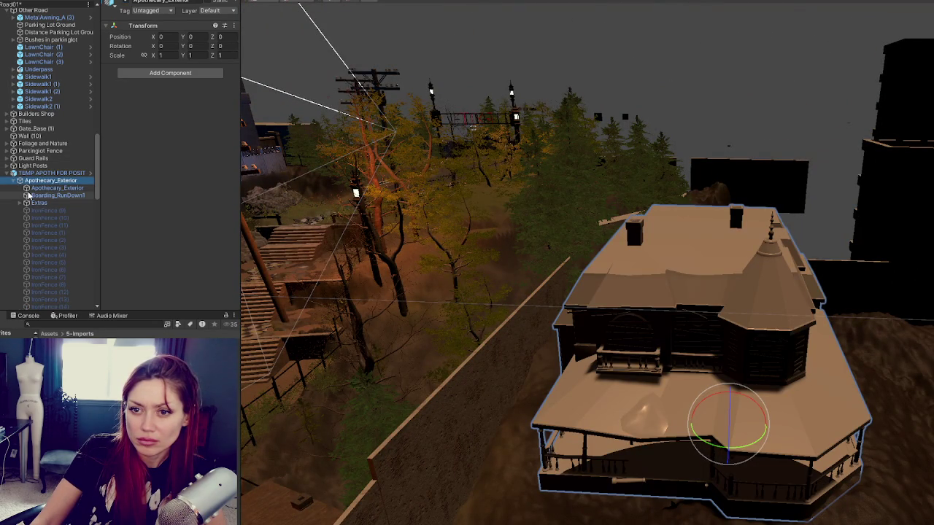
click(20, 203)
click(20, 203)
click(125, 2)
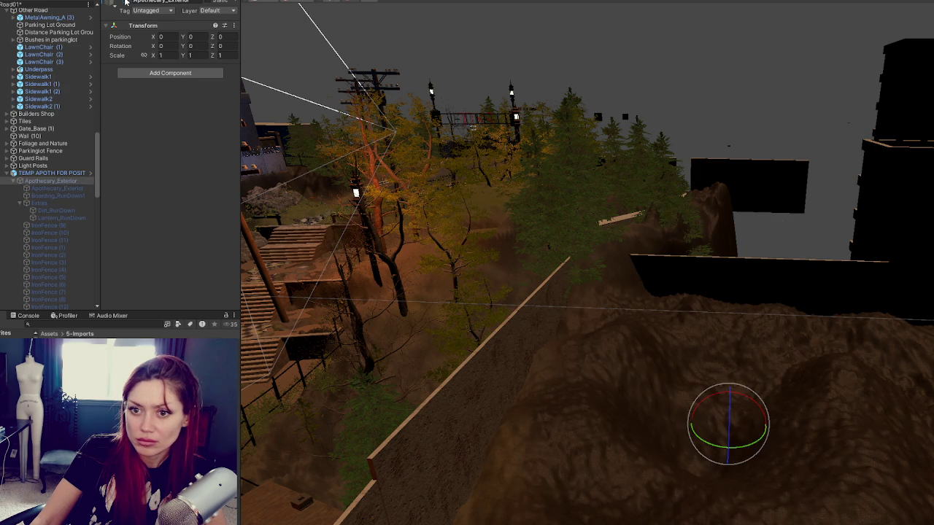
click(125, 1)
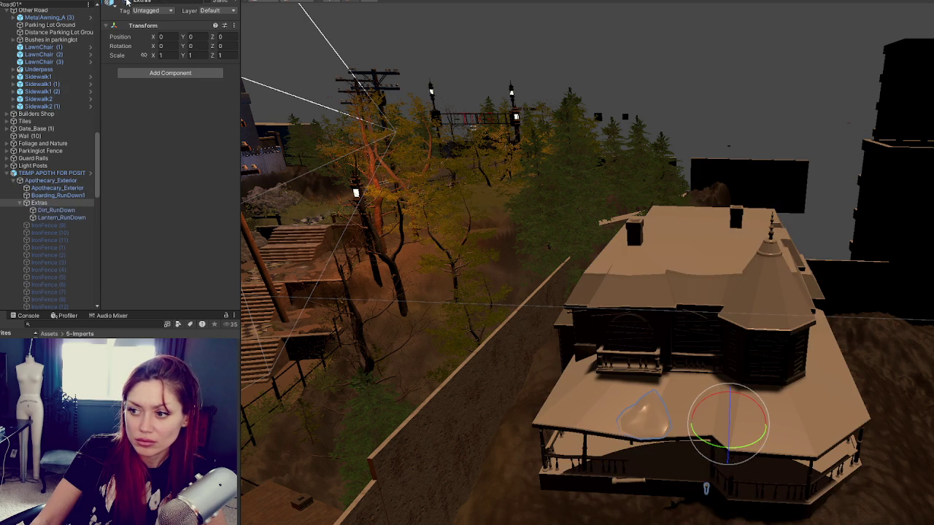
- Select the house's plank and cube pieces, then collapse TEMP APOTH FOR POSIT
click(20, 204)
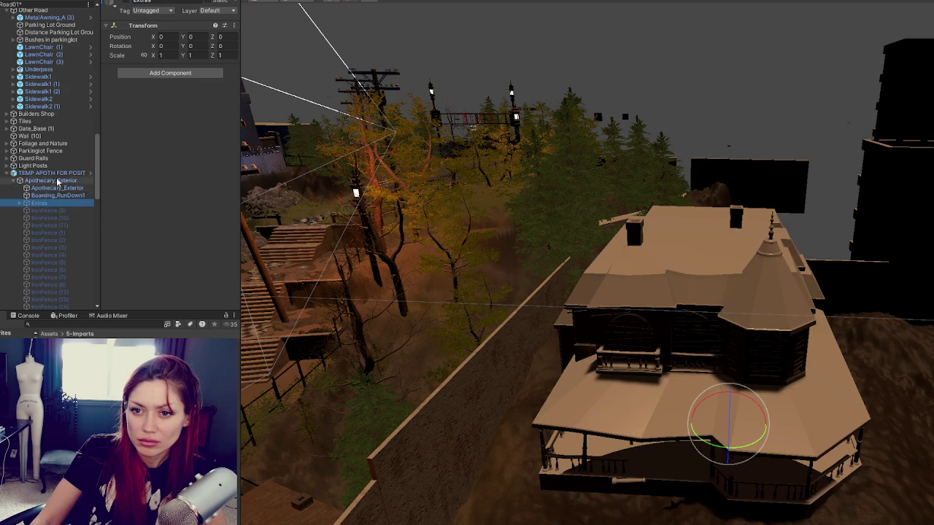
scroll(61, 190, down, 5)
click(51, 199)
scroll(59, 212, down, 5)
shift+click(62, 276)
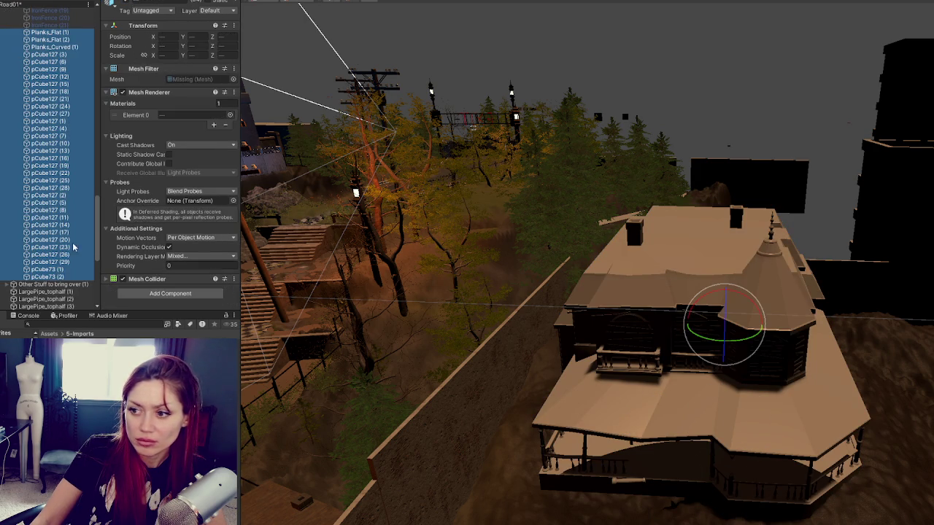
scroll(44, 161, up, 10)
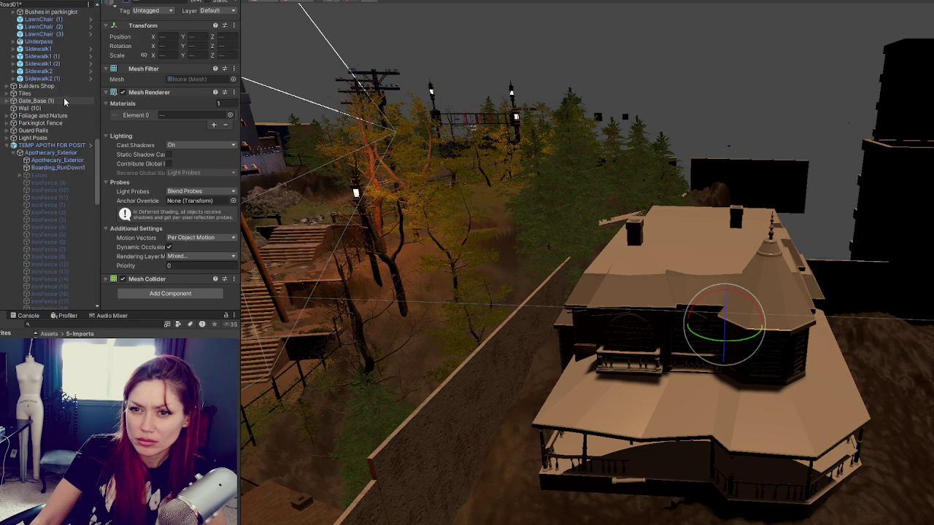
click(7, 146)
- Check the four LightPosts in Light Posts and move the group above Environment
click(42, 139)
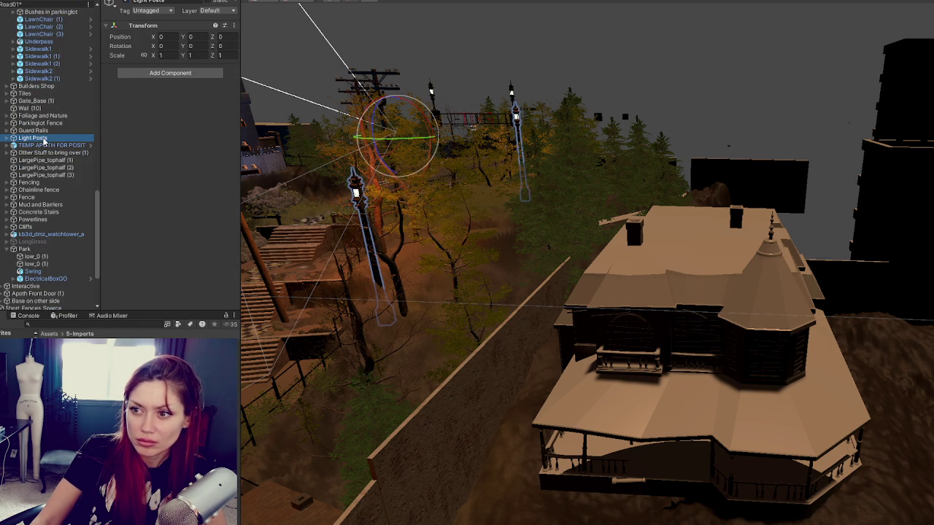
key(Right)
click(15, 146)
click(15, 146)
mouse_move(47, 152)
mouse_down()
mouse_move(30, 18)
mouse_move(31, 58)
mouse_move(31, 48)
mouse_up()
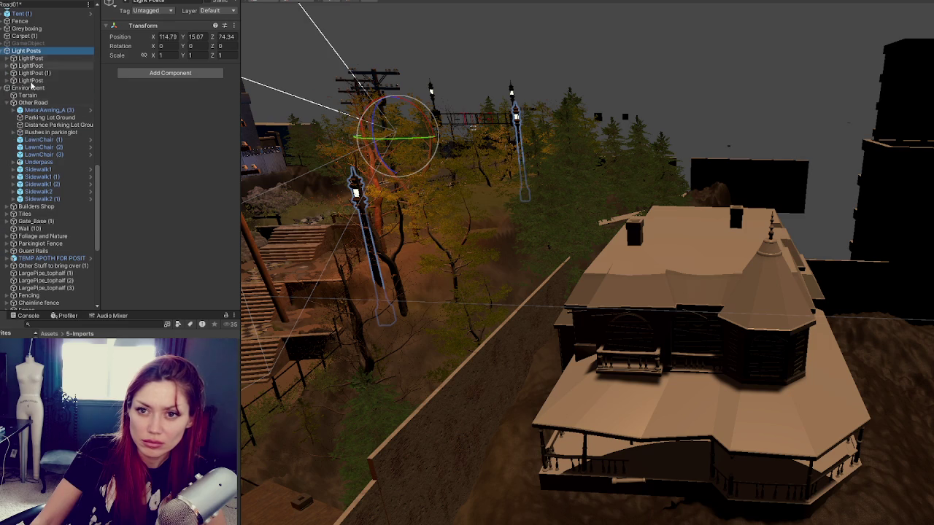
- Move Wall (10) into Other Road, then frame the Tiles patches and Gate_Base (1)
double_click(30, 228)
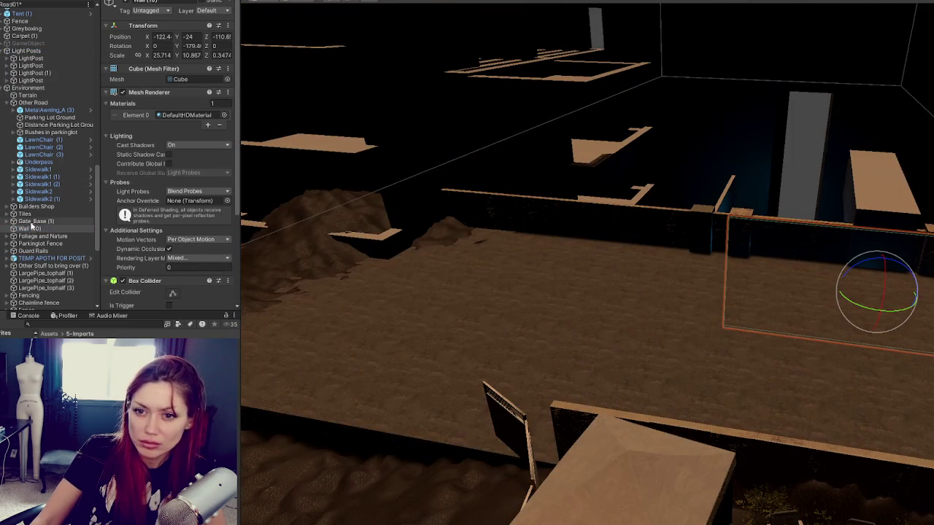
drag(31, 229, 43, 106)
click(38, 221)
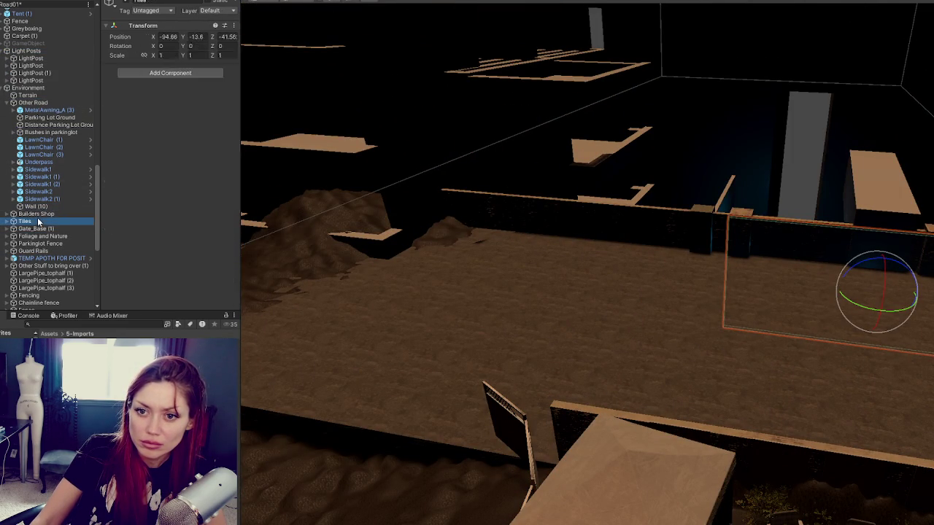
double_click(44, 219)
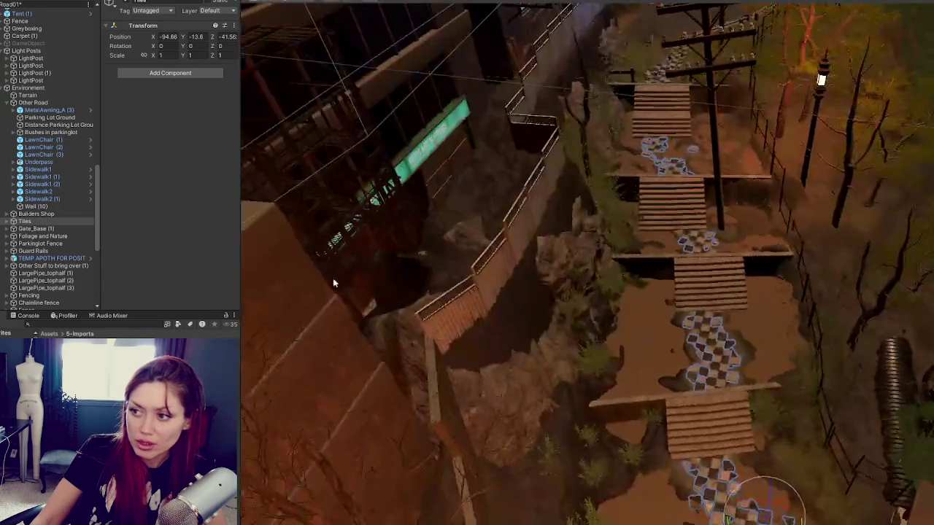
double_click(36, 229)
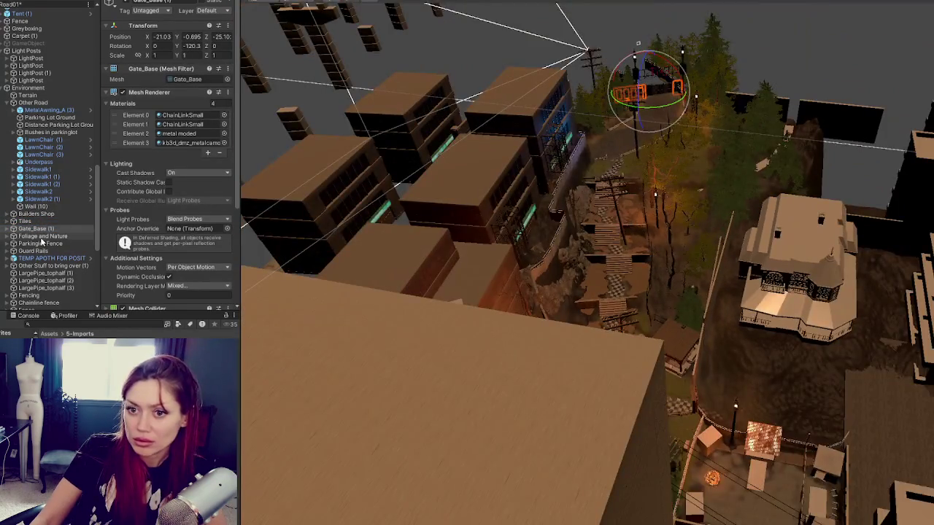
click(55, 154)
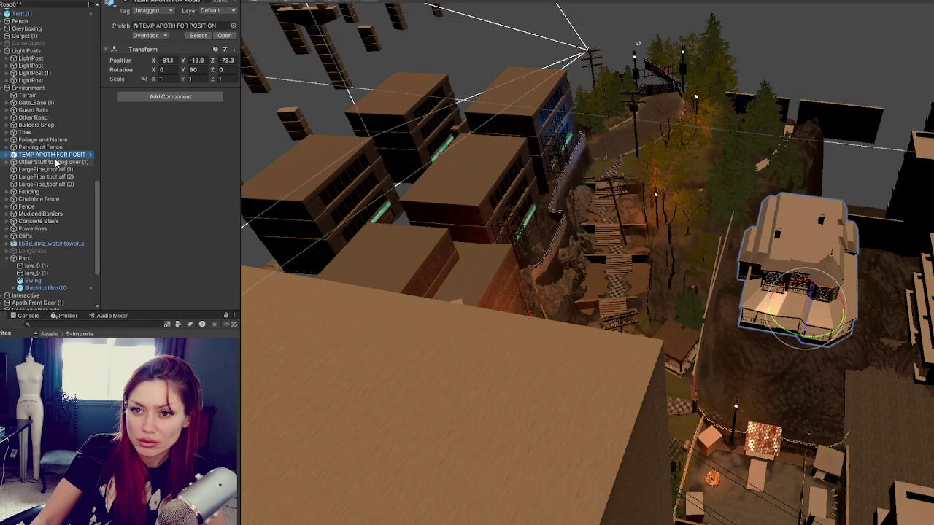
- Move Other Stuff to bring over (1) below Gate_Base (1), then inspect the Fence group's Fence Lattice copies
click(57, 162)
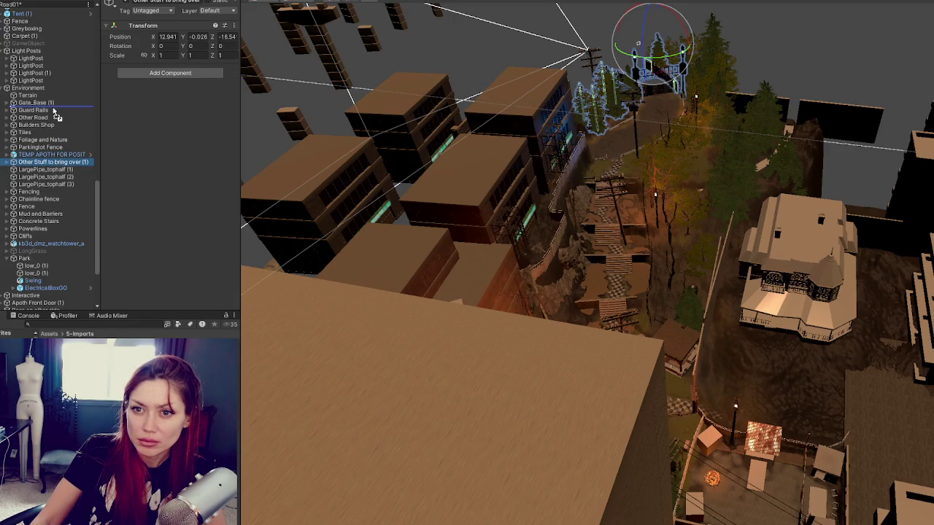
drag(56, 115, 55, 114)
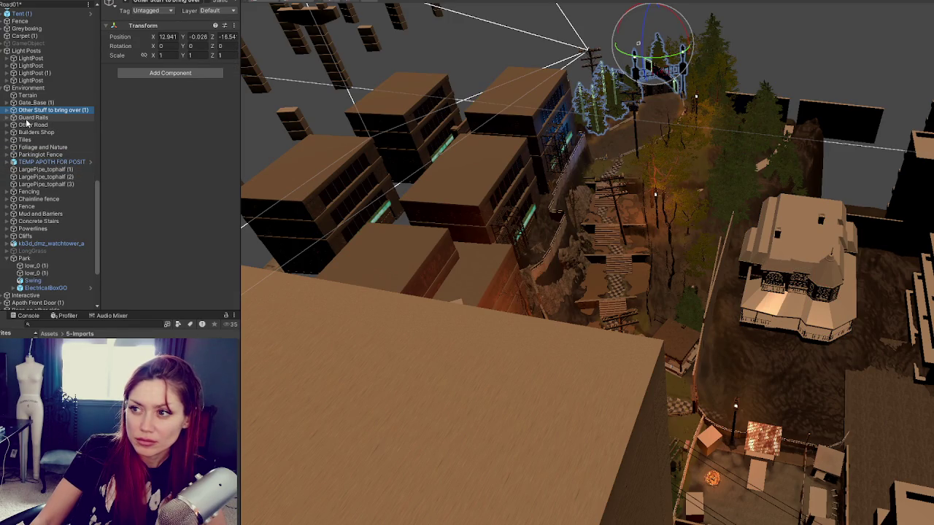
click(56, 199)
click(56, 193)
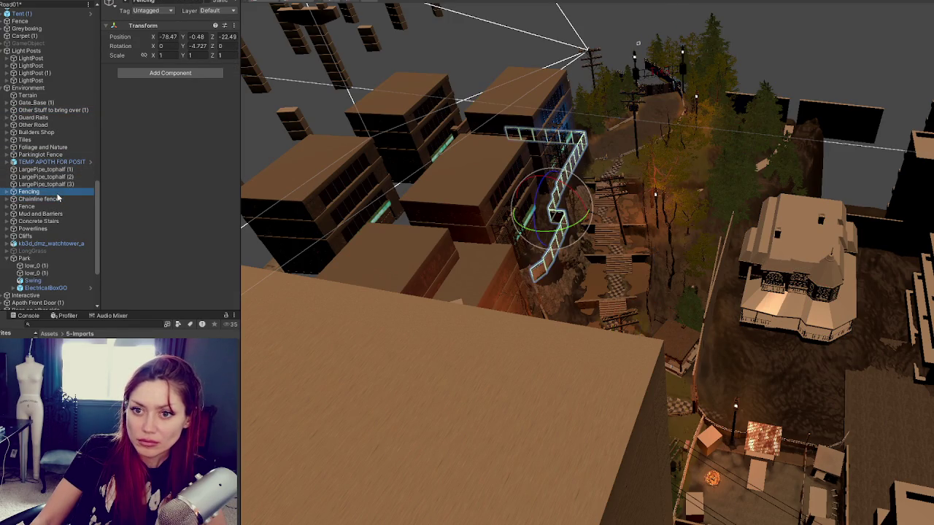
click(53, 207)
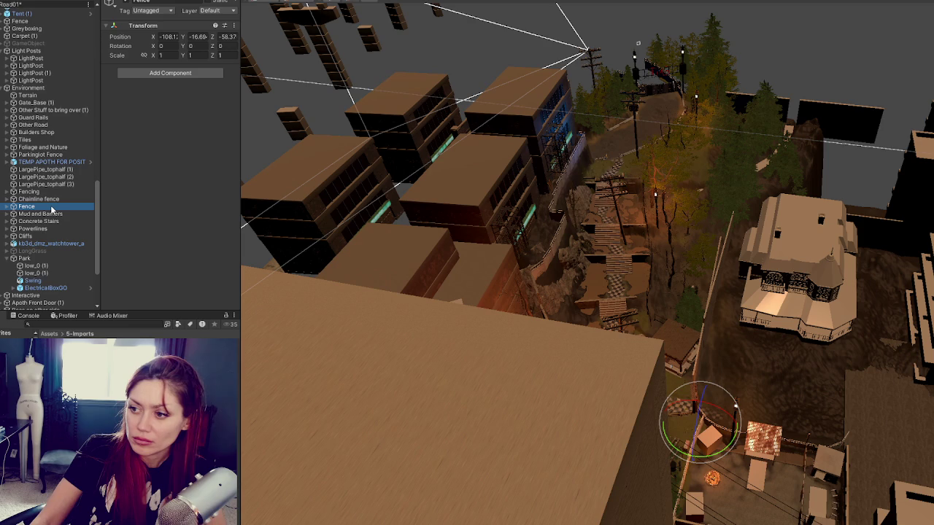
click(9, 208)
click(44, 214)
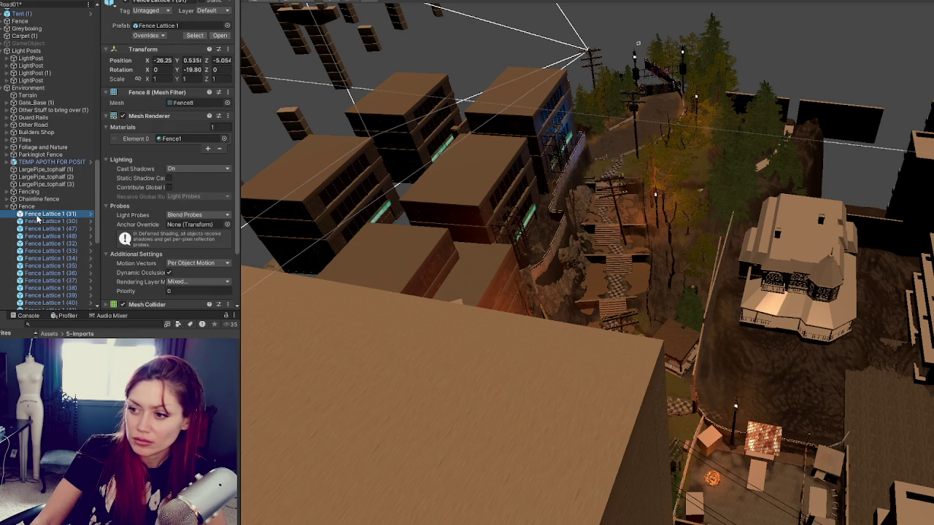
key(f)
shift+click(44, 300)
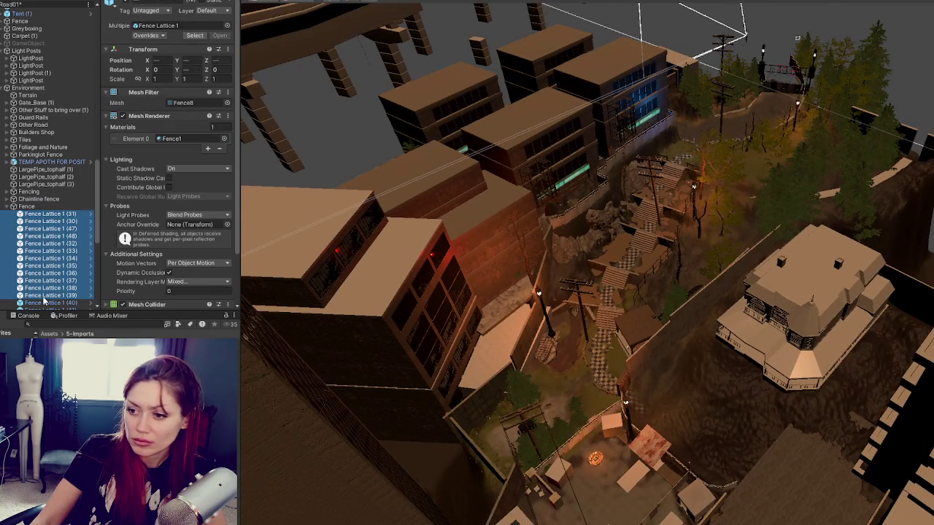
key(f)
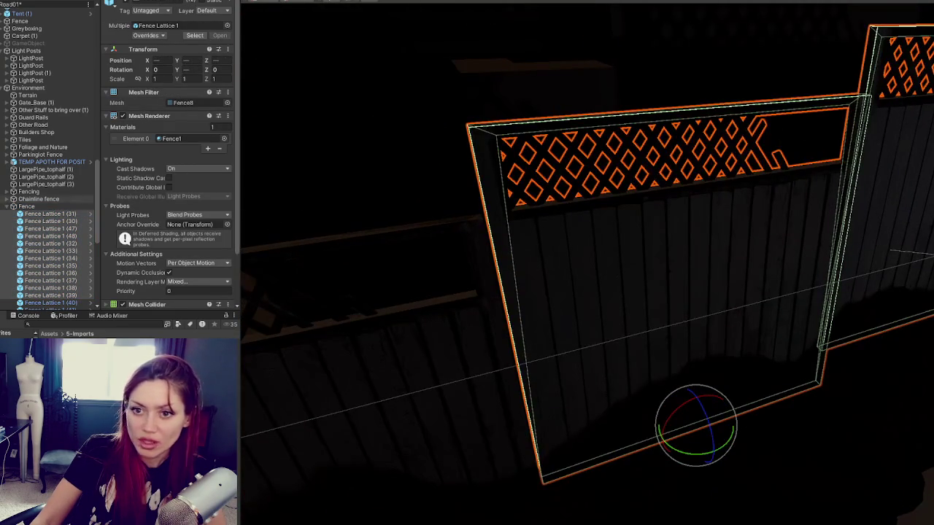
- Collapse the Fence group and nest it inside Other Road
click(4, 206)
mouse_move(57, 24)
mouse_down()
mouse_move(67, 281)
mouse_move(70, 64)
mouse_move(52, 75)
mouse_up()
click(7, 74)
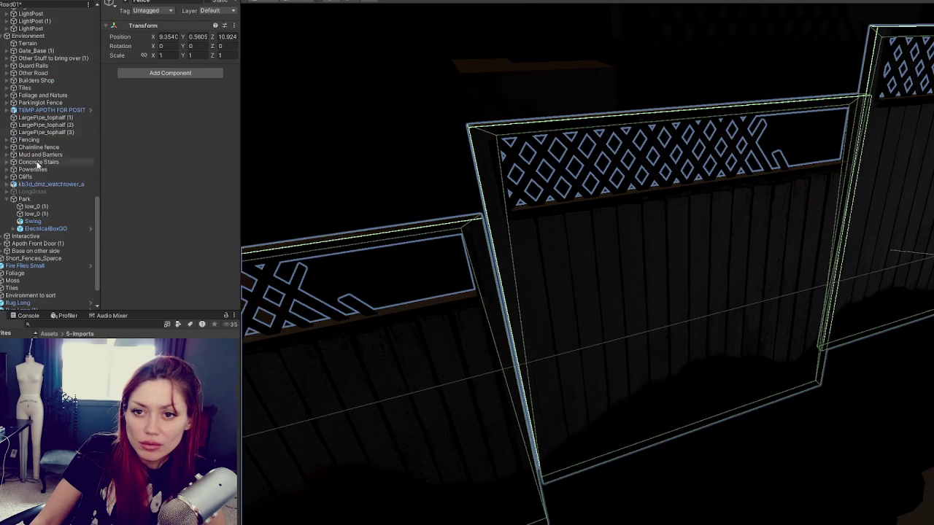
- Nest the kb3d_dmz_watchtower_a model inside Other Road as well
double_click(45, 186)
drag(40, 187, 48, 73)
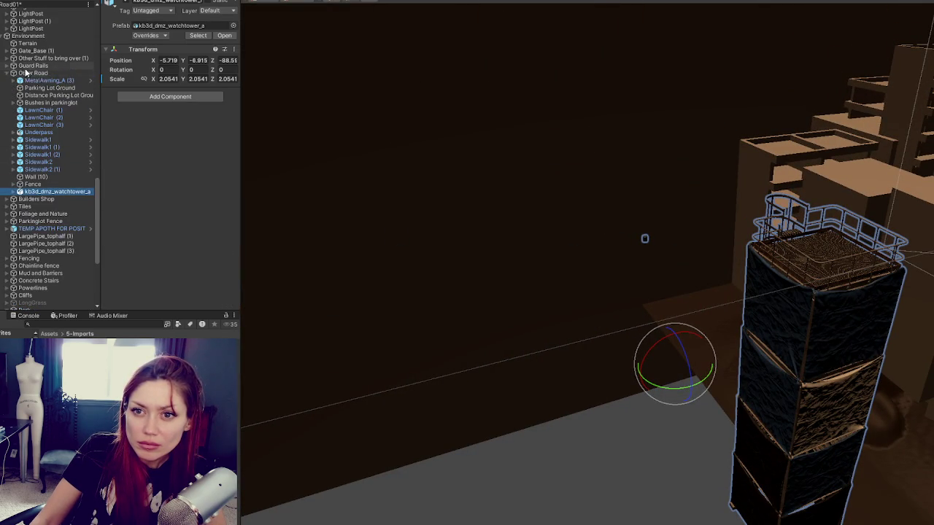
click(8, 74)
- Review LargePipe_tophalf (1), Fencing, Concrete Stairs, Powerlines and Cliffs, ending on the disabled LongGrass
click(43, 117)
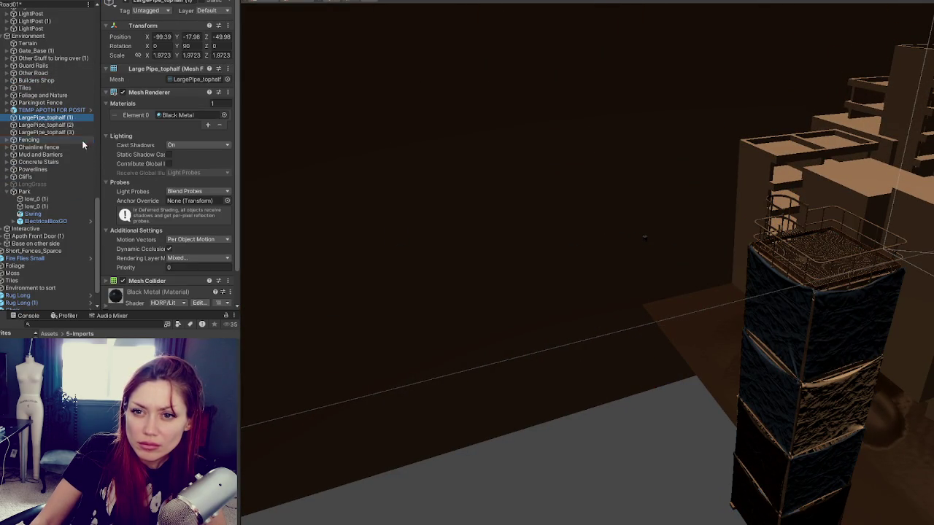
double_click(29, 139)
click(52, 162)
click(54, 170)
click(53, 176)
click(53, 184)
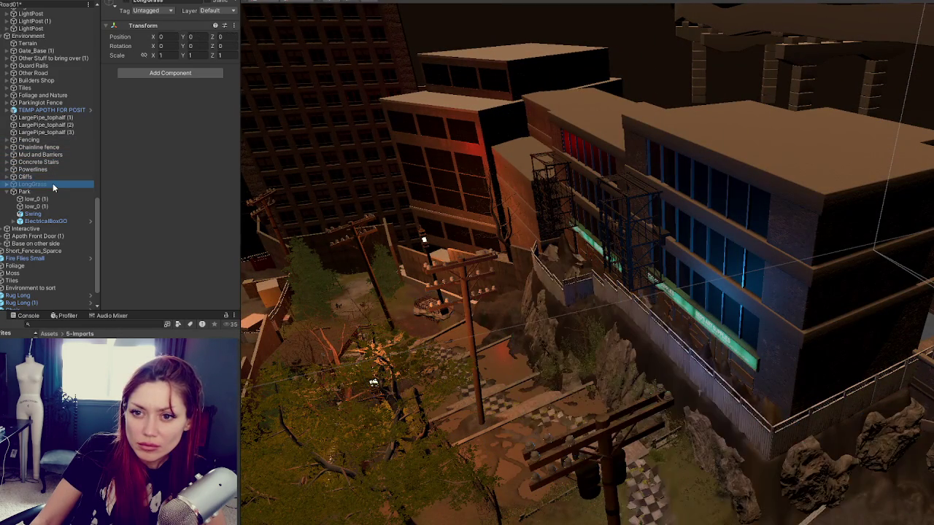
- Enable LongGrass and look over the park grass and bushes
click(129, 4)
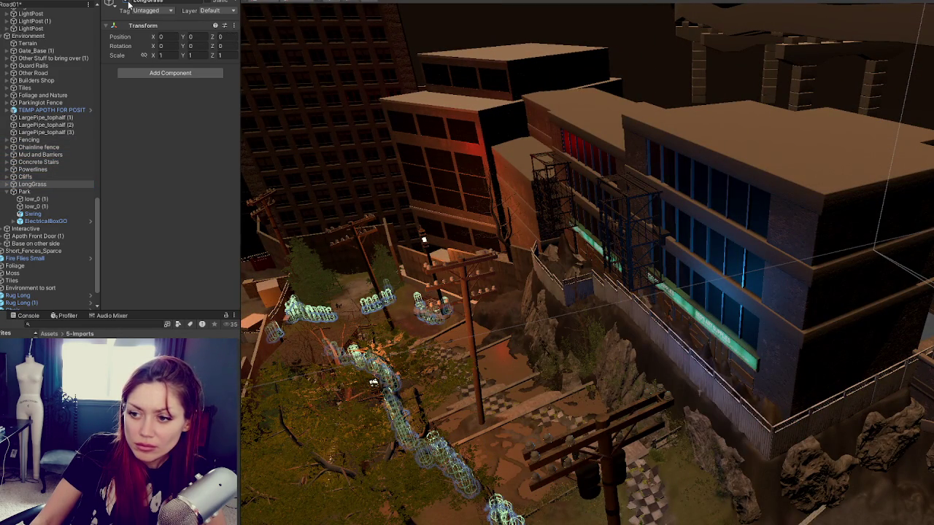
mouse_move(438, 219)
mouse_down()
mouse_move(421, 196)
mouse_move(467, 170)
mouse_up()
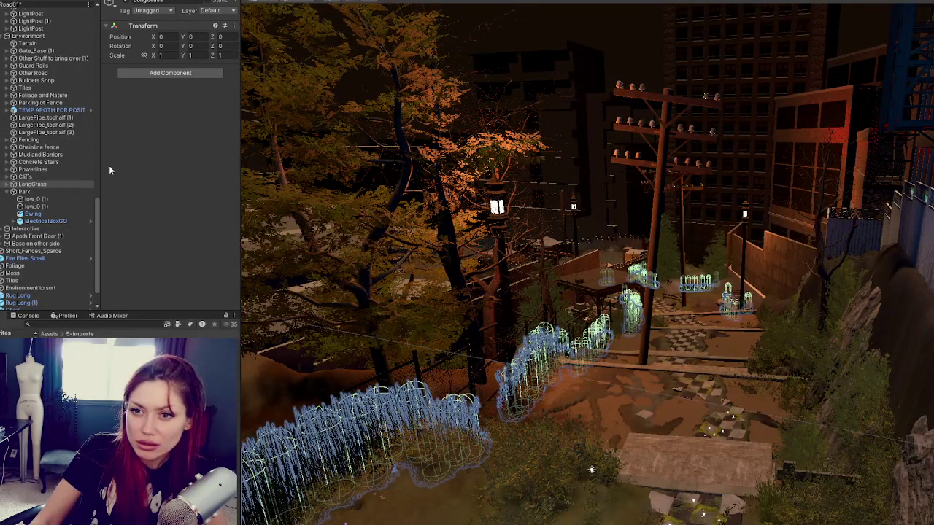
click(526, 437)
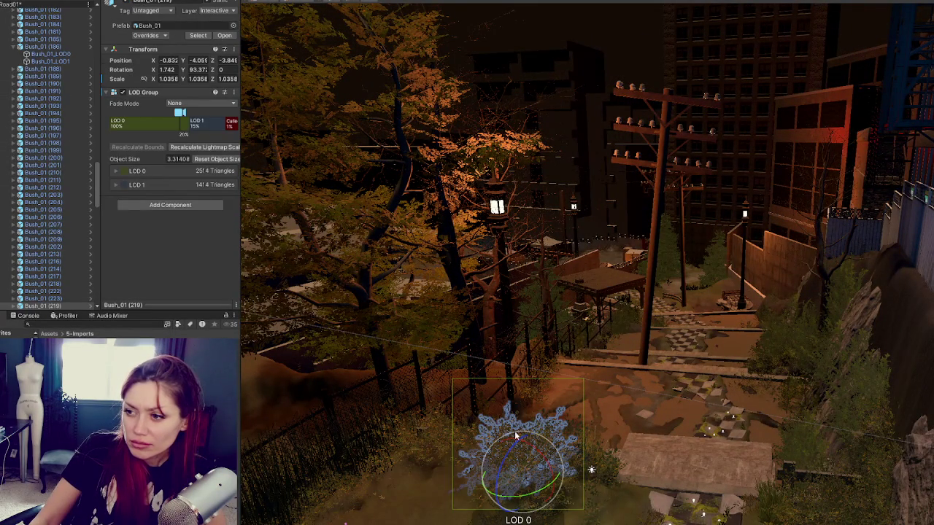
scroll(48, 138, up, 15)
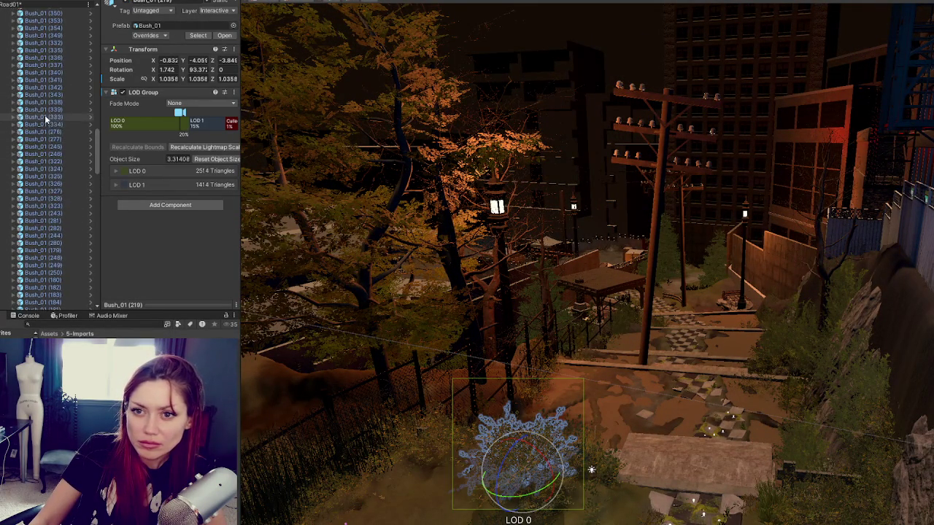
- Move LongGrass out of Environment to sit just above Light Posts, then collapse Environment
click(6, 213)
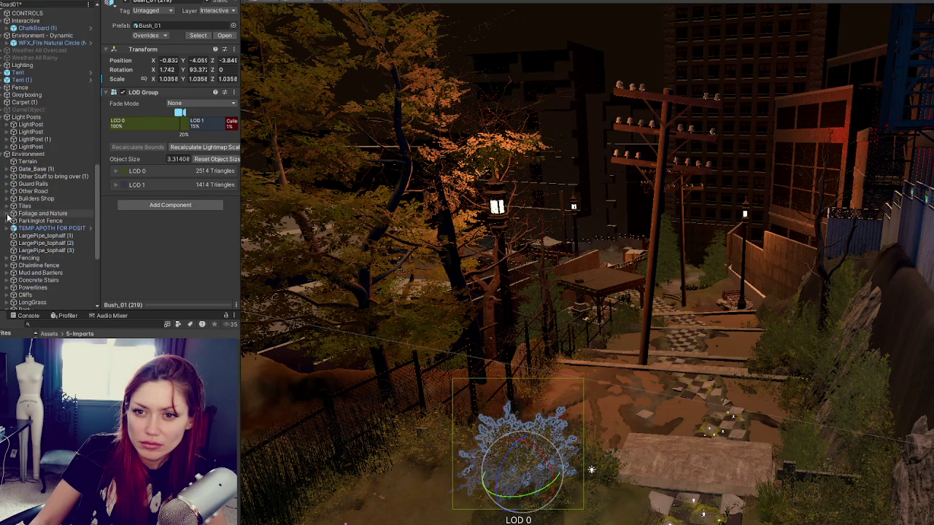
scroll(15, 227, down, 4)
click(14, 227)
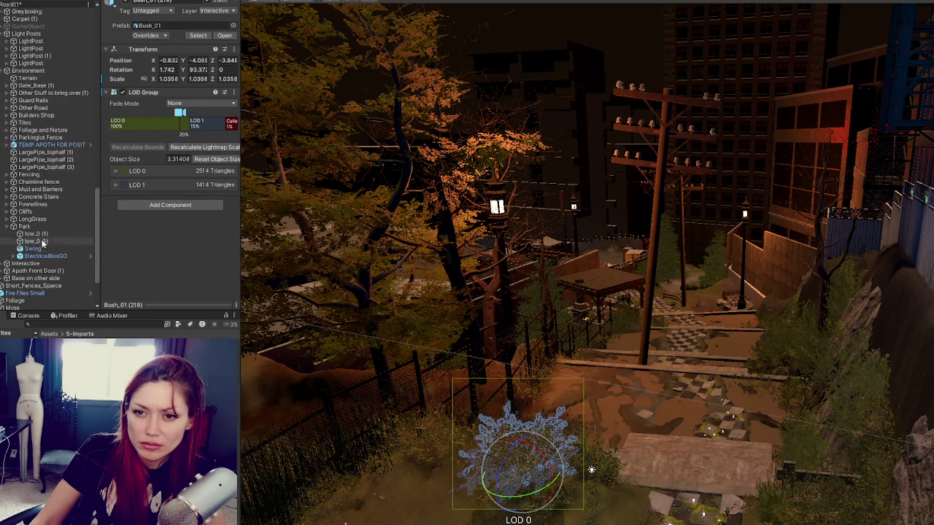
click(7, 227)
click(33, 219)
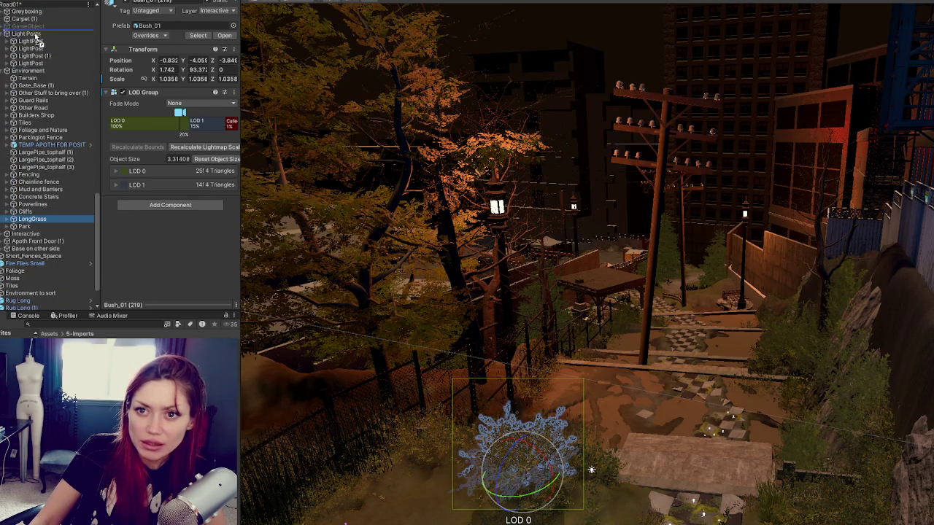
drag(40, 34, 40, 32)
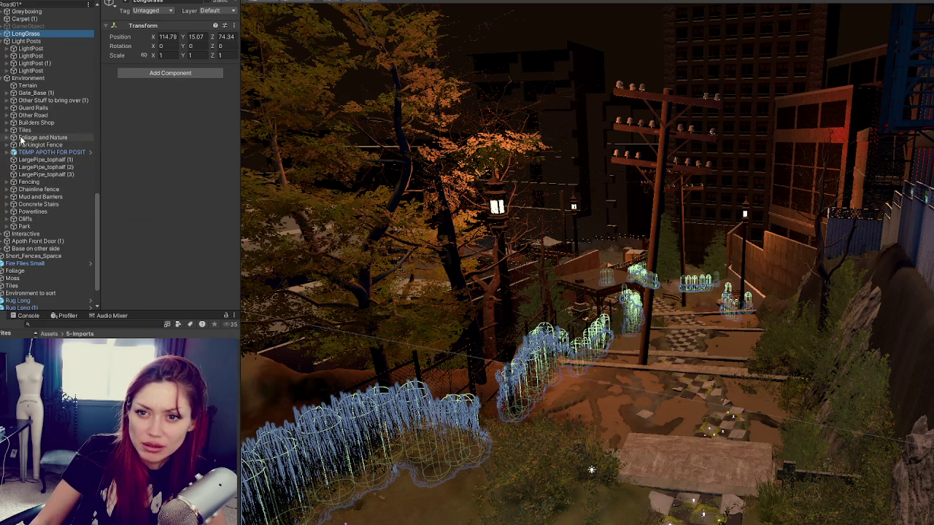
click(4, 81)
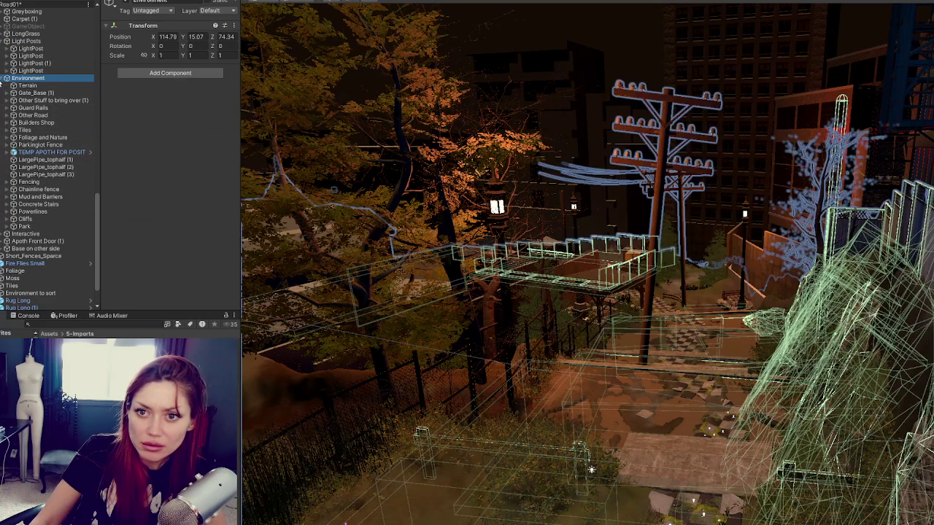
click(6, 78)
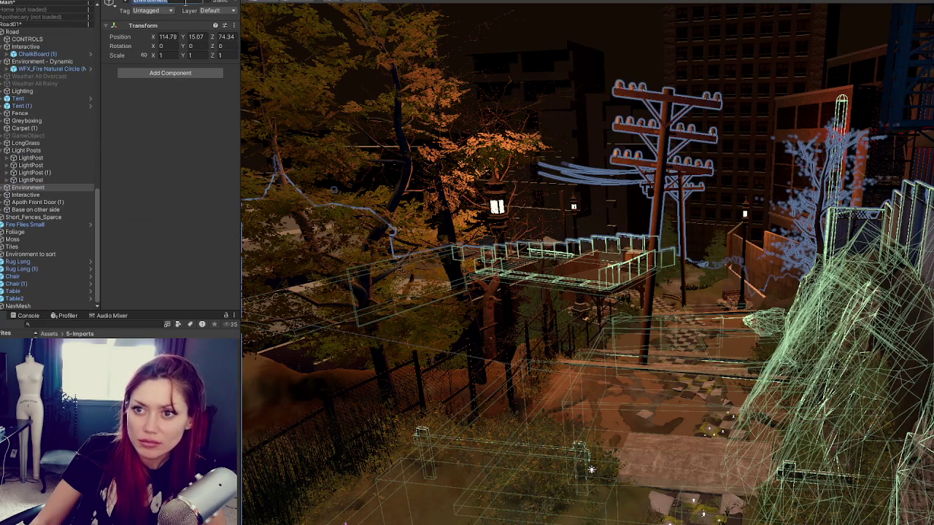
- Rename Environment to 'Environment - Static' and nest Light Posts under Environment - Dynamic
text( - Static)
key(Return)
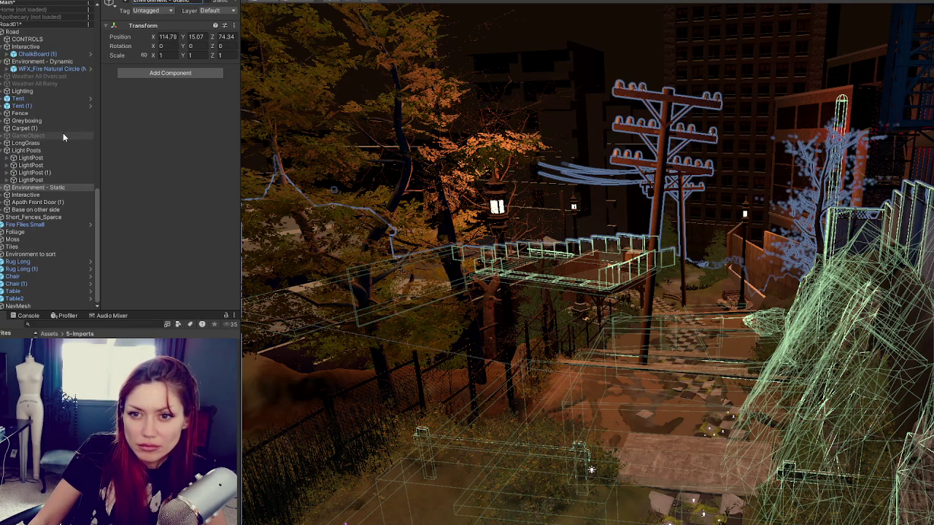
click(4, 151)
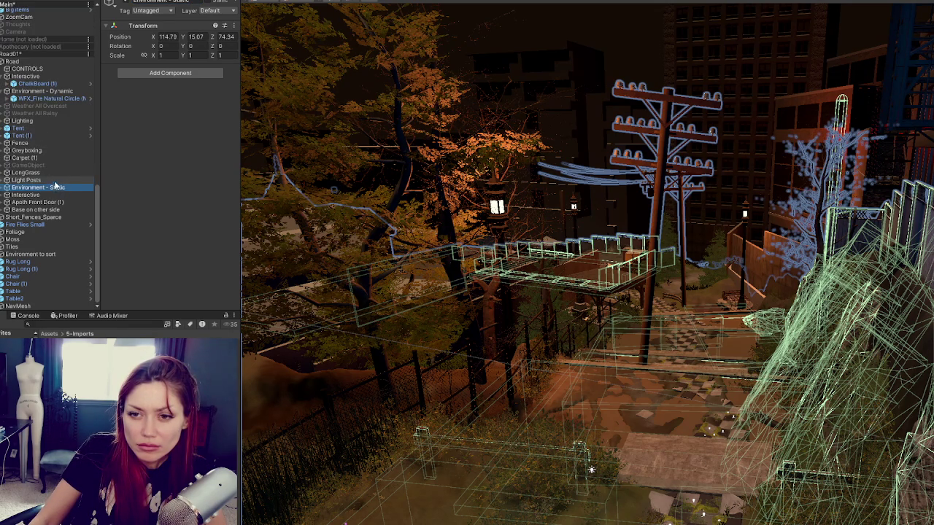
click(35, 179)
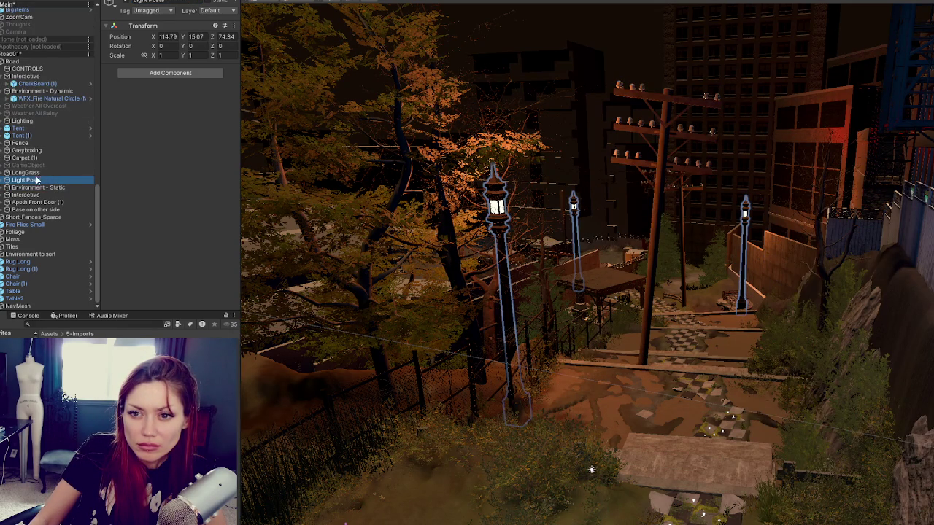
drag(37, 180, 57, 95)
drag(57, 191, 34, 176)
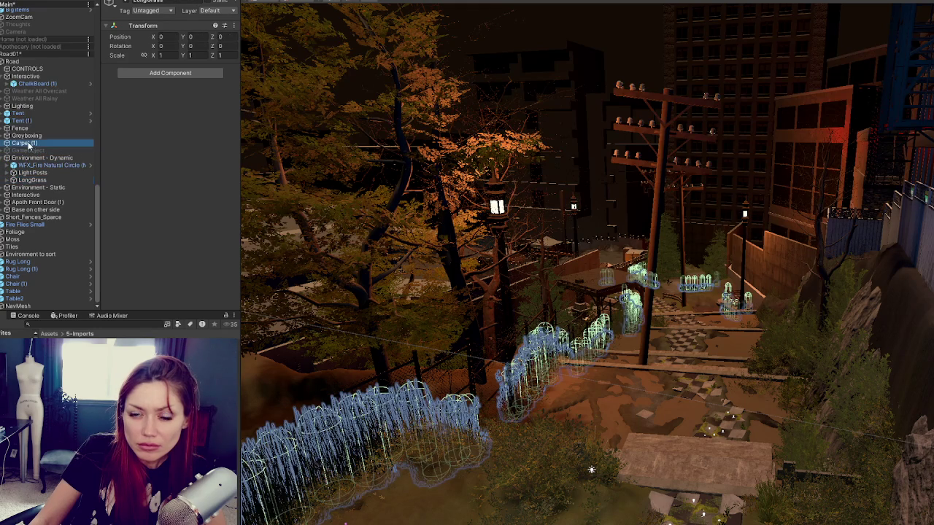
- Move Carpet (1) into the Environment - Static group
click(29, 144)
key(f)
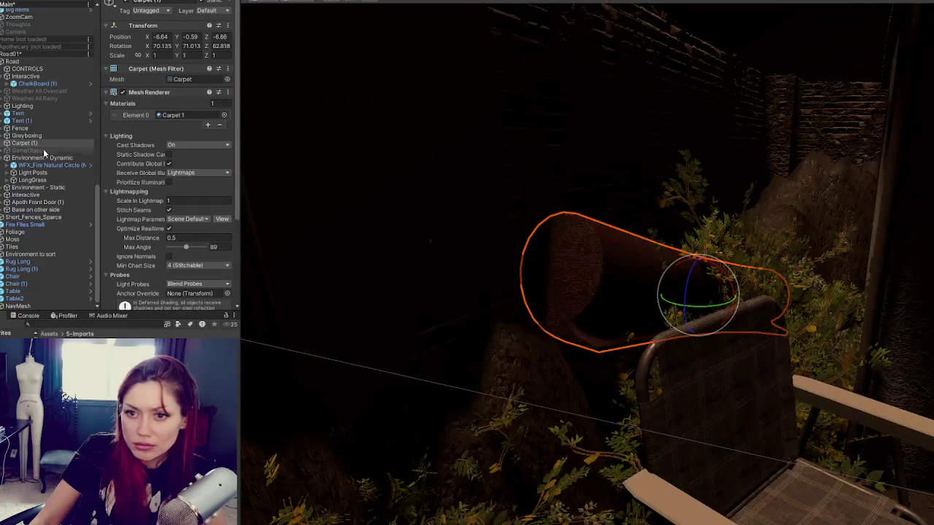
mouse_move(488, 235)
mouse_down()
mouse_move(584, 323)
mouse_move(560, 295)
mouse_up()
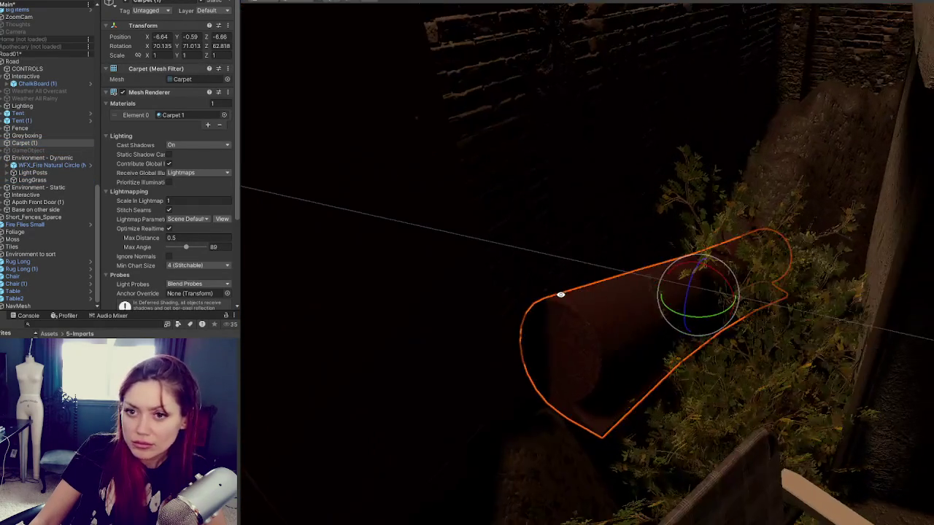
click(18, 145)
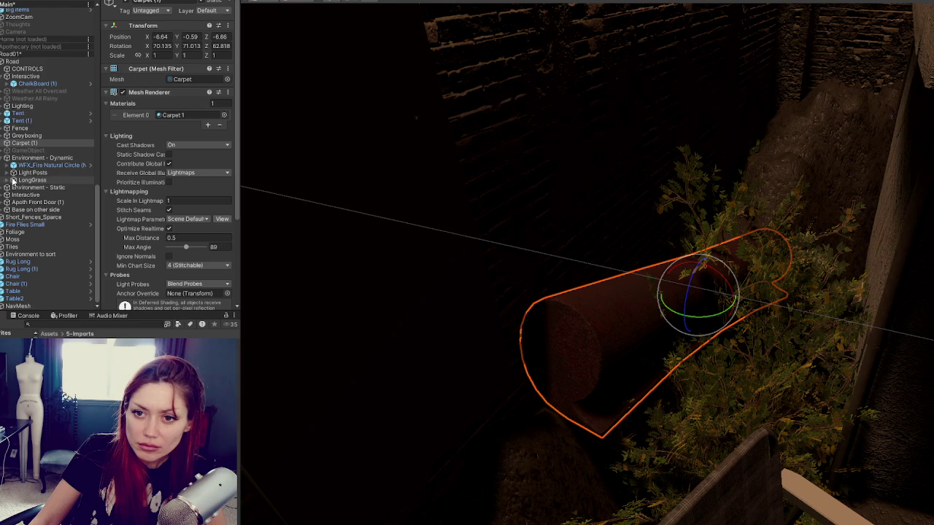
click(6, 188)
drag(42, 177, 59, 228)
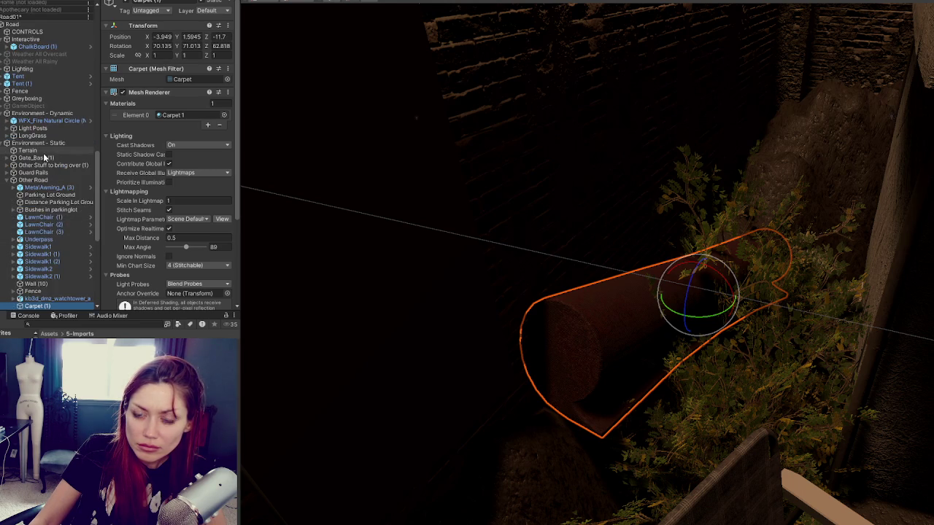
click(5, 180)
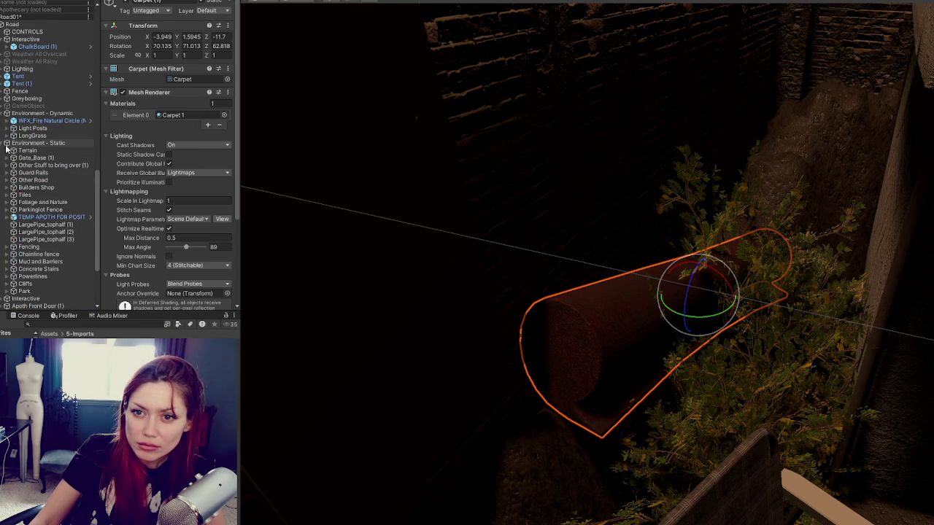
click(6, 144)
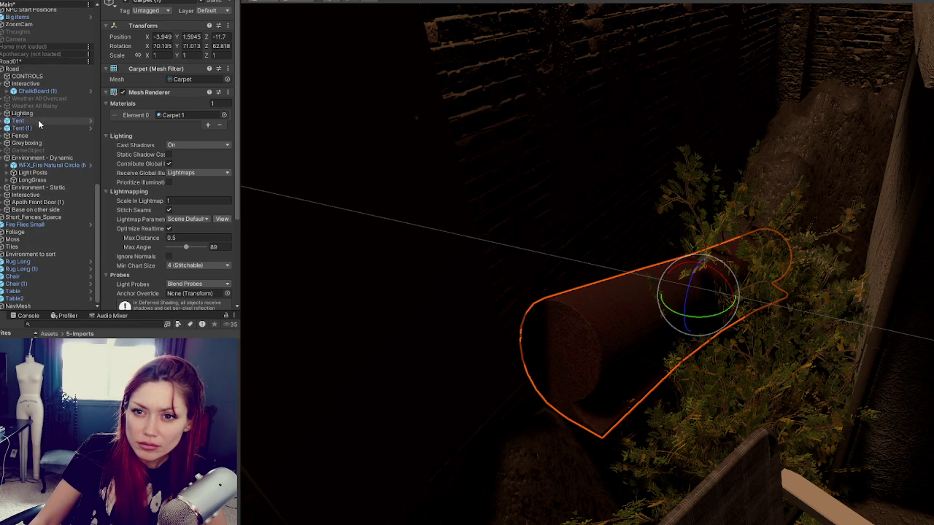
- Select the Tent objects, then move the Fence group into Other Road
click(35, 122)
ctrl+click(35, 128)
click(4, 187)
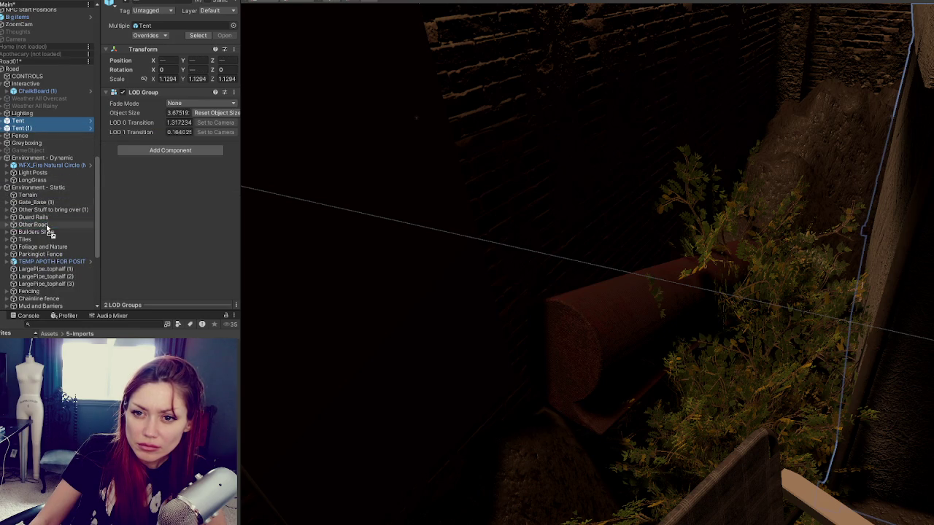
scroll(32, 212, up, 5)
scroll(33, 153, down, 6)
click(31, 97)
double_click(33, 105)
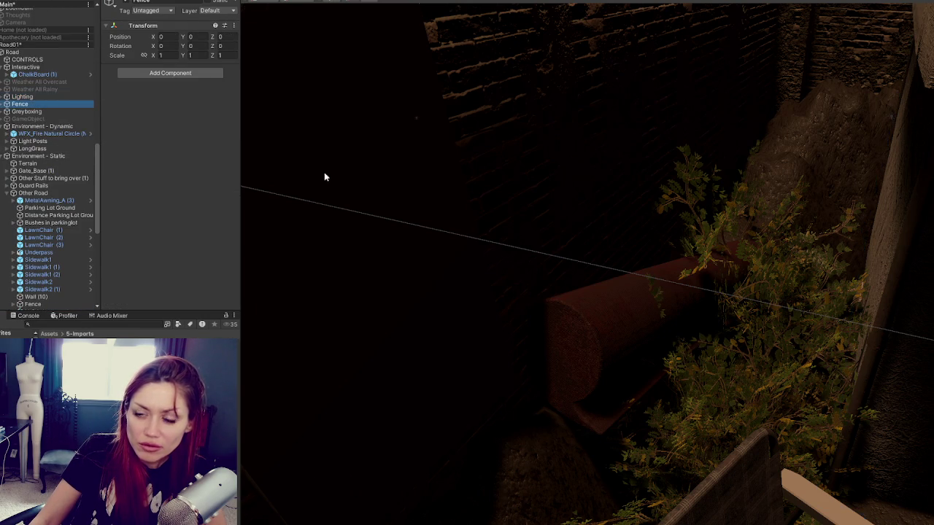
drag(26, 105, 33, 193)
- Nest the Greyboxing group inside Other Road
scroll(62, 99, up, 7)
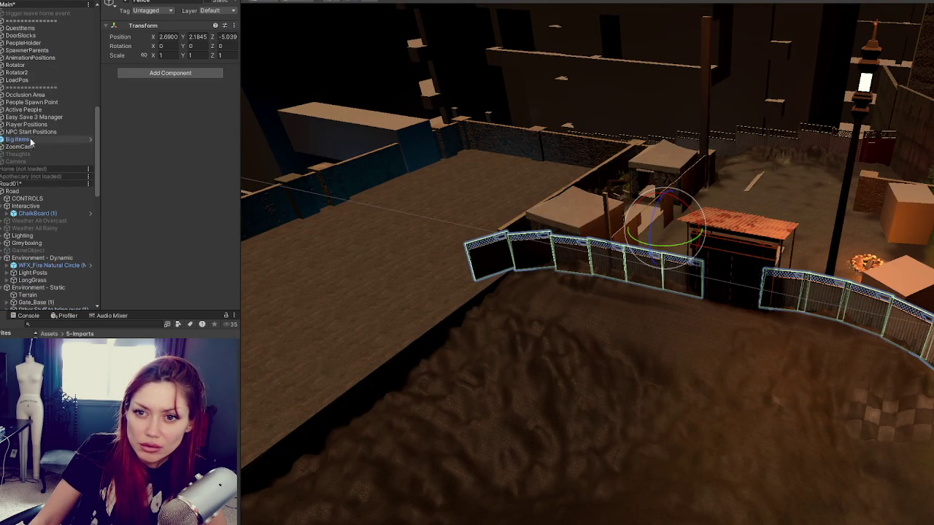
click(41, 244)
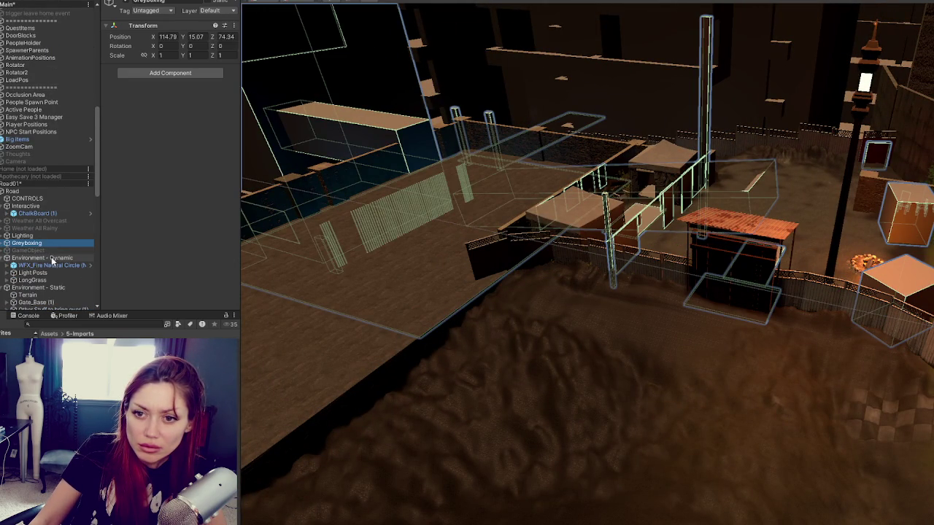
scroll(53, 303, down, 2)
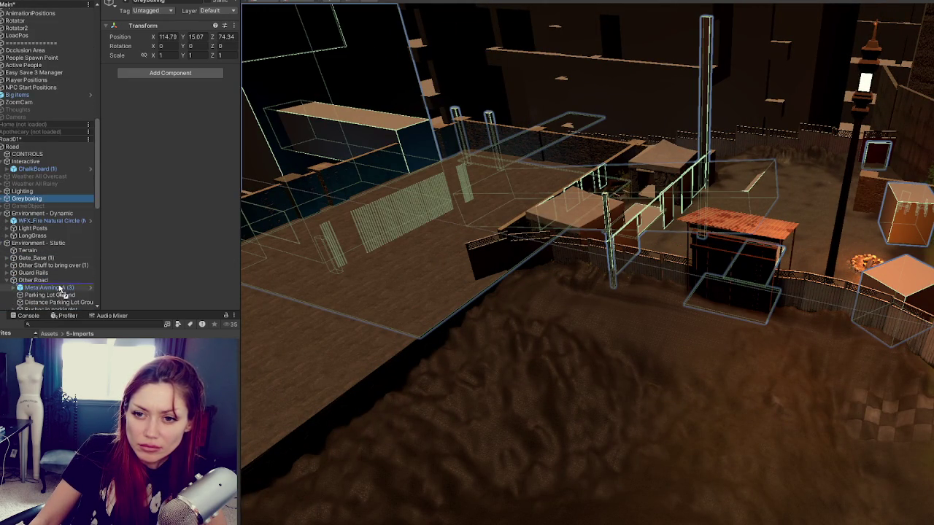
drag(60, 284, 60, 283)
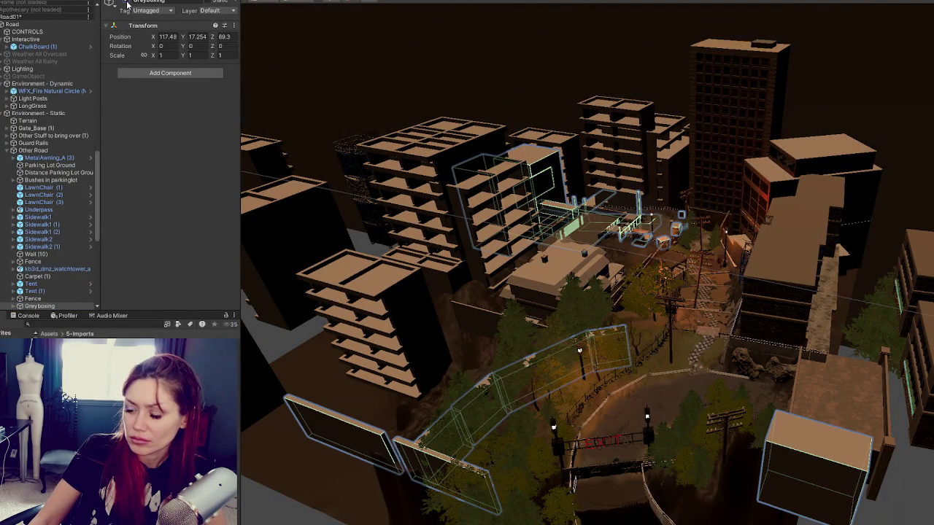
scroll(45, 169, down, 3)
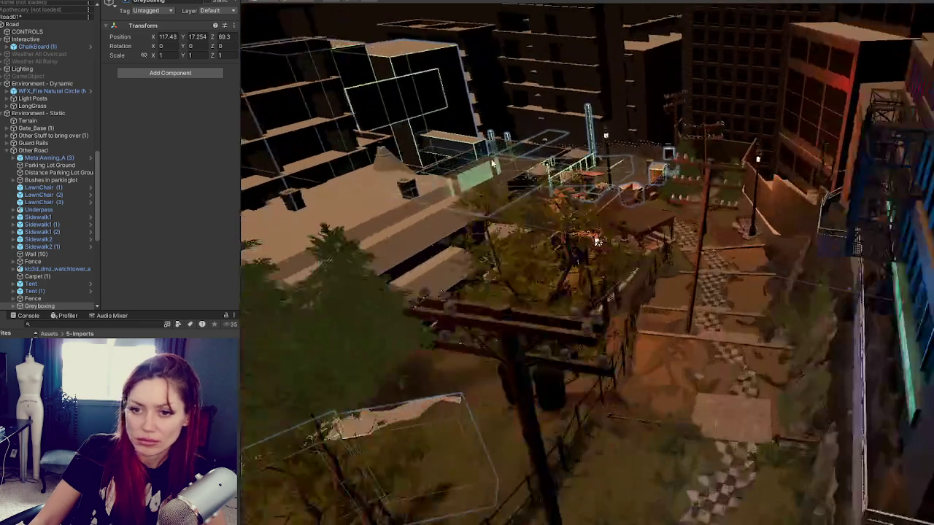
scroll(30, 157, up, 3)
- Review Builders Shop, Tiles, Foliage and Nature, Powerlines, Cliffs, Park and other Environment - Static children, then collapse it
click(7, 122)
click(33, 130)
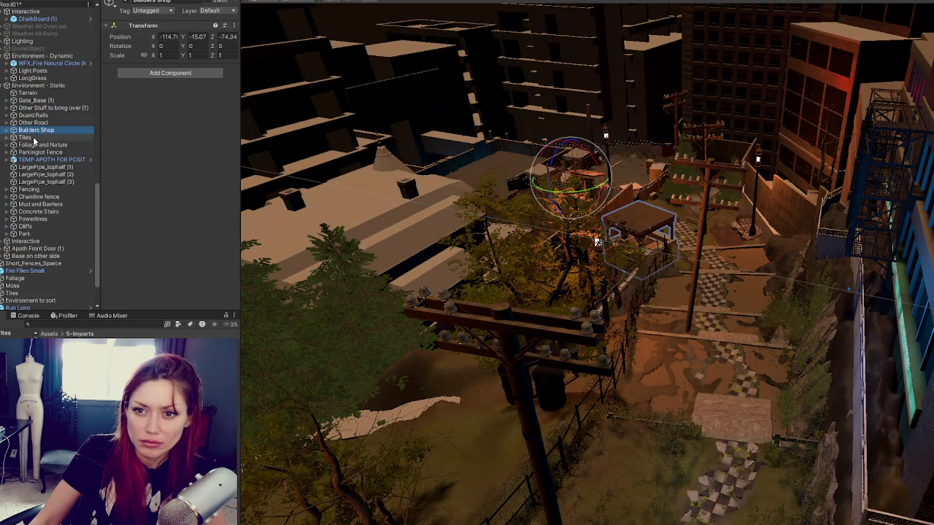
click(31, 137)
click(40, 144)
click(45, 151)
click(50, 159)
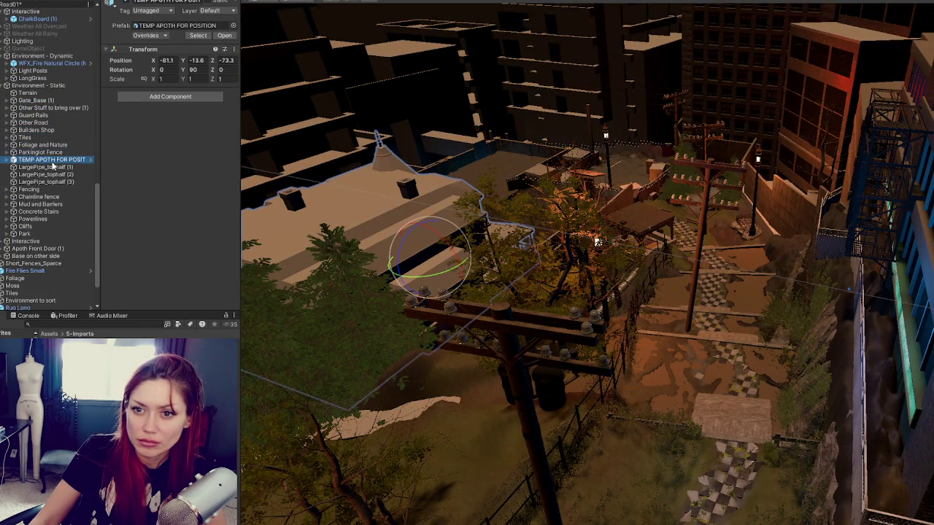
click(45, 167)
click(29, 189)
click(39, 196)
click(39, 212)
click(33, 219)
click(26, 227)
click(24, 233)
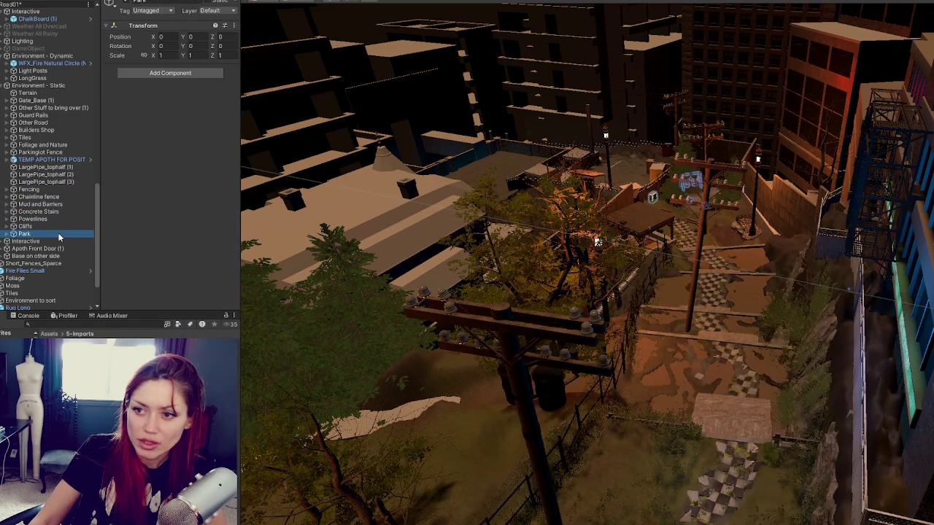
click(7, 85)
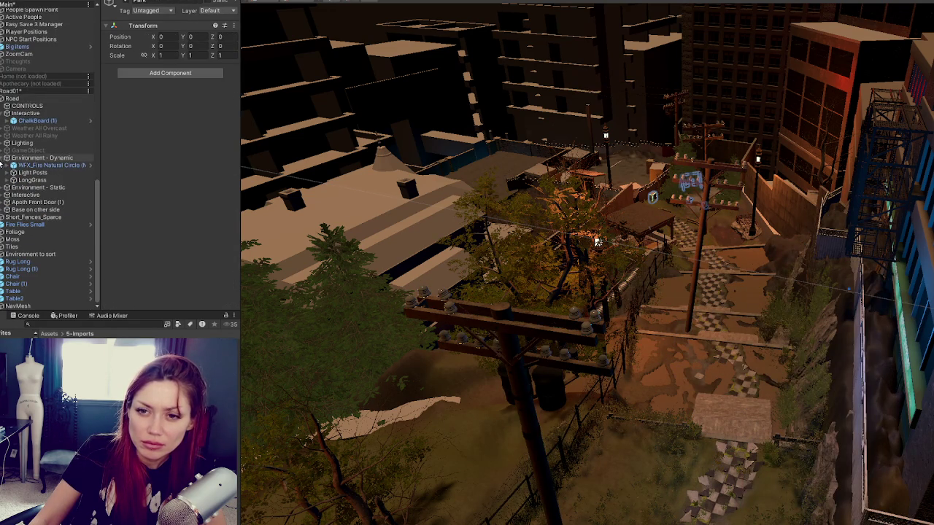
- Select the inactive GameObject group and expand it to see its bushes
scroll(1, 164, up, 3)
click(25, 172)
click(7, 172)
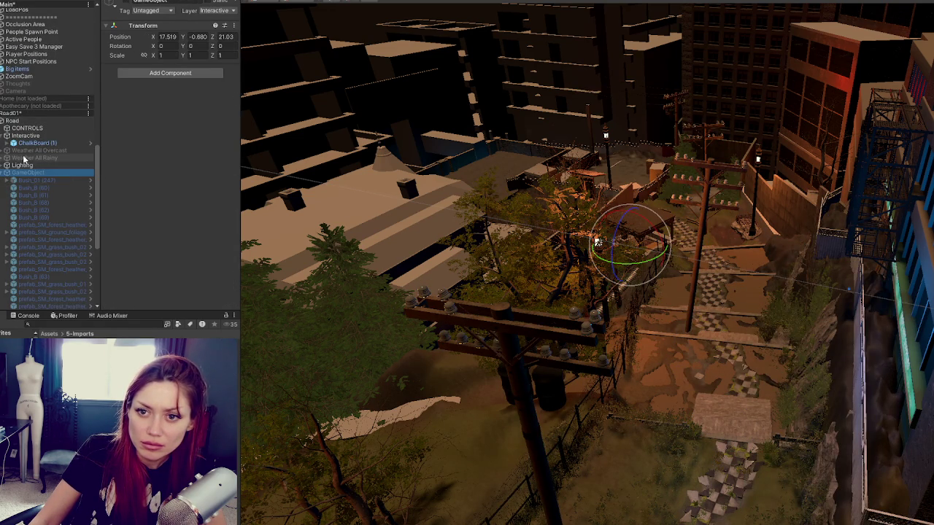
- Activate the GameObject bush group, view it, then delete it
click(126, 3)
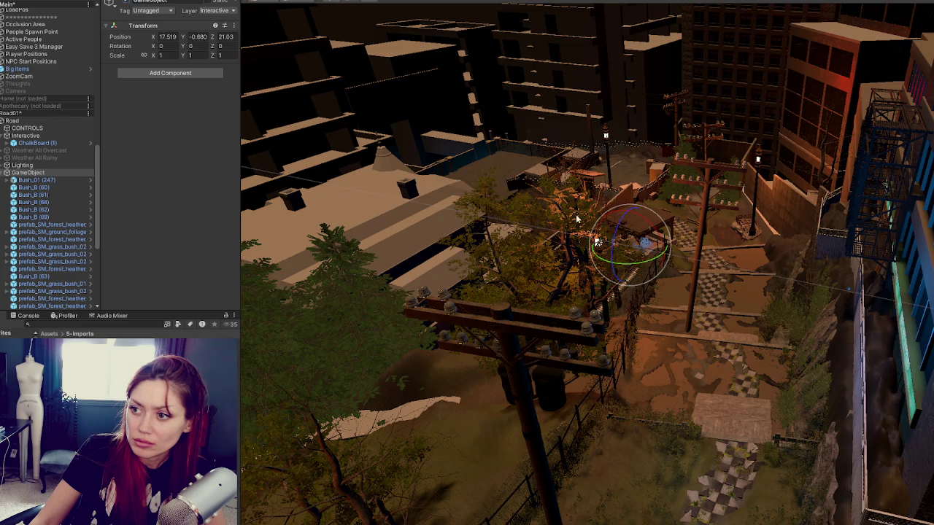
key(w)
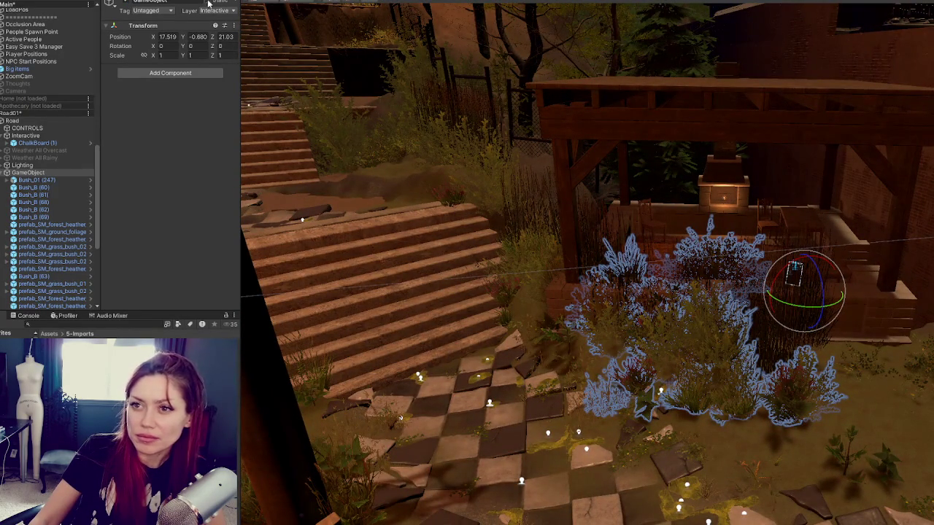
scroll(68, 200, down, 4)
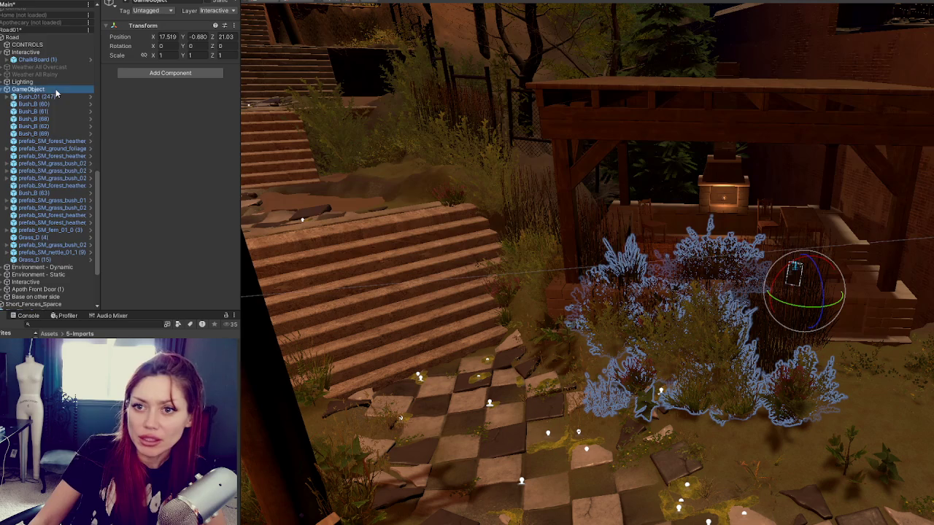
key(Delete)
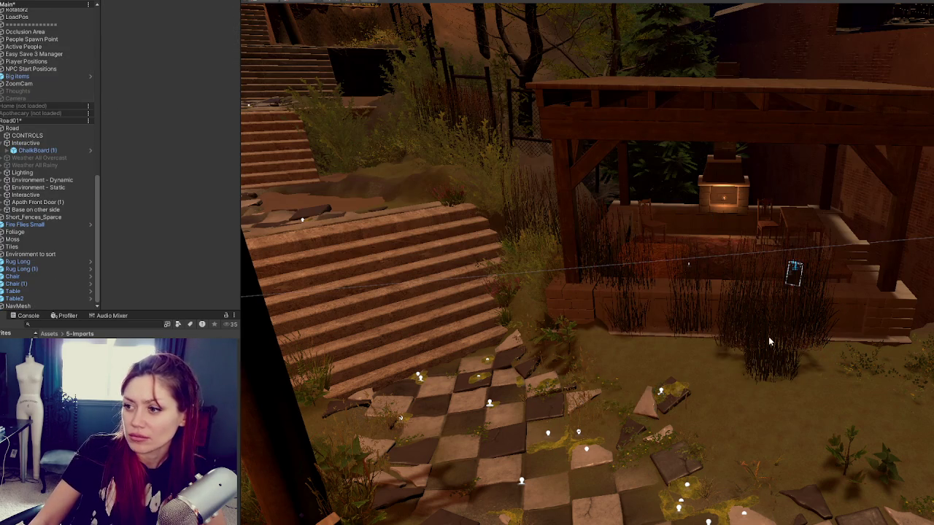
- Push three long-grass clumps by the pavilion to the right, toward its corner
click(745, 340)
mouse_move(664, 373)
mouse_down()
mouse_move(837, 304)
mouse_move(829, 305)
mouse_up()
click(715, 331)
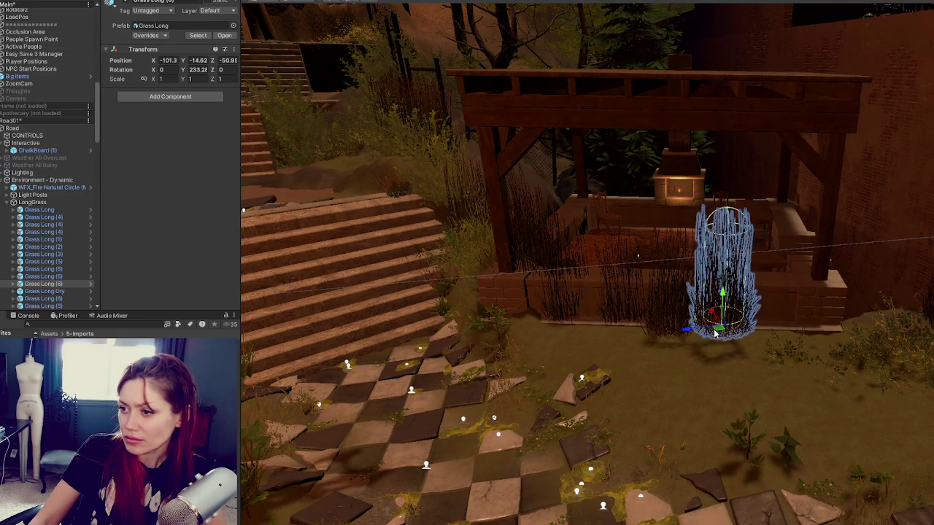
drag(685, 332, 832, 306)
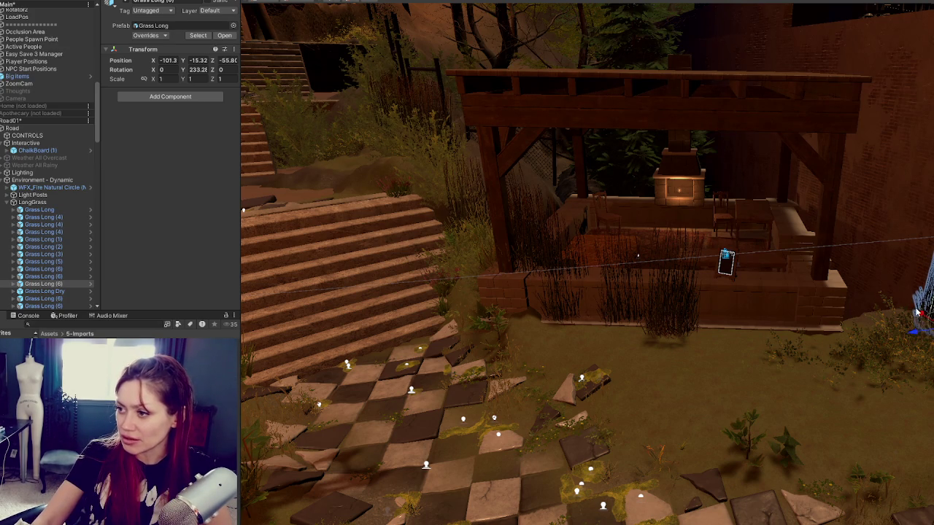
click(665, 334)
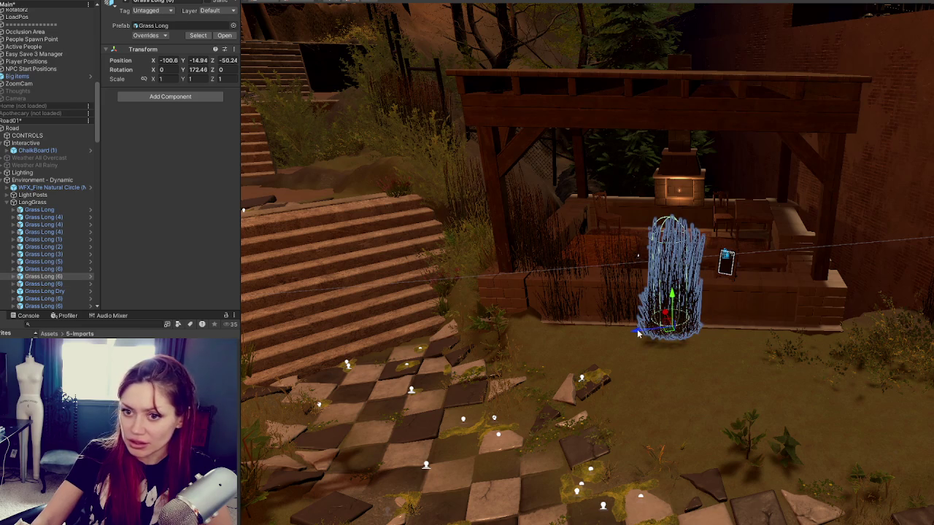
drag(638, 334, 879, 335)
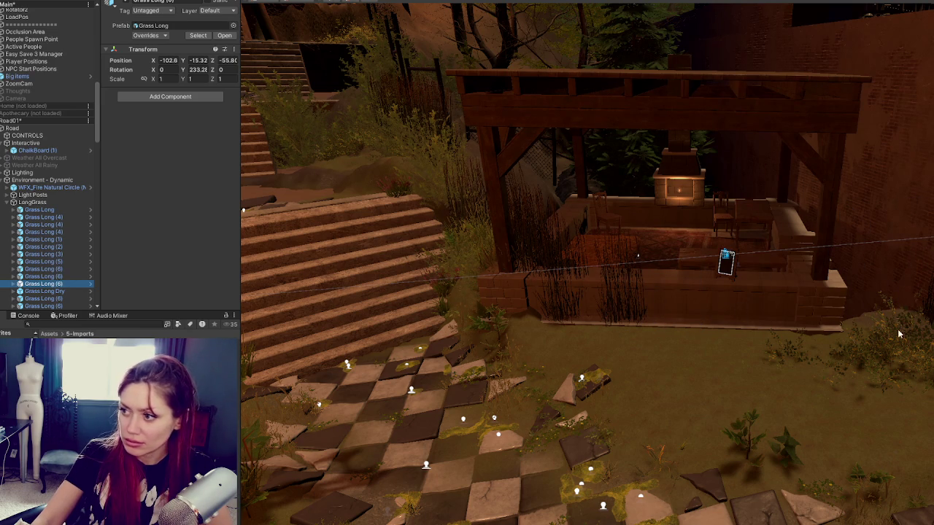
- Move two more grass clumps to the right, fine-tuning their placement
click(63, 292)
scroll(80, 274, down, 1)
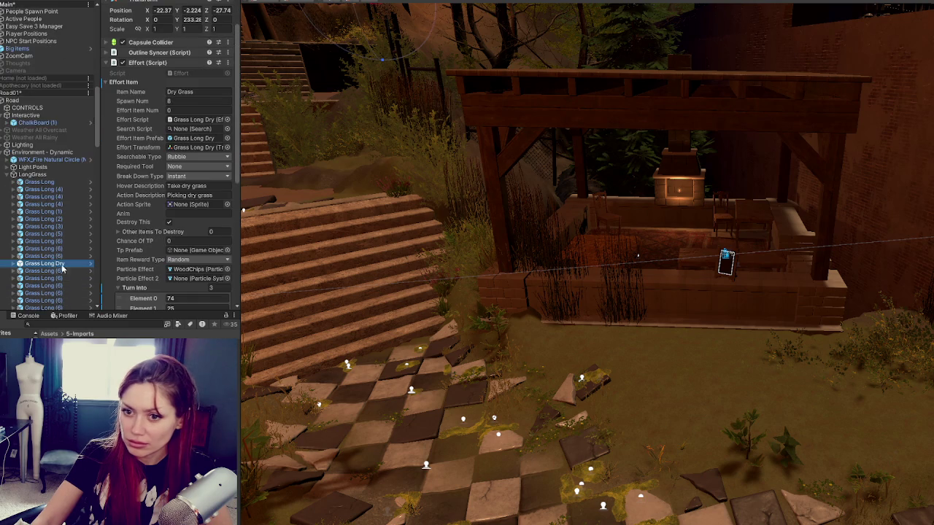
click(605, 316)
drag(612, 324, 875, 335)
click(560, 306)
drag(562, 318, 882, 331)
mouse_move(874, 270)
mouse_down()
mouse_move(828, 248)
mouse_move(879, 270)
mouse_up()
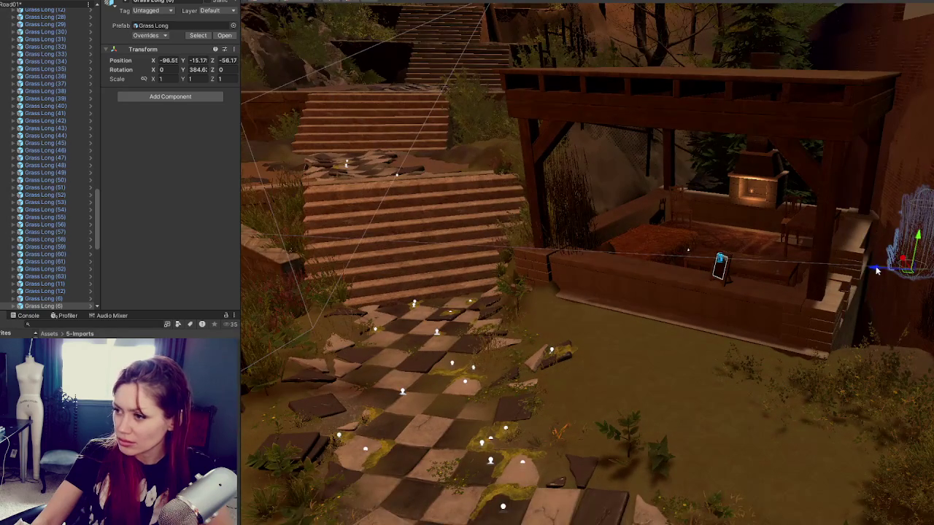
mouse_move(582, 244)
mouse_down()
mouse_move(548, 263)
mouse_move(655, 284)
mouse_move(875, 305)
mouse_move(898, 252)
mouse_up()
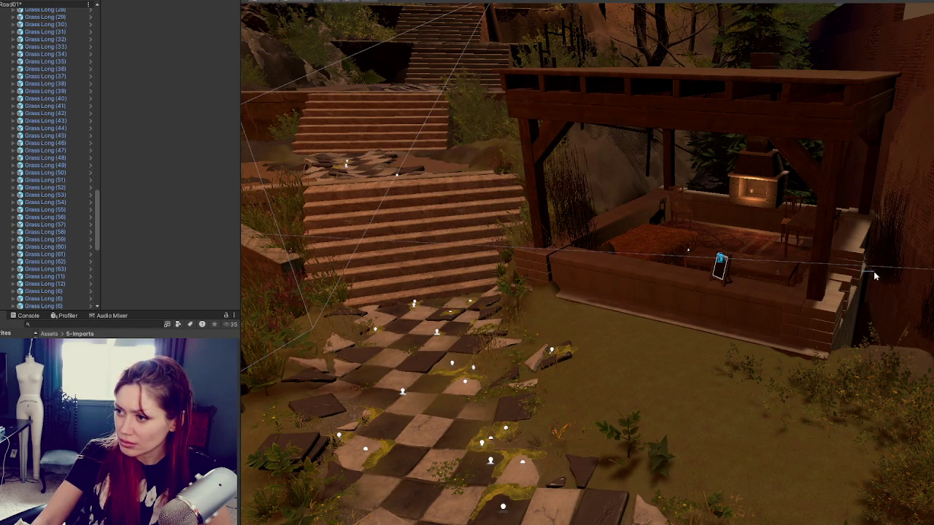
- Tuck the clump beside the stairs into the pavilion's right corner against the brick wall
click(587, 238)
drag(545, 253, 827, 292)
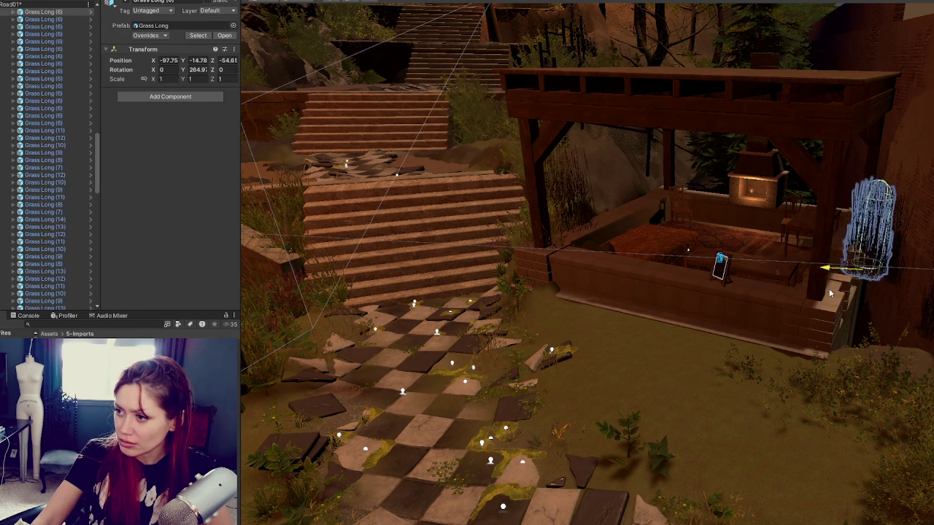
key(f)
mouse_move(664, 413)
mouse_down()
mouse_move(752, 397)
mouse_move(748, 385)
mouse_up()
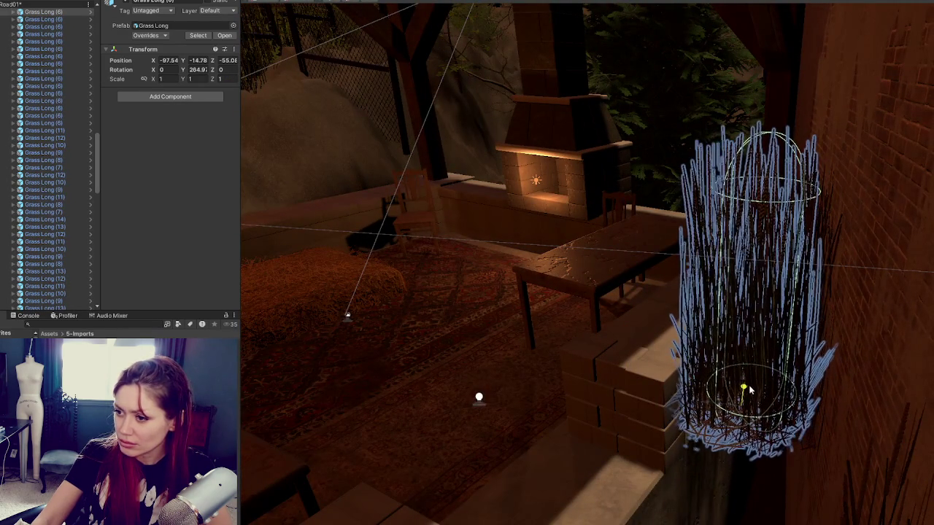
scroll(749, 364, down, 2)
mouse_move(692, 380)
mouse_down()
mouse_move(726, 397)
mouse_move(728, 390)
mouse_up()
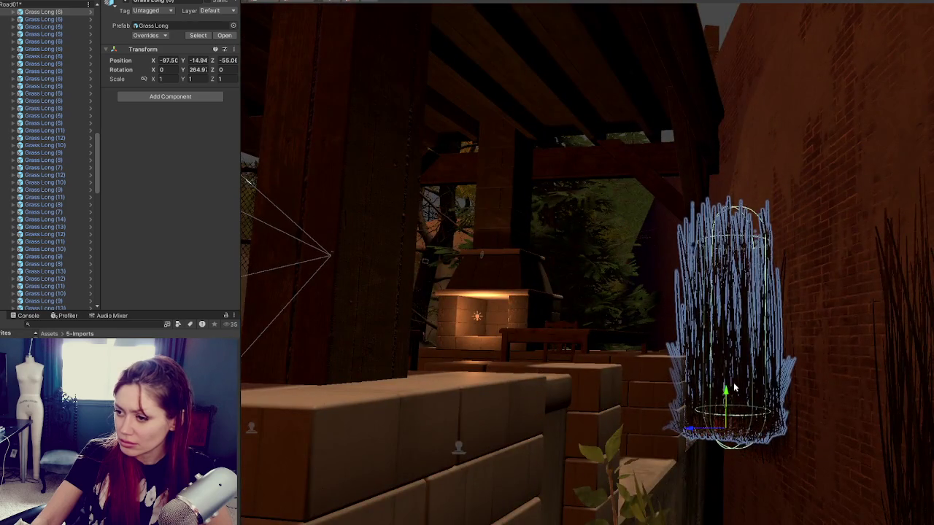
scroll(729, 390, down, 5)
drag(782, 403, 797, 351)
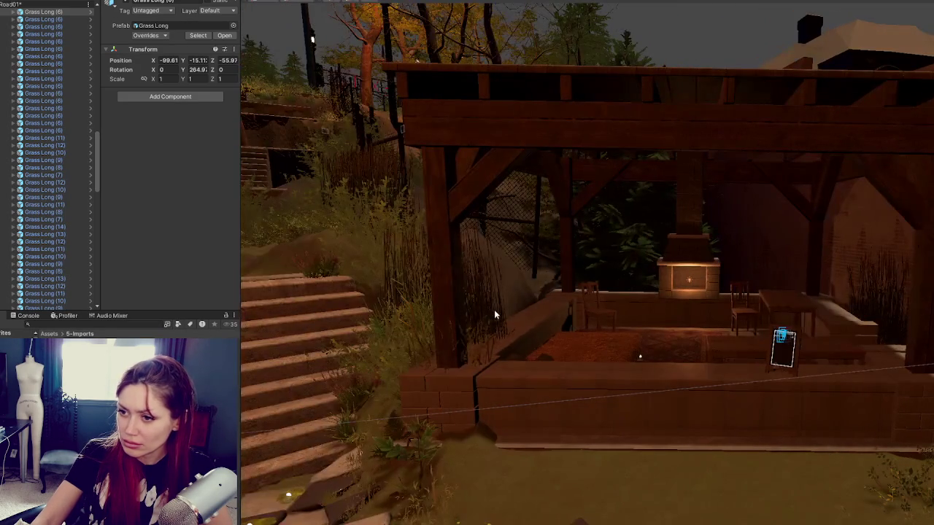
click(494, 310)
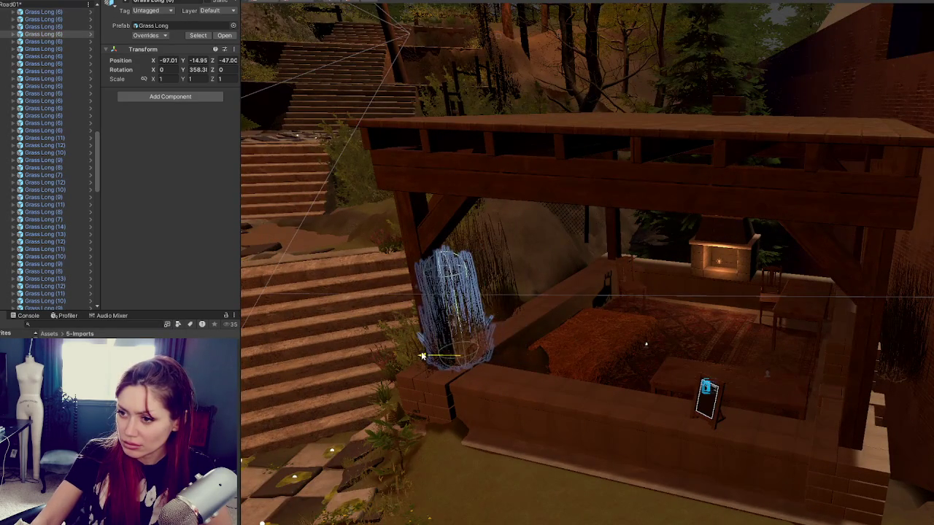
click(507, 313)
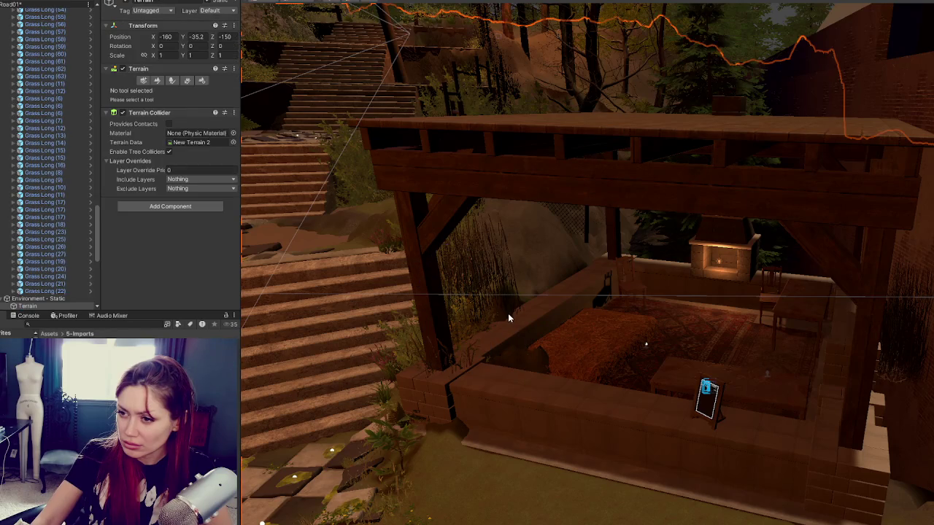
- Select the Terrain and try the Smooth Height and Set Height tools near the pavilion
click(547, 221)
click(157, 80)
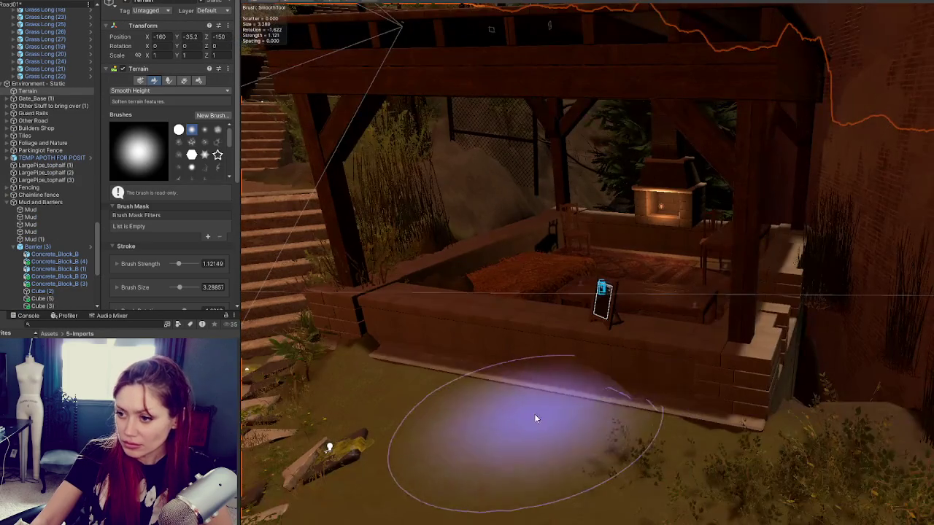
click(146, 91)
click(138, 121)
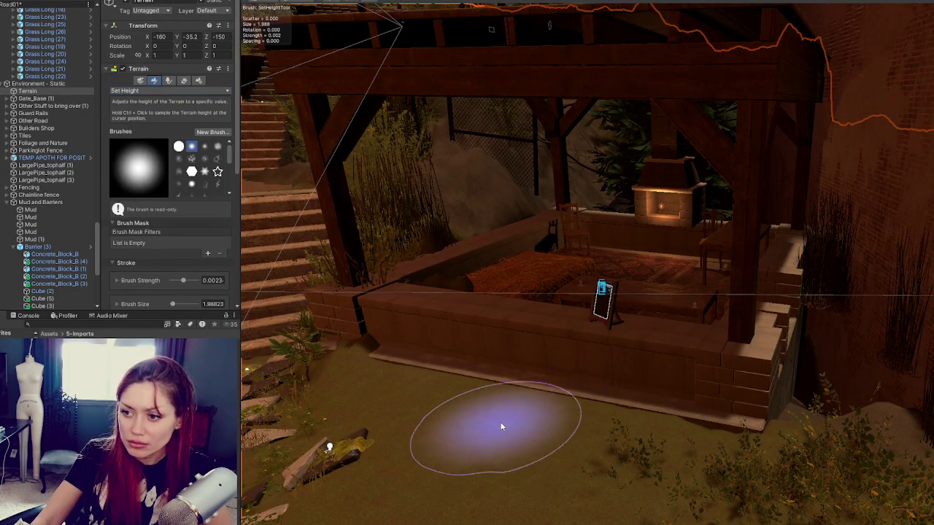
scroll(820, 402, down, 5)
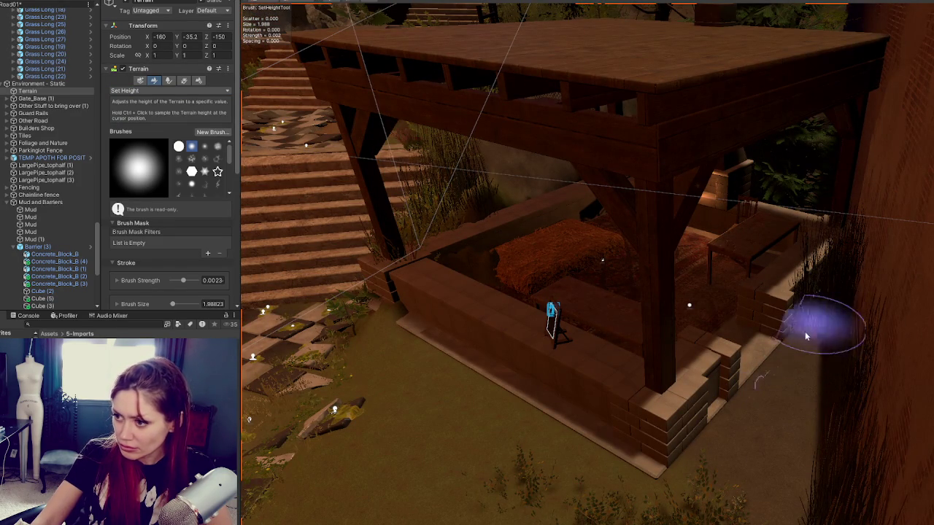
mouse_move(625, 329)
mouse_down()
mouse_move(517, 277)
mouse_move(522, 324)
mouse_move(708, 302)
mouse_move(754, 354)
mouse_move(875, 355)
mouse_move(854, 467)
mouse_move(805, 342)
mouse_up()
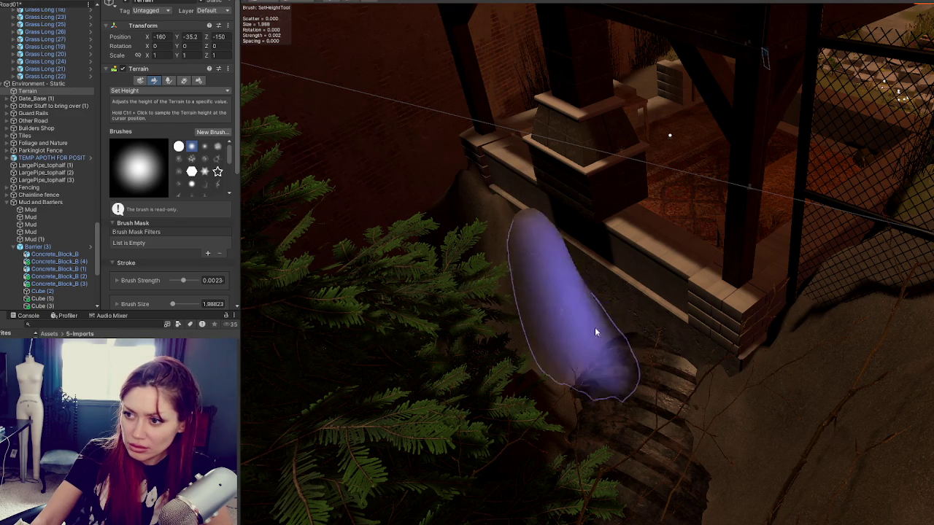
- Smooth the ground at the wall base with Smooth Height, blur radius 1
click(168, 91)
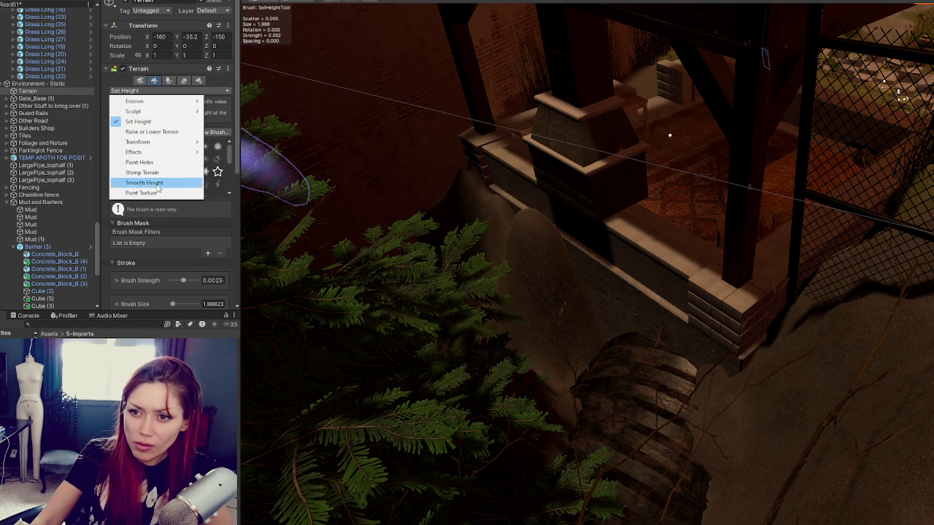
click(157, 186)
scroll(186, 257, down, 5)
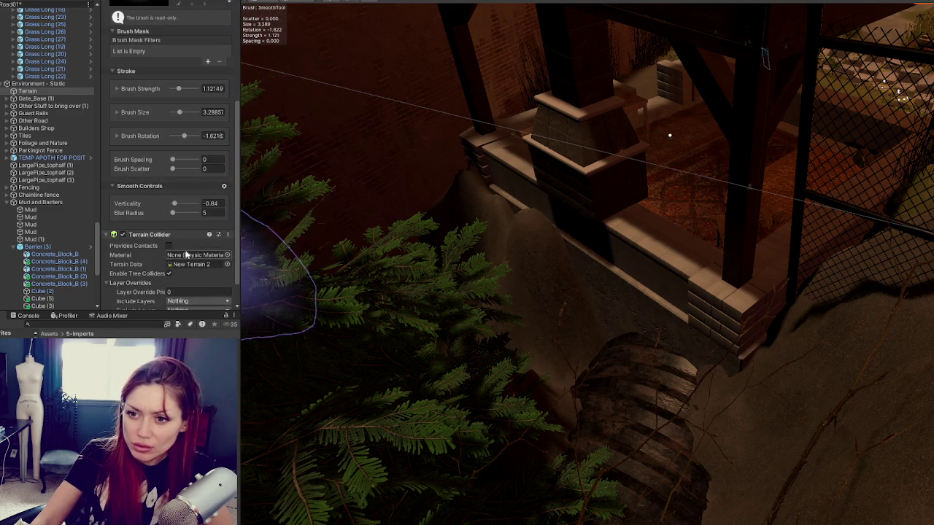
text(1)
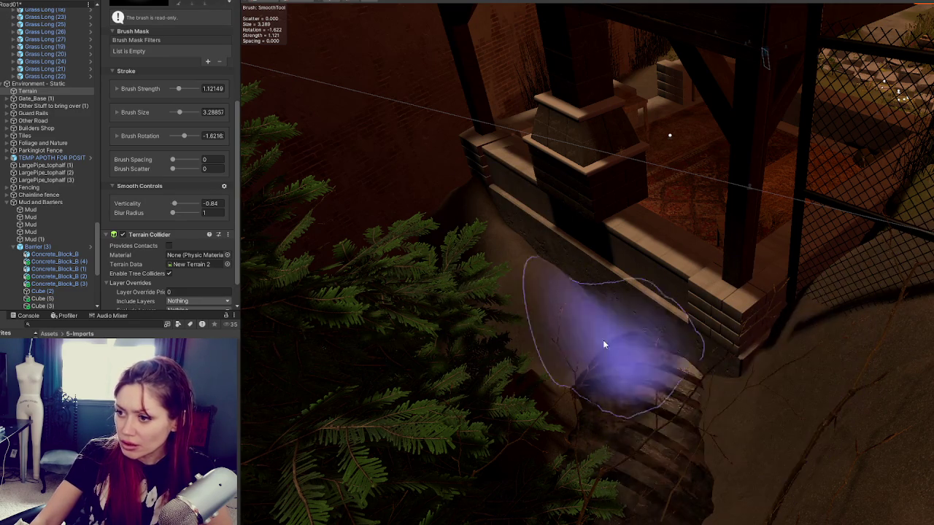
mouse_move(626, 336)
mouse_down()
mouse_move(474, 327)
mouse_move(538, 313)
mouse_move(469, 321)
mouse_up()
click(527, 254)
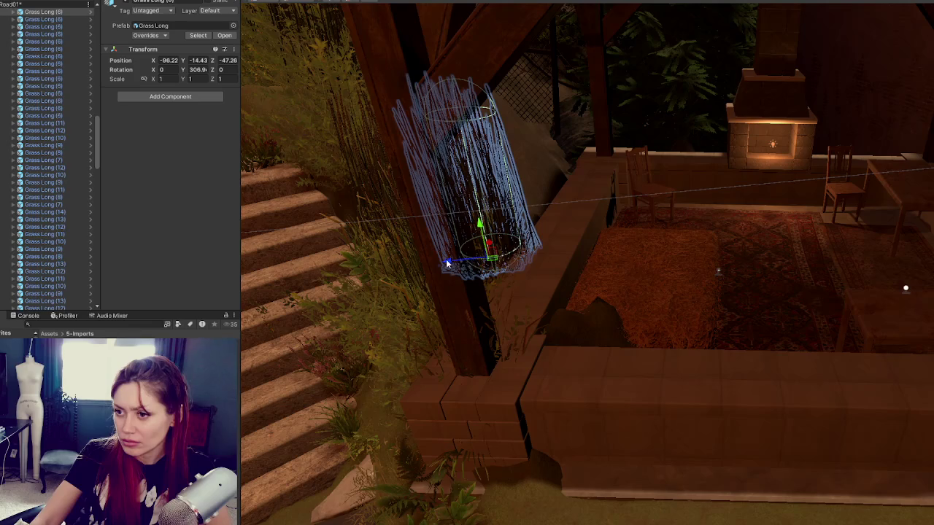
- Nudge the grass clump along Z, then smooth the terrain at the front wall base
drag(447, 264, 438, 265)
scroll(559, 256, down, 5)
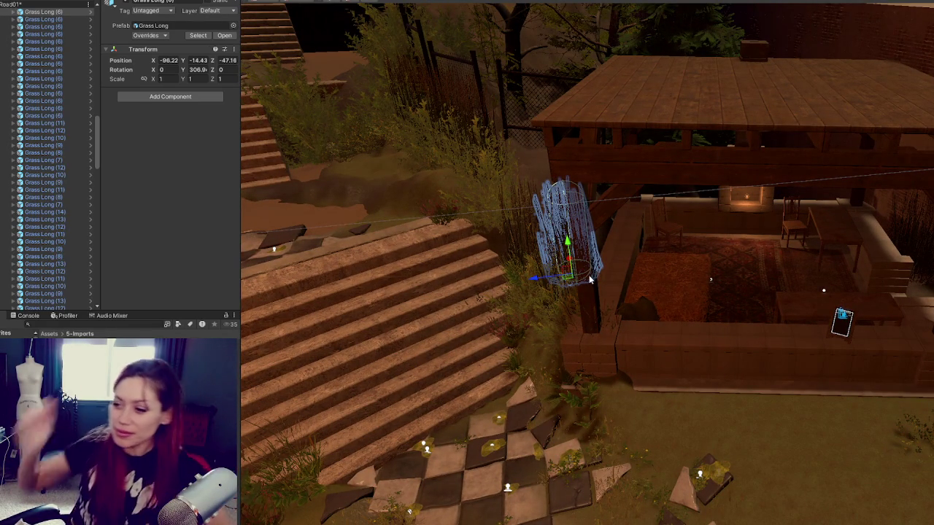
click(830, 435)
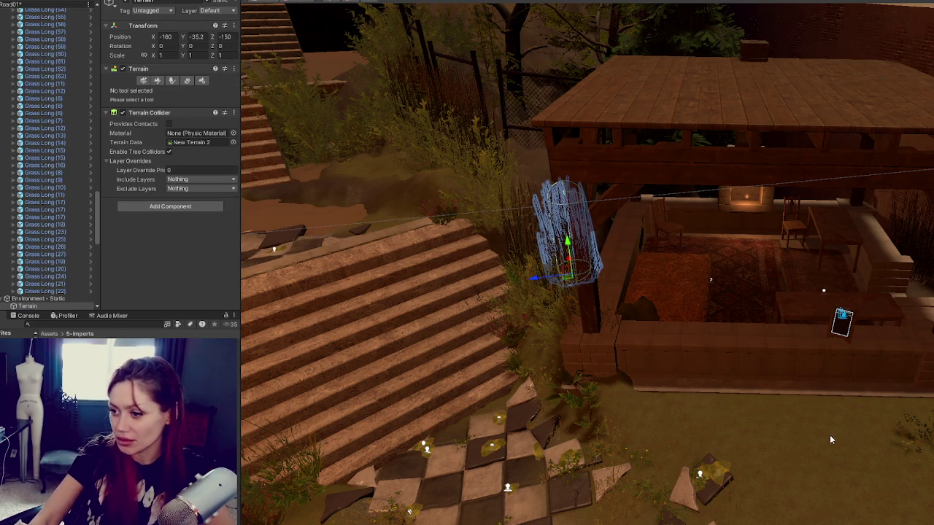
click(157, 80)
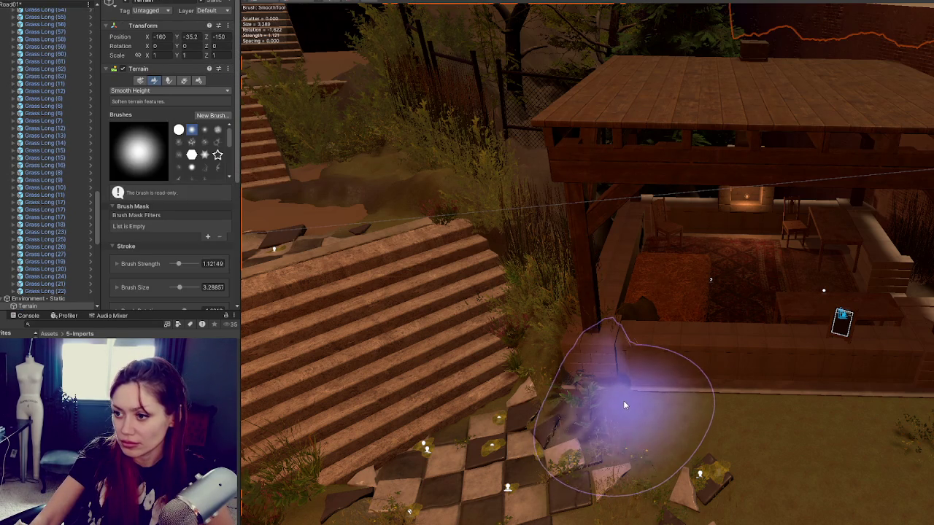
scroll(604, 364, up, 3)
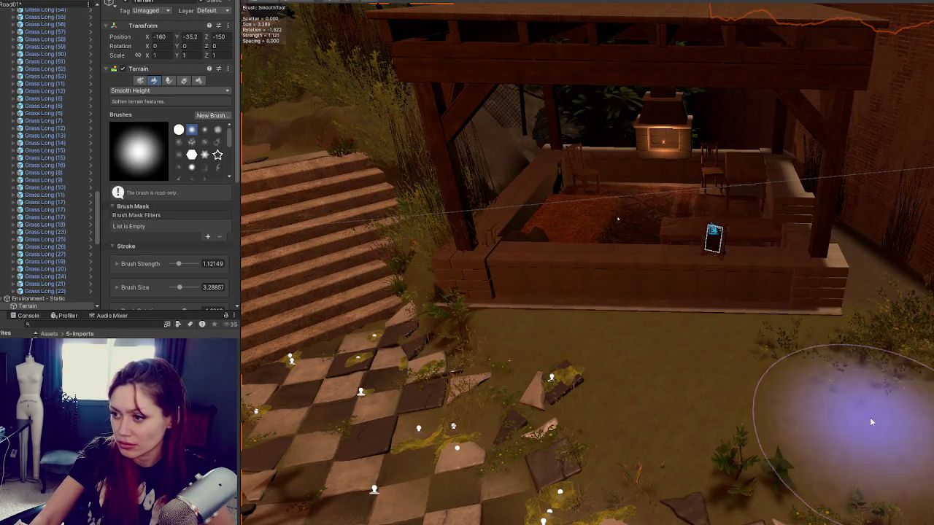
click(156, 90)
click(615, 313)
- Raise a bush near the pergola slightly and select another bush by the wall
scroll(670, 319, up, 2)
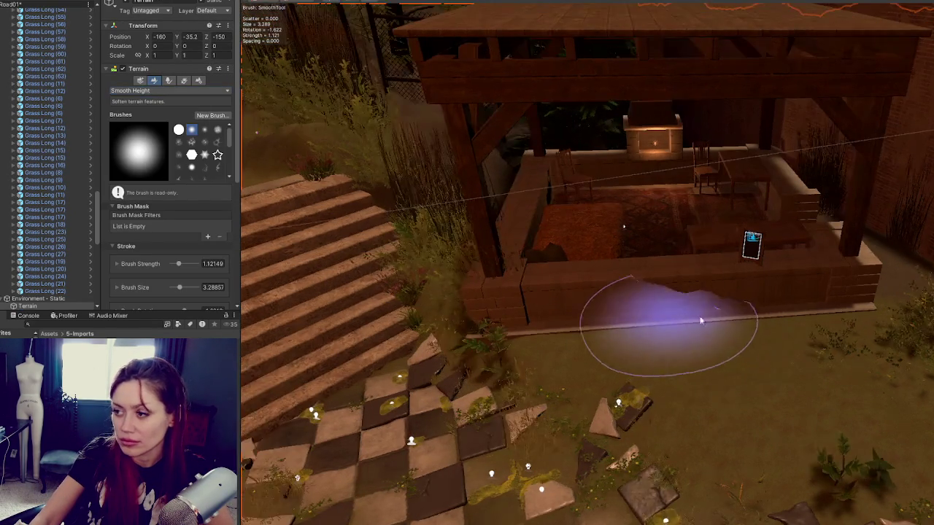
scroll(669, 319, up, 3)
click(697, 305)
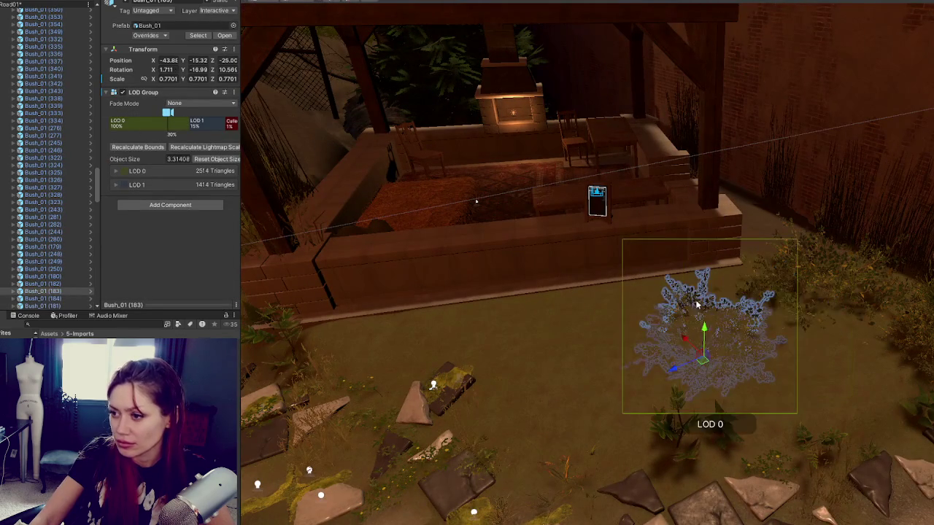
mouse_move(703, 330)
mouse_down()
mouse_move(664, 341)
mouse_move(830, 295)
mouse_move(858, 318)
mouse_move(876, 293)
mouse_move(826, 233)
mouse_move(817, 248)
mouse_move(778, 208)
mouse_move(734, 241)
mouse_up()
click(929, 305)
- Duplicate a bush and shrink the rotated copy
key(ctrl+d)
key(e)
drag(802, 233, 794, 236)
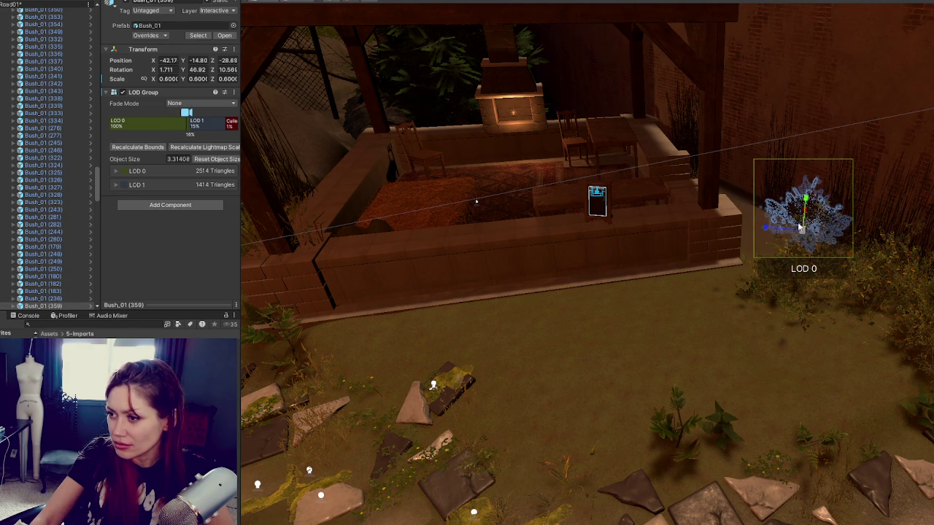
key(f)
click(708, 324)
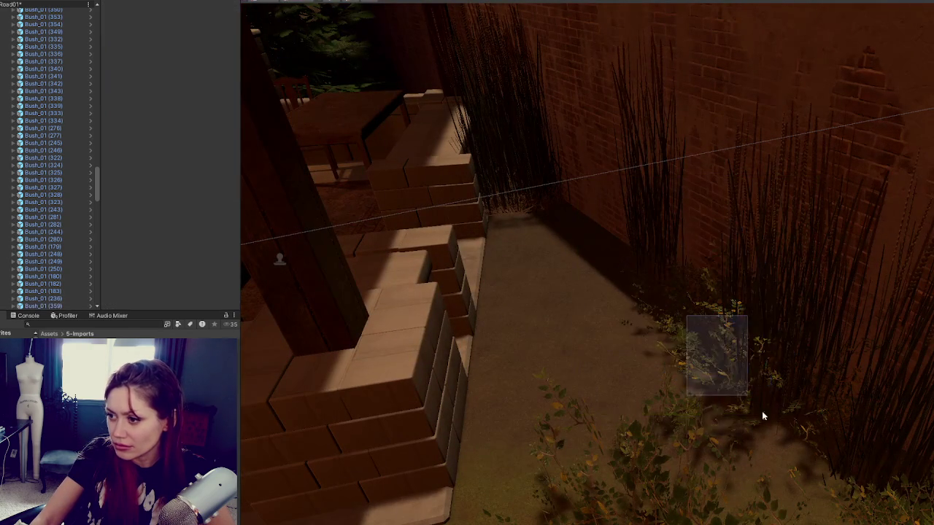
- Turn and shrink the bush against the brick wall, slide it along the wall, and duplicate it
click(727, 349)
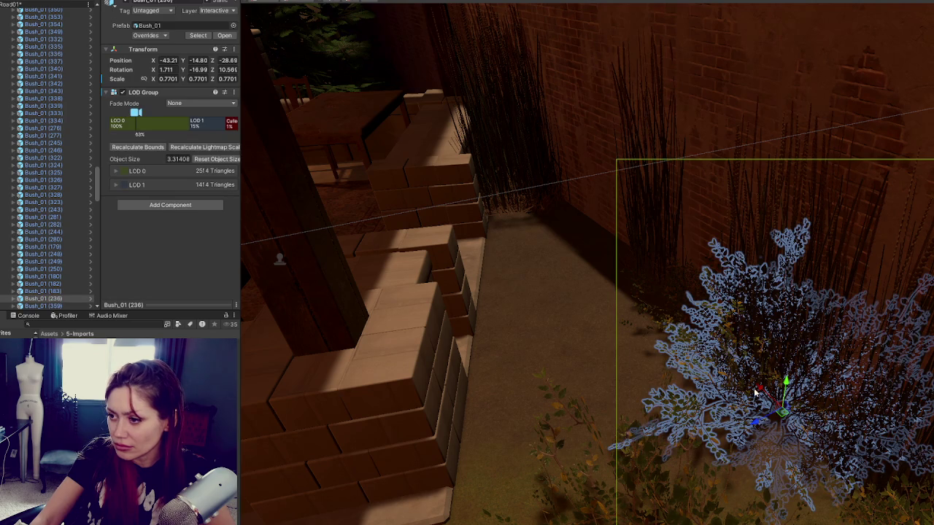
key(r)
mouse_move(803, 452)
mouse_down()
mouse_move(788, 413)
mouse_move(824, 413)
mouse_move(826, 423)
mouse_move(802, 441)
mouse_move(811, 458)
mouse_up()
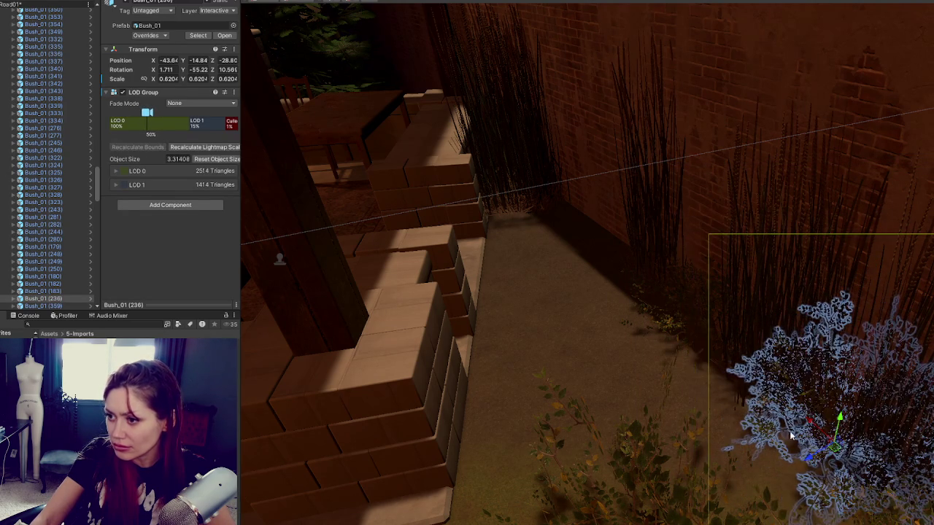
mouse_move(692, 307)
mouse_down()
mouse_move(703, 338)
mouse_move(696, 315)
mouse_move(610, 329)
mouse_move(640, 327)
mouse_move(649, 268)
mouse_move(632, 251)
mouse_up()
key(ctrl+d)
key(e)
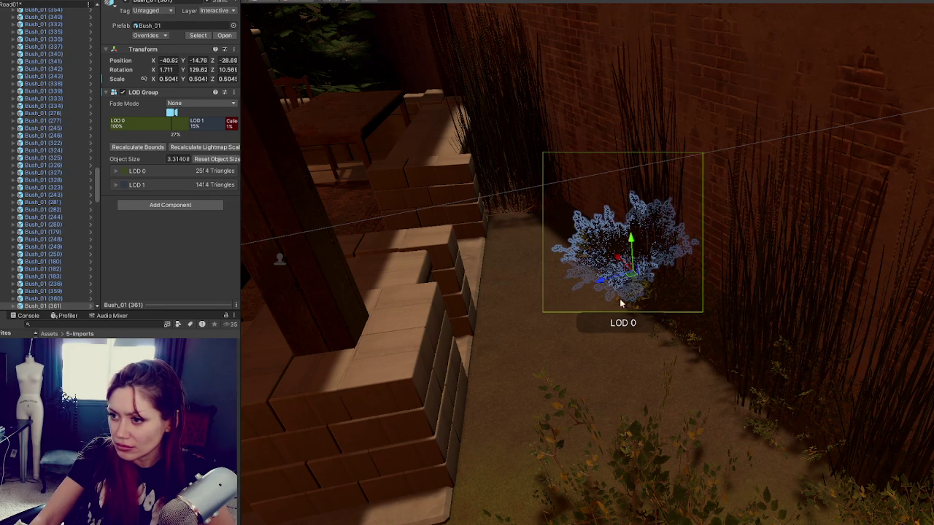
scroll(621, 391, down, 3)
- Reposition two bushes near the pergola, one rightward across the ground and one up-left
click(672, 440)
scroll(702, 441, up, 5)
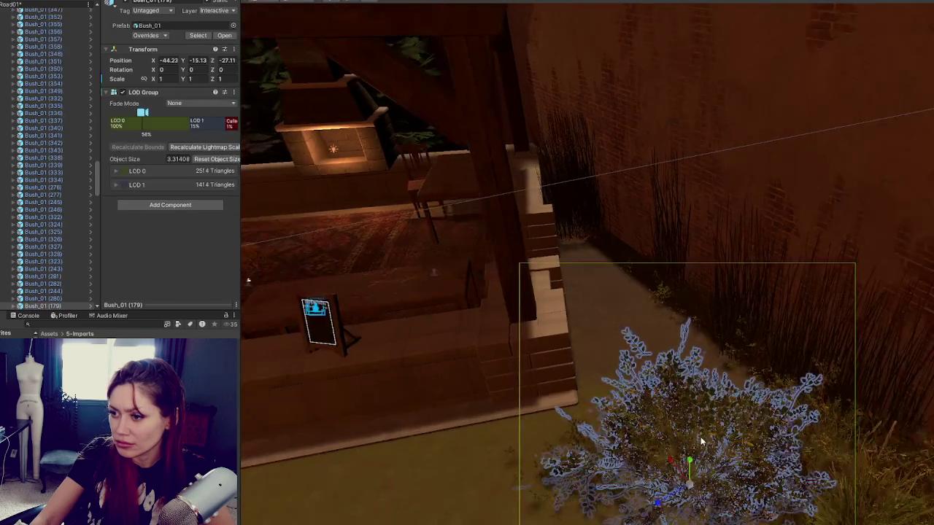
mouse_move(675, 490)
mouse_down()
mouse_move(778, 433)
mouse_move(793, 408)
mouse_up()
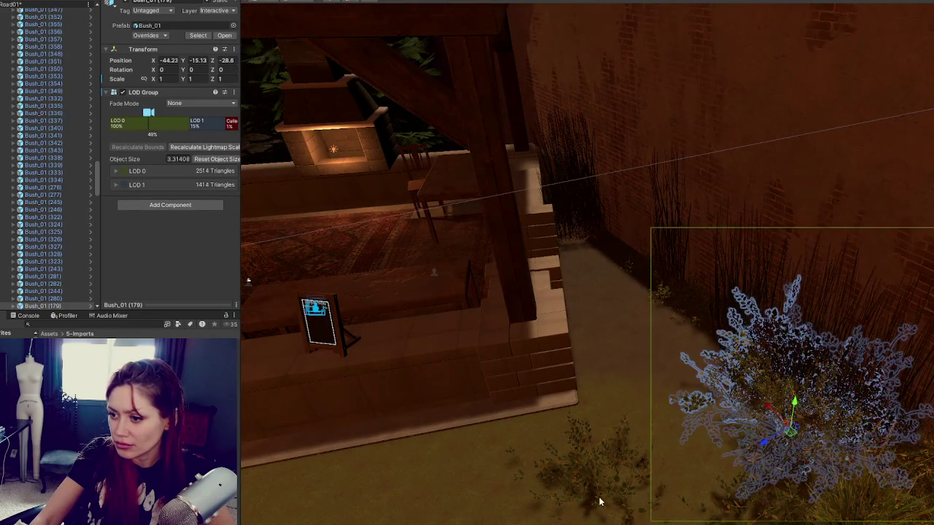
click(607, 501)
mouse_move(591, 503)
mouse_down()
mouse_move(546, 427)
mouse_move(542, 392)
mouse_move(542, 421)
mouse_move(530, 424)
mouse_move(548, 379)
mouse_up()
- Offset Bush_01 (181)'s LOD0 mesh to X -0.777, Y 1.125, Z -0.492 with a slight tilt
click(626, 494)
click(618, 496)
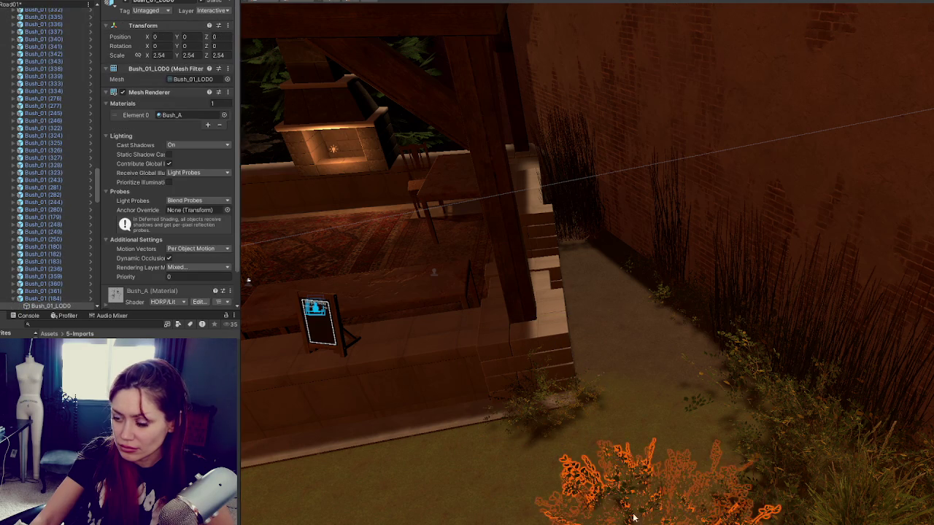
key(f)
drag(634, 510, 695, 491)
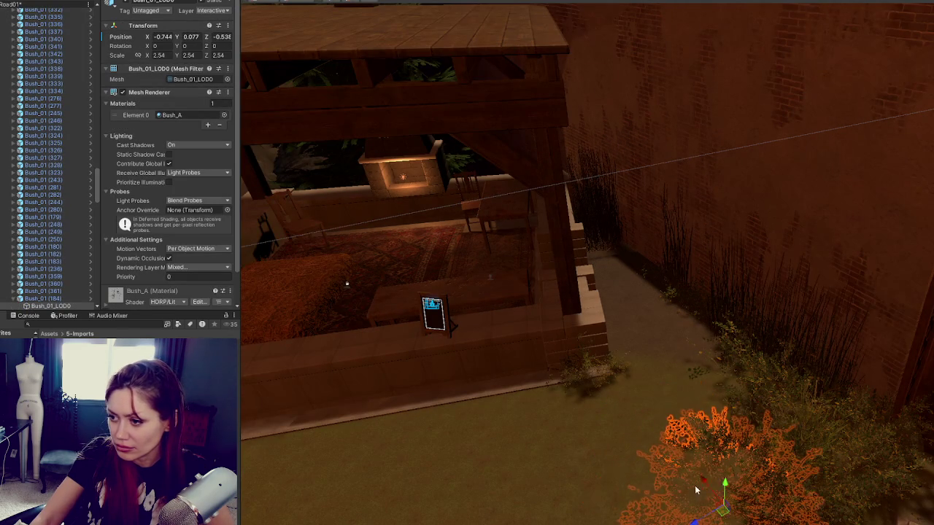
scroll(729, 302, down, 3)
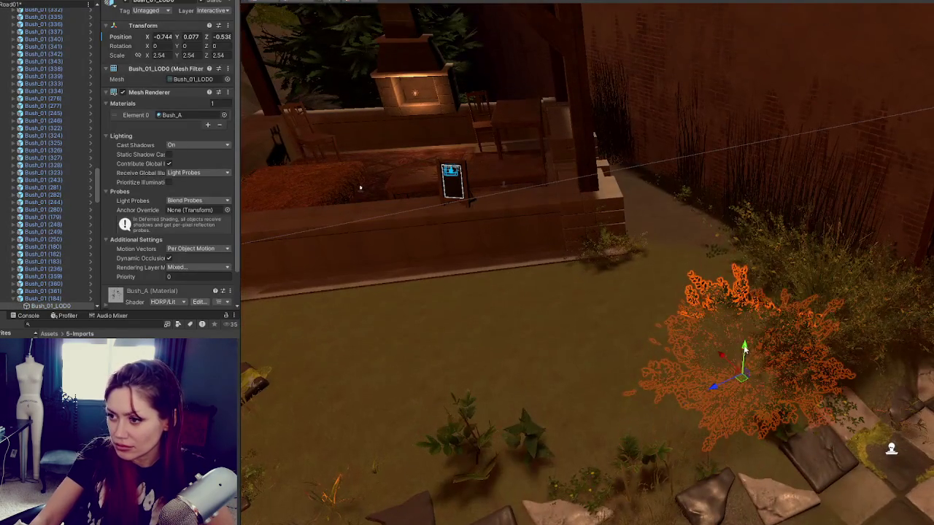
drag(745, 334, 753, 314)
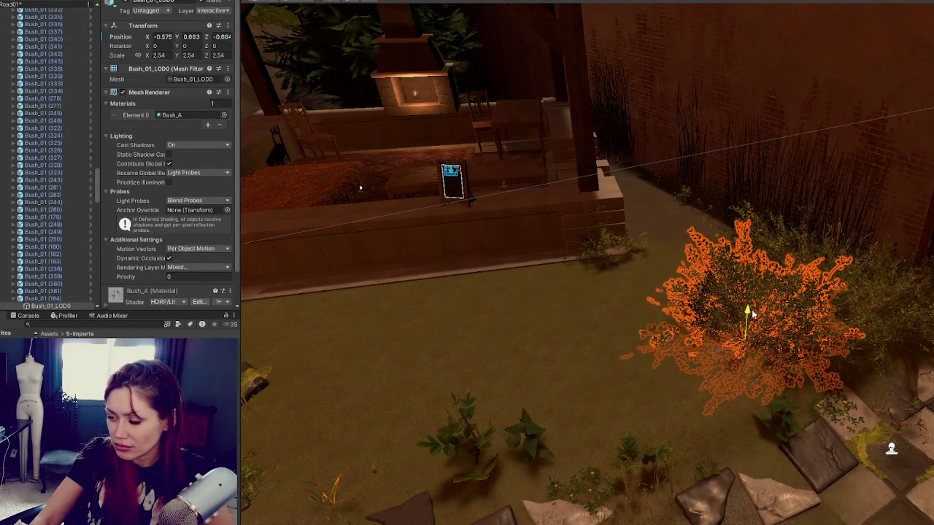
mouse_move(715, 354)
mouse_down()
mouse_move(728, 323)
mouse_move(746, 328)
mouse_move(758, 302)
mouse_up()
key(e)
drag(729, 359, 668, 408)
click(668, 409)
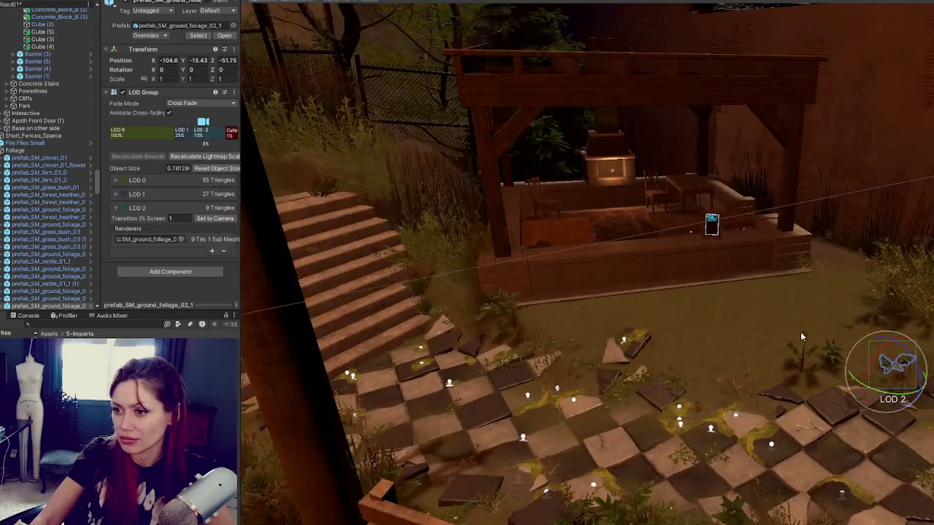
- Rotate Bush_01 (362) to Y -3.266 and scale it up to 0.6051 by the pergola wall
drag(800, 336, 655, 166)
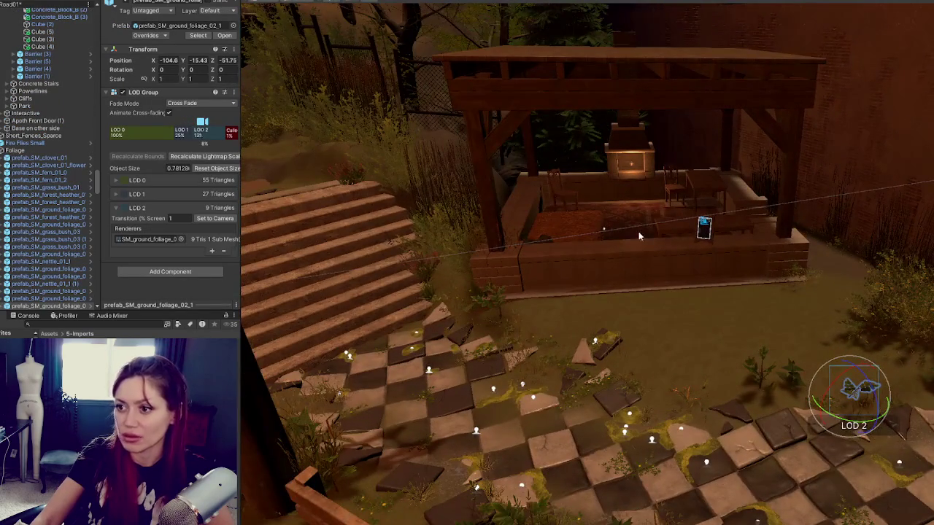
scroll(567, 253, up, 5)
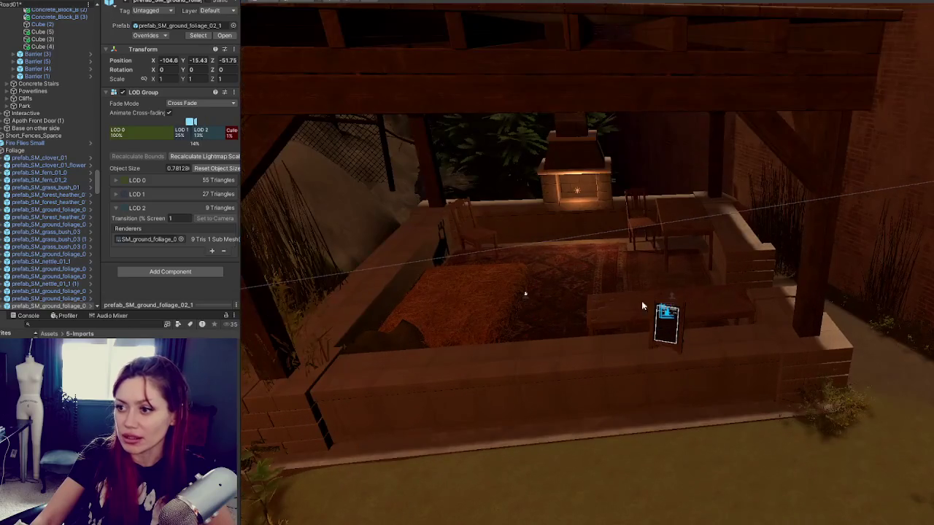
click(734, 290)
mouse_move(735, 291)
mouse_down()
mouse_move(727, 305)
mouse_move(619, 263)
mouse_move(542, 329)
mouse_move(596, 280)
mouse_move(724, 249)
mouse_move(737, 264)
mouse_move(732, 296)
mouse_up()
click(731, 299)
click(733, 298)
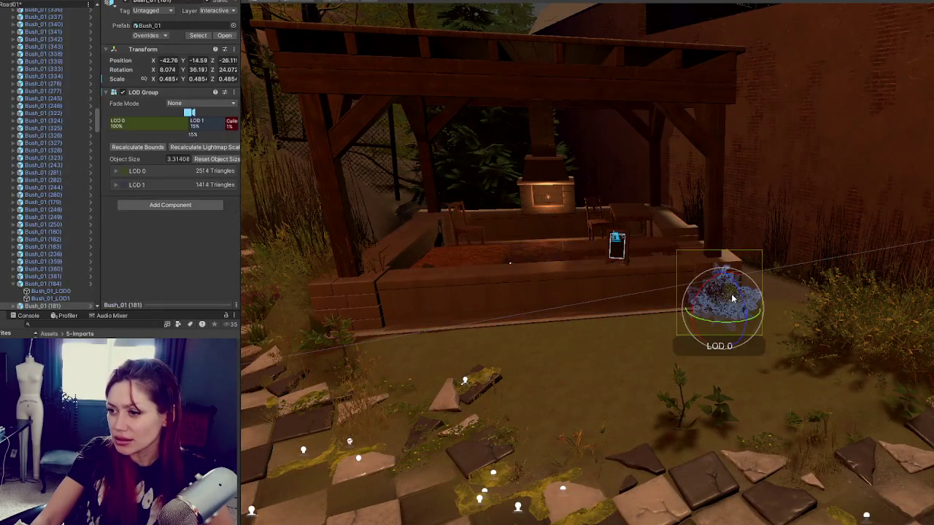
key(f)
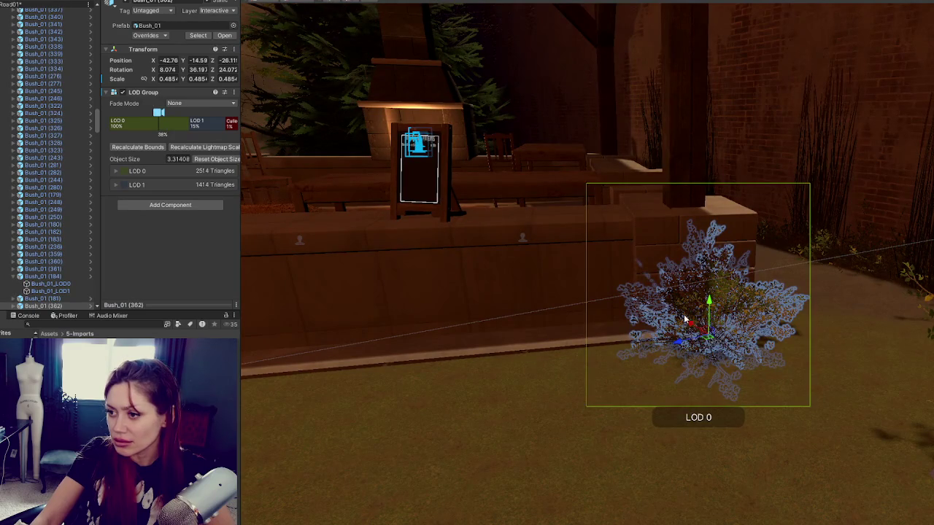
mouse_move(691, 349)
mouse_down()
mouse_move(706, 350)
mouse_move(700, 368)
mouse_move(671, 357)
mouse_up()
click(698, 387)
scroll(698, 387, down, 6)
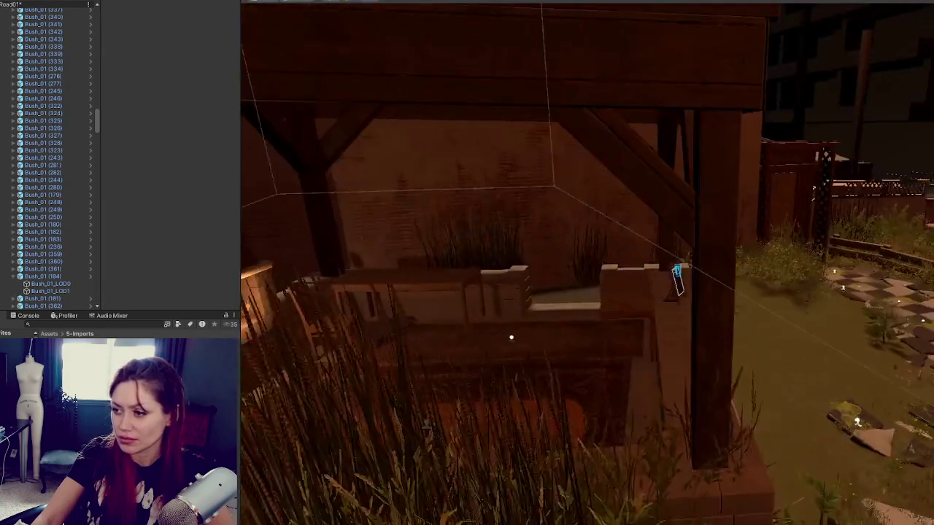
mouse_move(888, 375)
mouse_down()
mouse_move(904, 376)
mouse_move(857, 370)
mouse_up()
drag(311, 280, 311, 280)
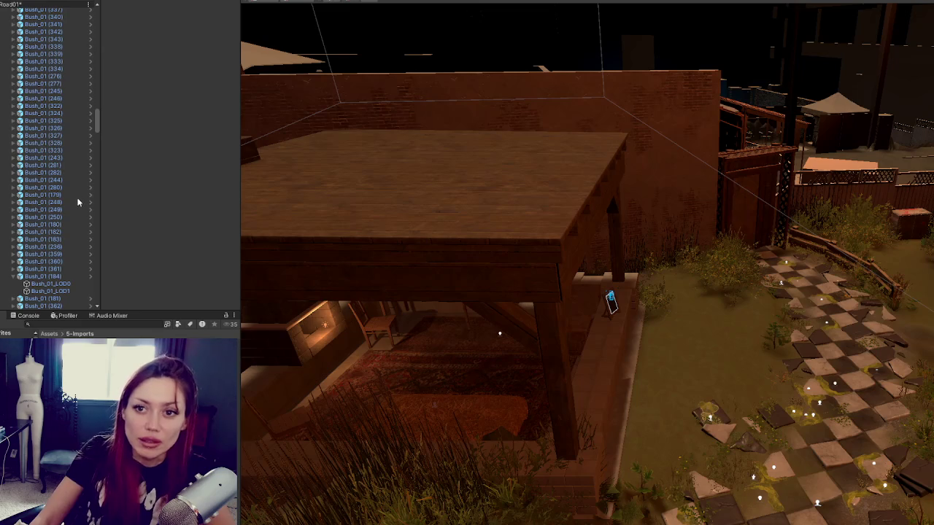
- Collapse Foliage and Nature and move the Interactive group up under CONTROLS
scroll(65, 223, up, 10)
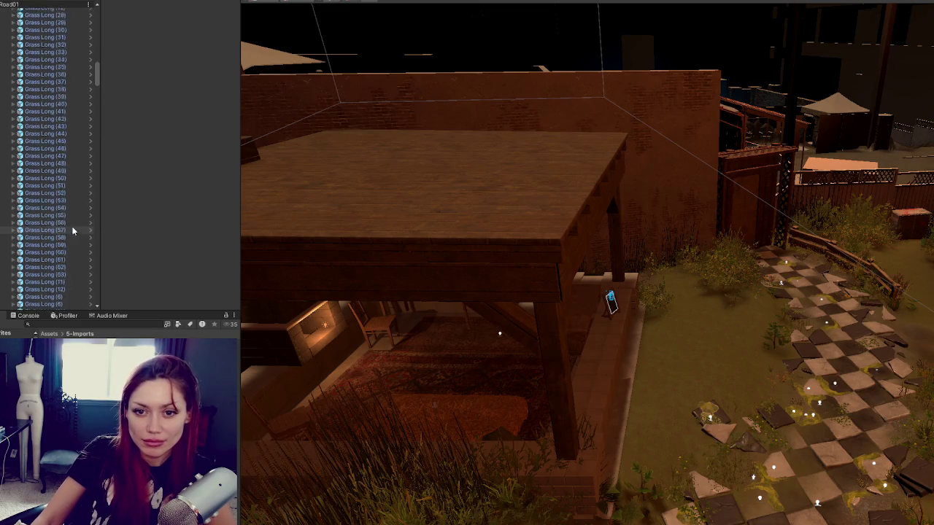
scroll(78, 226, up, 15)
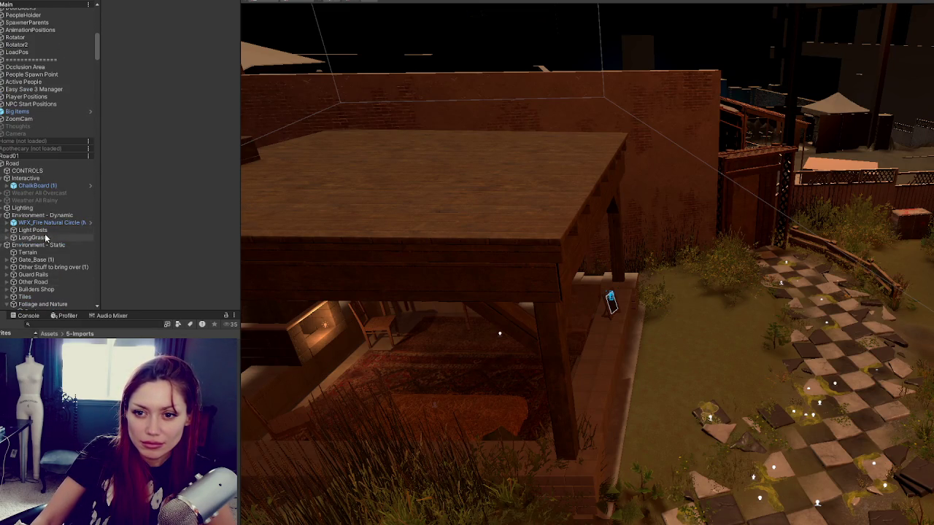
scroll(21, 234, down, 6)
click(7, 166)
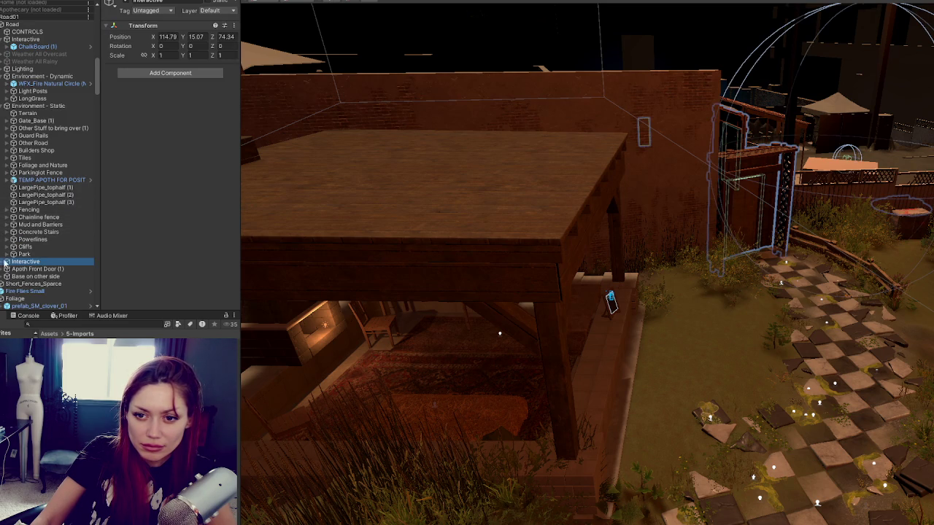
mouse_move(60, 51)
mouse_down()
mouse_move(51, 73)
mouse_move(44, 35)
mouse_up()
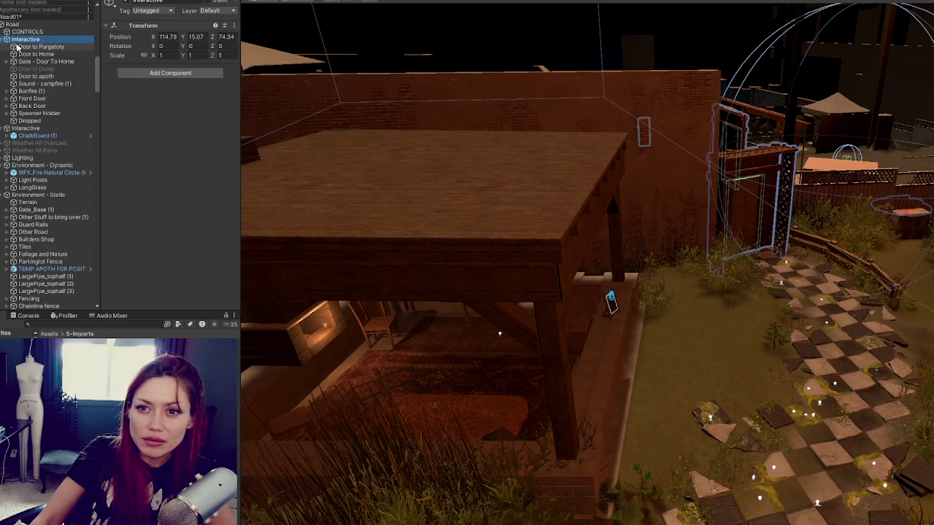
- Inspect each Interactive child, from Door to Purgatory down to Dropped
click(22, 48)
click(29, 55)
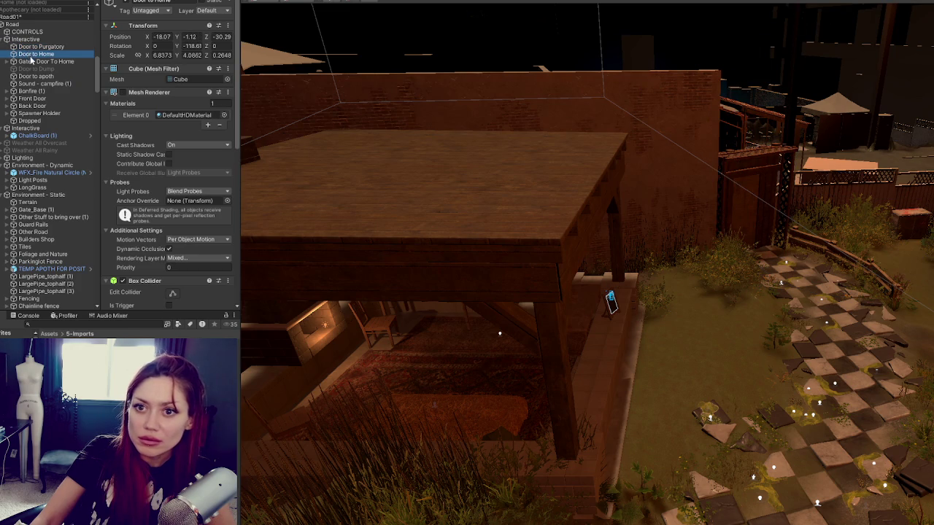
click(30, 62)
click(33, 69)
click(35, 76)
click(38, 83)
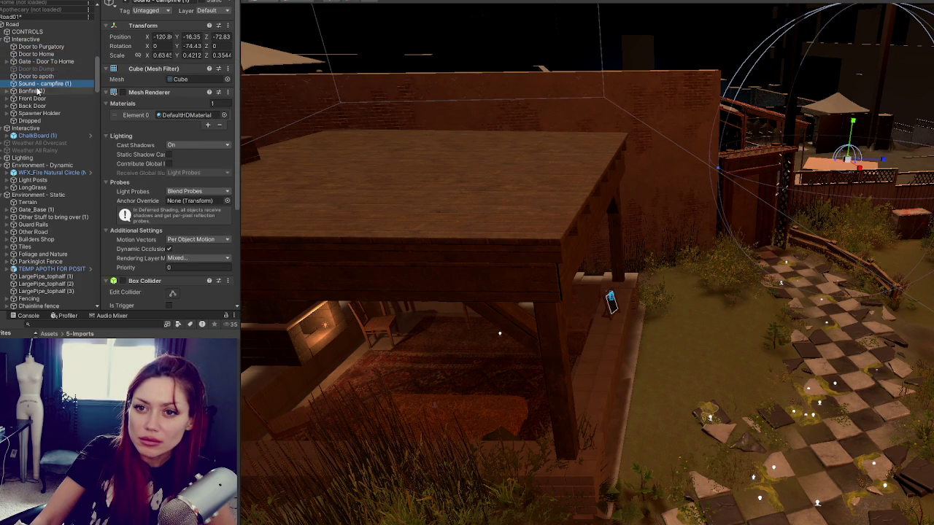
click(38, 90)
click(39, 98)
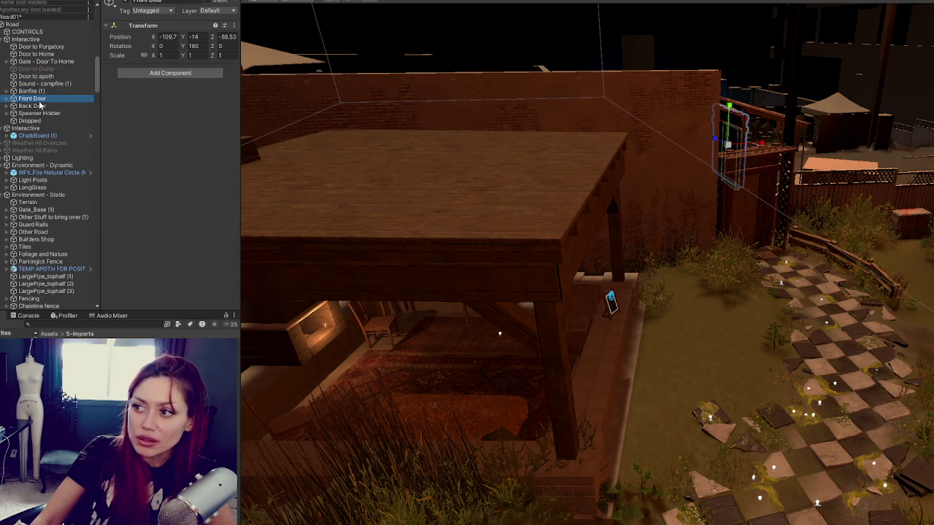
click(42, 106)
click(44, 113)
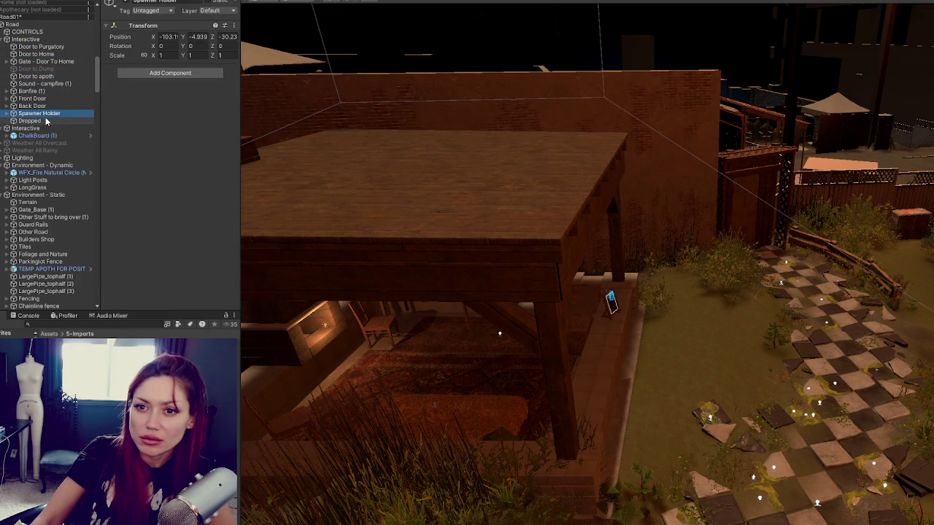
click(45, 121)
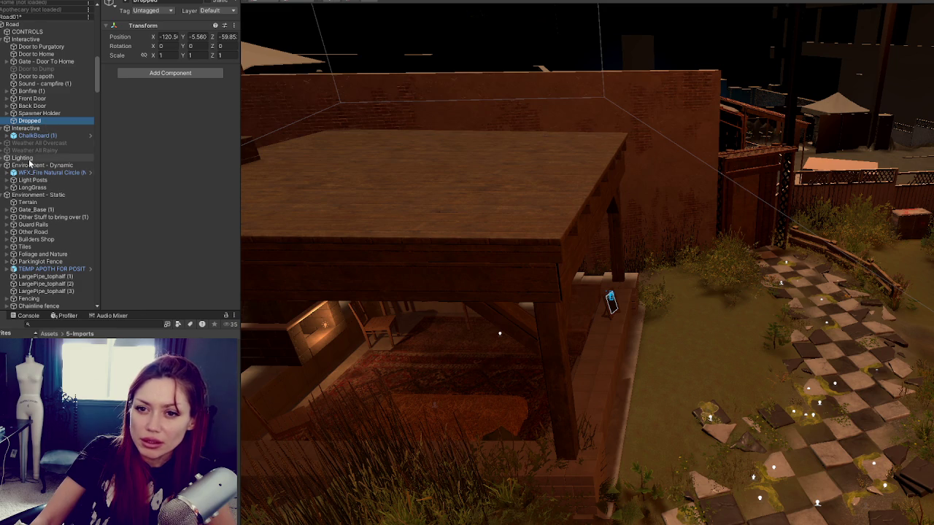
- Move ChalkBoard (1) into the first Interactive group and delete the duplicate Interactive object
drag(29, 138, 43, 50)
click(46, 136)
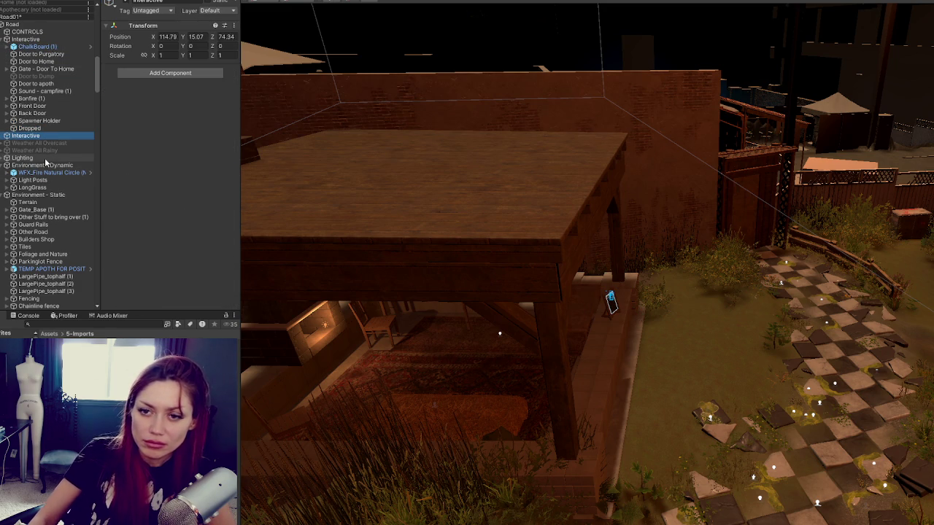
key(Delete)
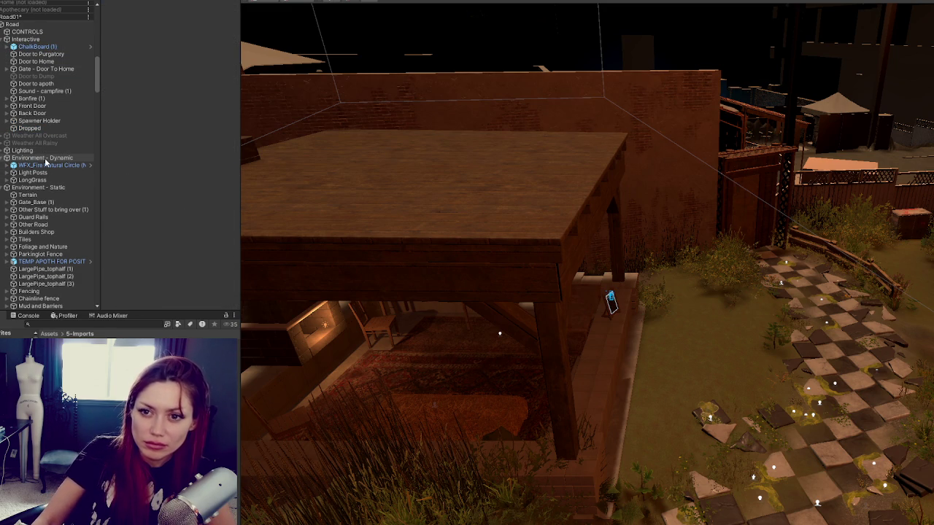
click(49, 143)
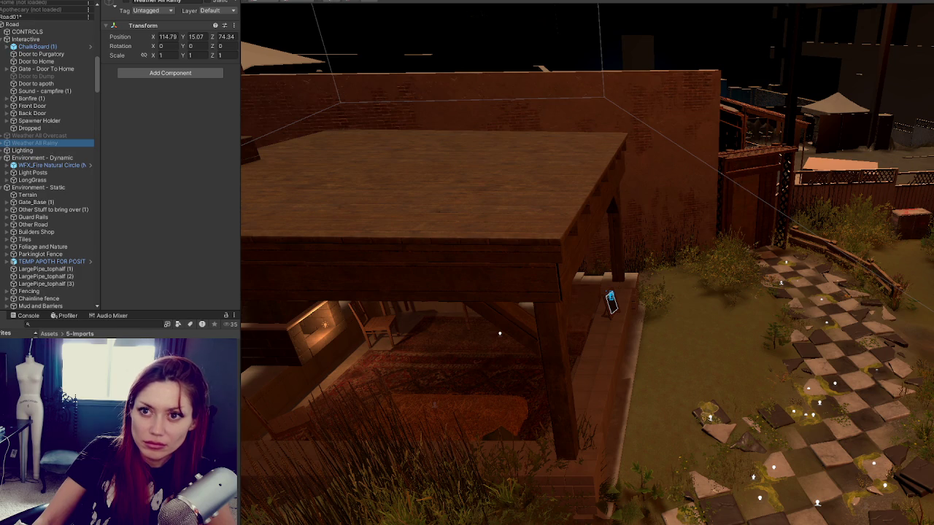
right_click(26, 143)
- Create an empty 'Weather' object under Road and move both Weather All variants into it
click(33, 2)
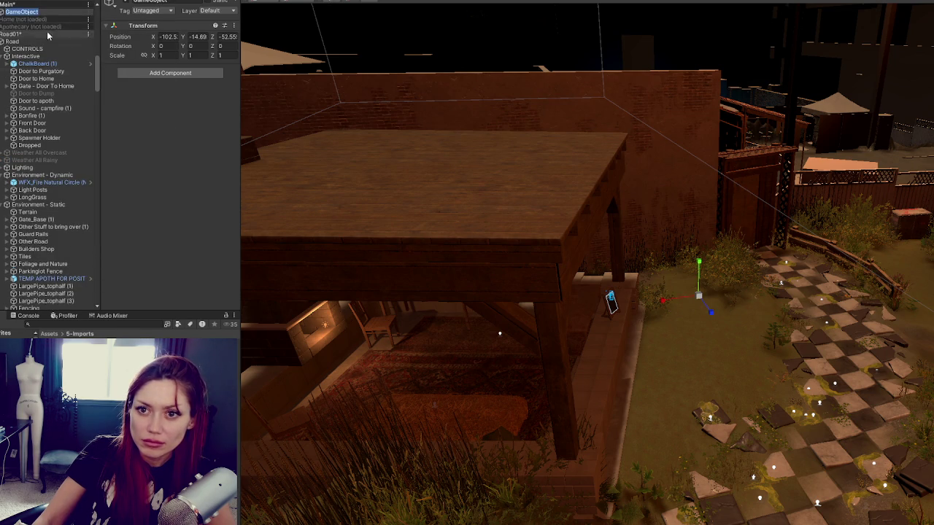
text(Weather)
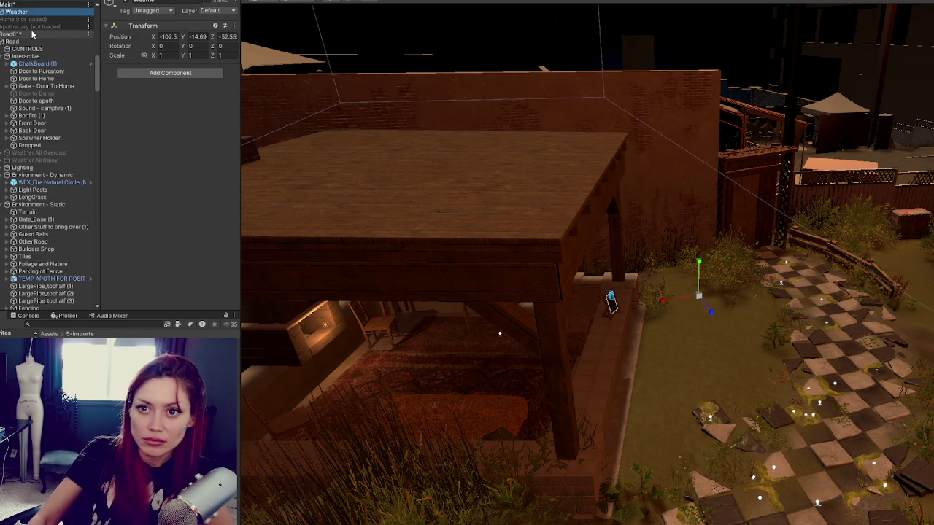
key(Return)
drag(18, 12, 34, 57)
text(0)
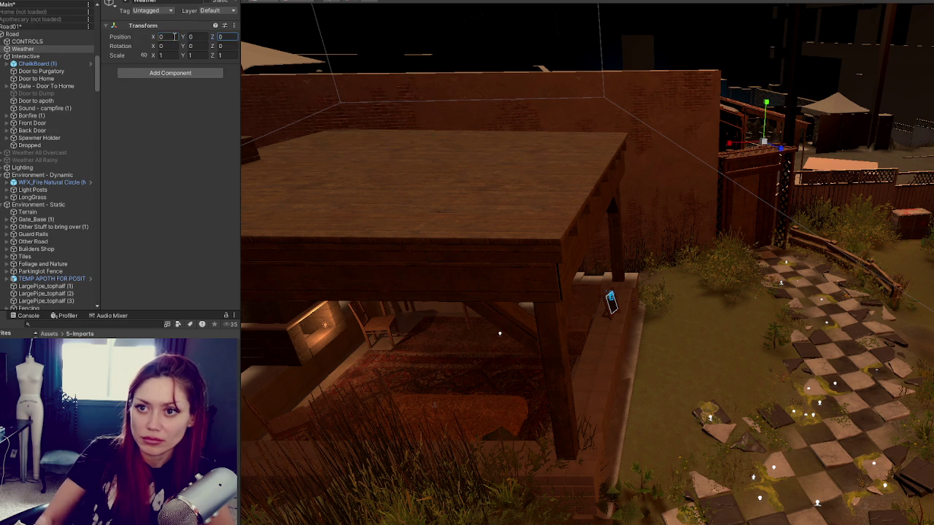
click(41, 153)
shift+click(35, 160)
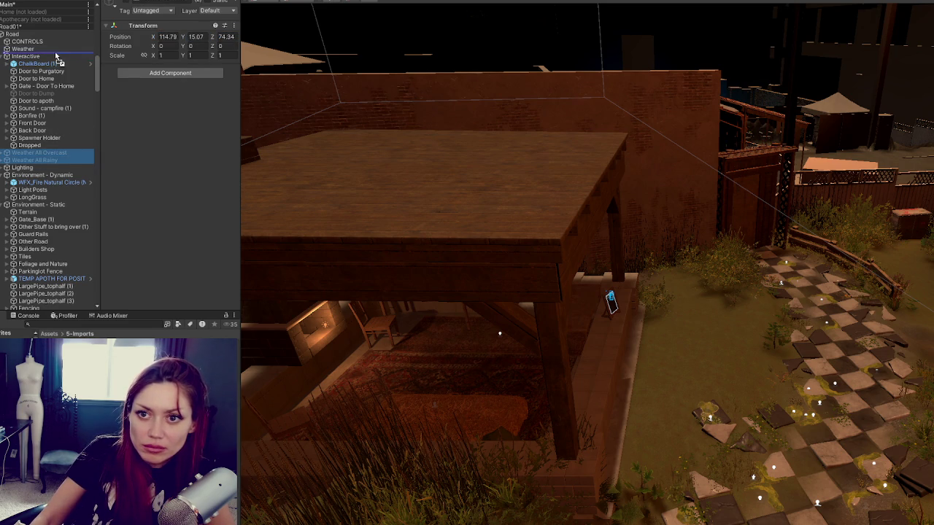
drag(56, 59, 56, 58)
- Collapse the Interactive and Environment groups and frame Apoth Front Door (1) in the Scene view
click(7, 56)
click(10, 57)
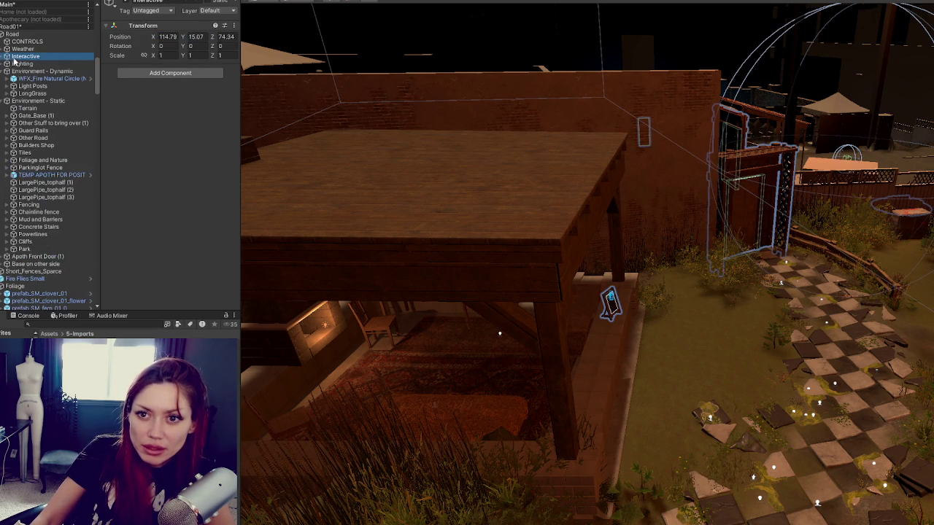
click(17, 64)
click(5, 70)
click(6, 78)
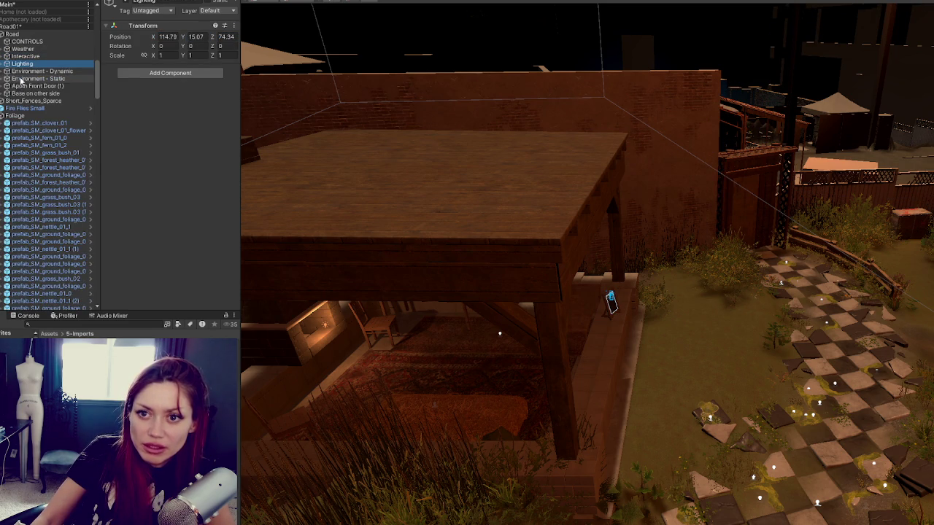
click(6, 86)
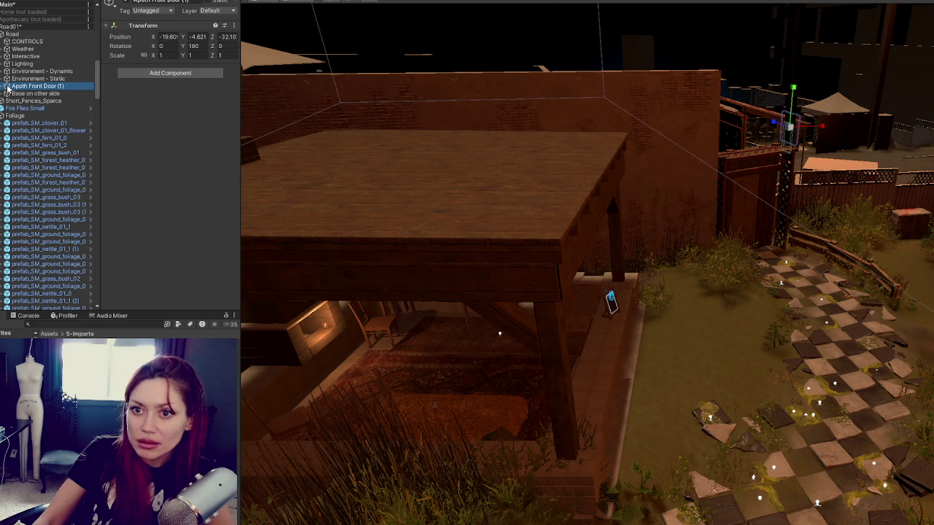
key(f)
drag(781, 176, 505, 177)
scroll(608, 172, down, 10)
mouse_move(621, 197)
mouse_down()
mouse_move(676, 339)
mouse_move(837, 185)
mouse_up()
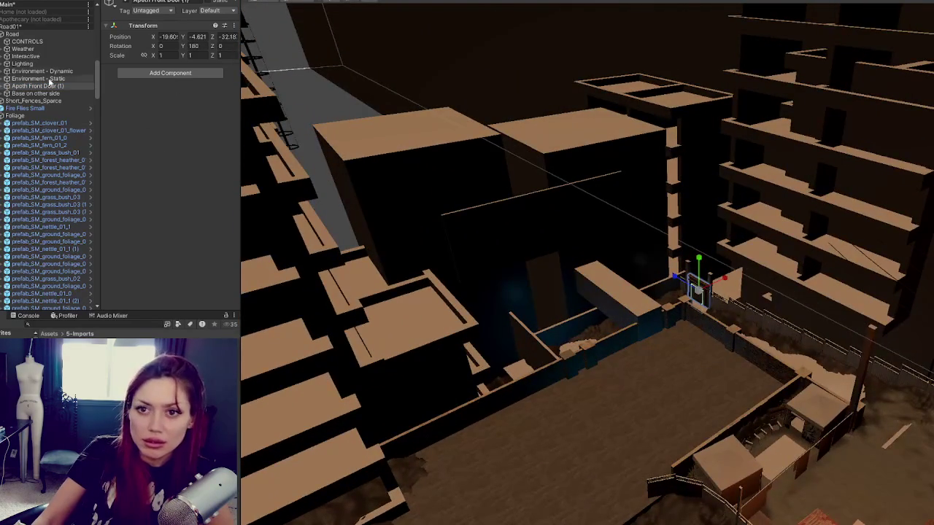
- Move Apoth Front Door (1) into Interactive and rename it 'Door - To explore'
drag(30, 76, 29, 57)
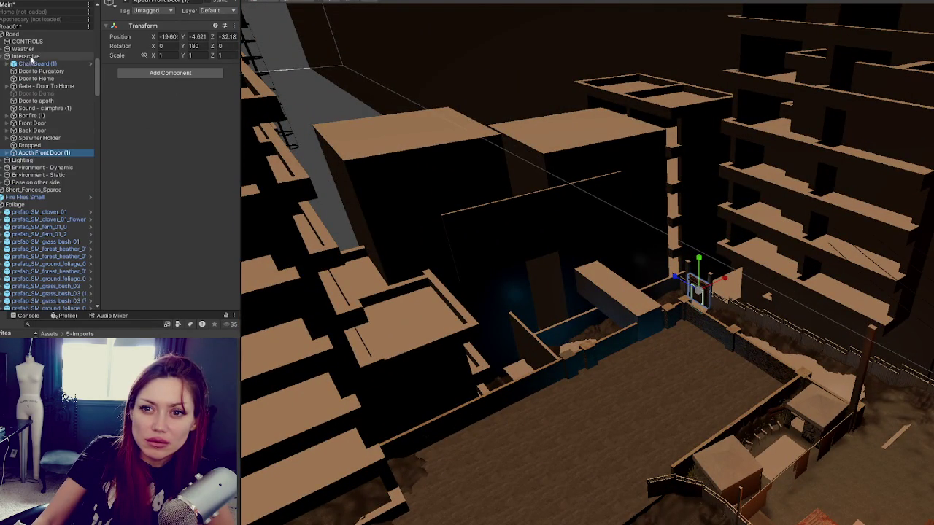
text(Door - To explore)
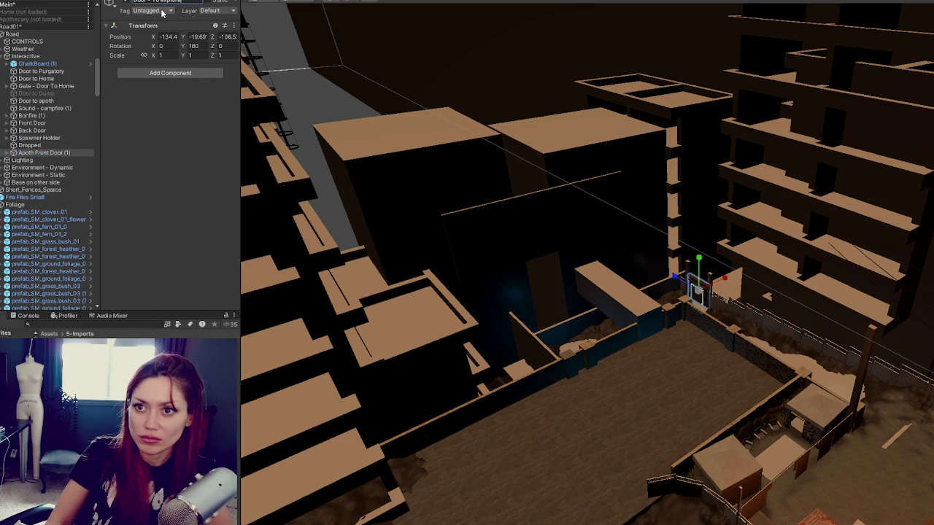
key(Return)
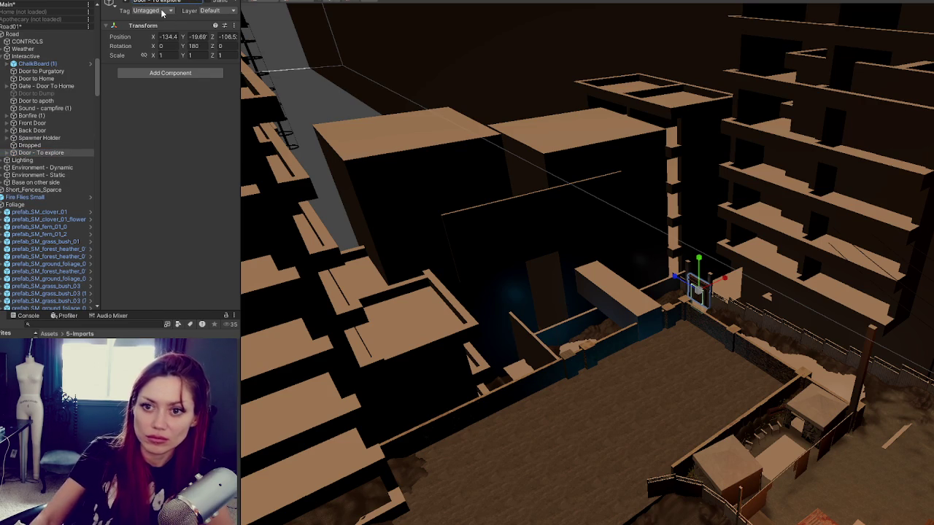
click(5, 56)
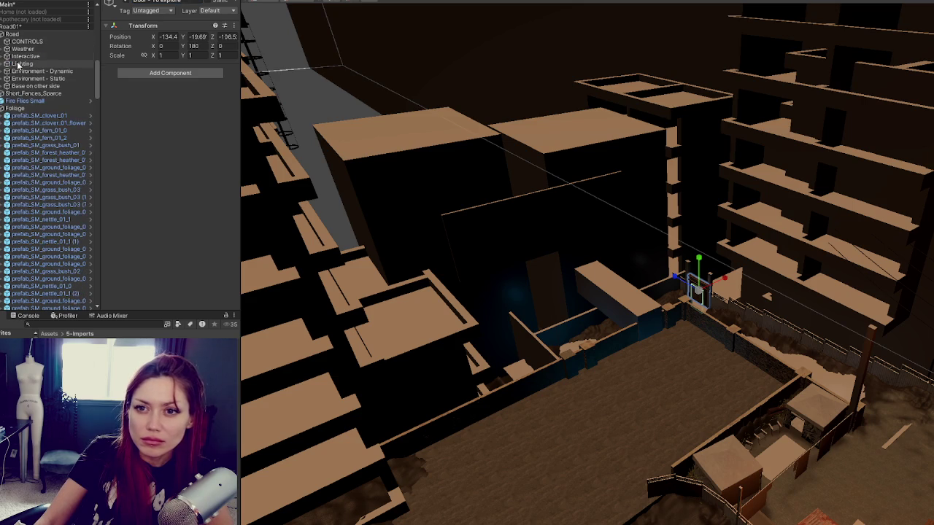
- Move Fire Files Small into Environment - Dynamic and collapse the Foliage group
click(30, 71)
click(30, 93)
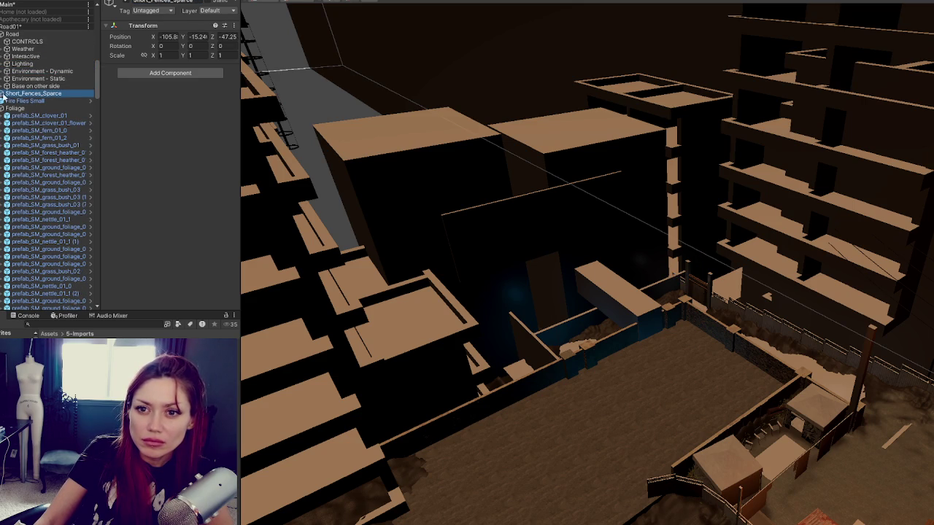
key(f)
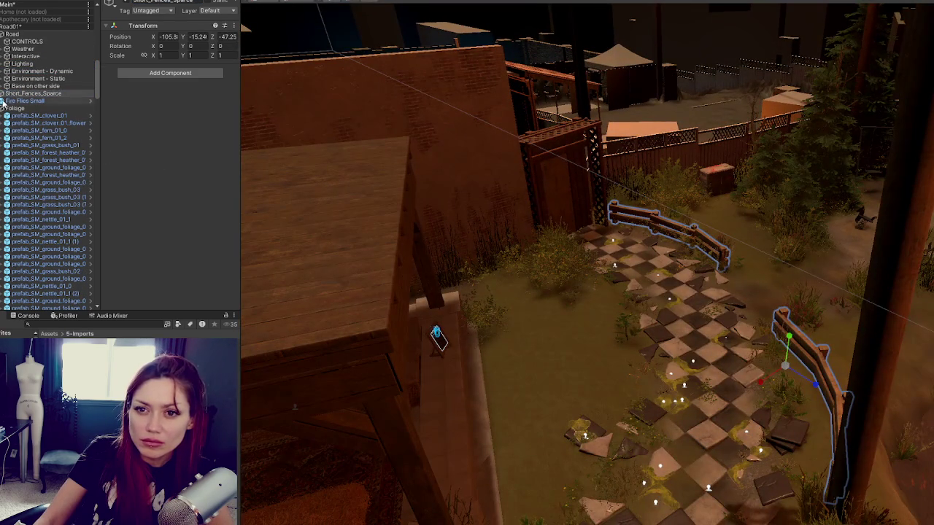
drag(29, 101, 52, 75)
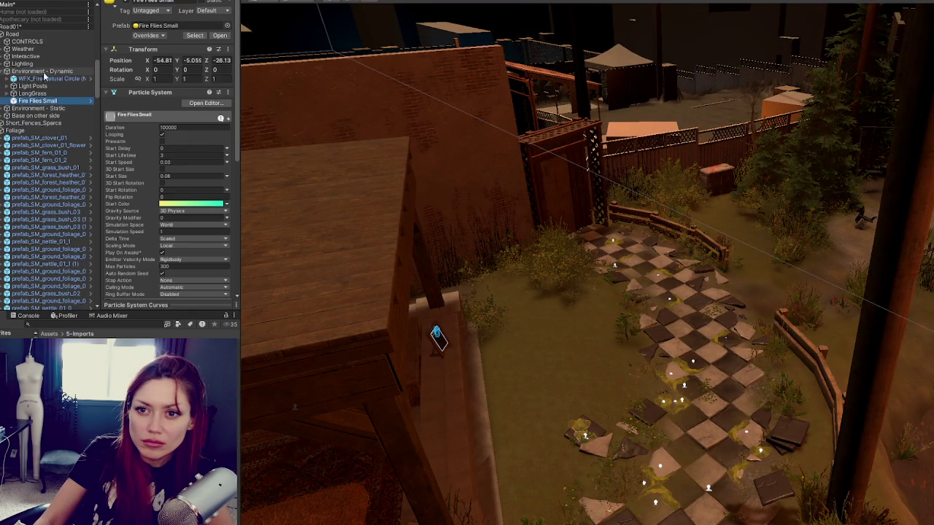
click(7, 71)
click(16, 100)
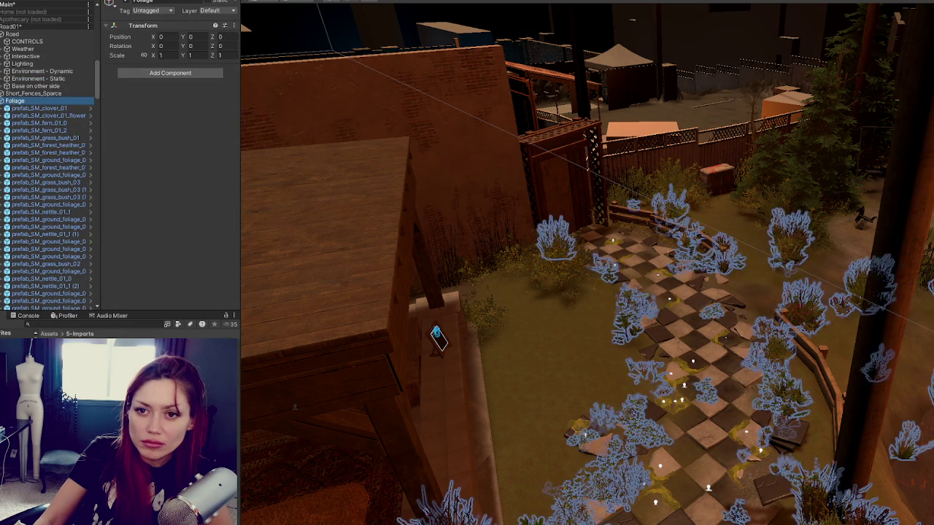
key(Left)
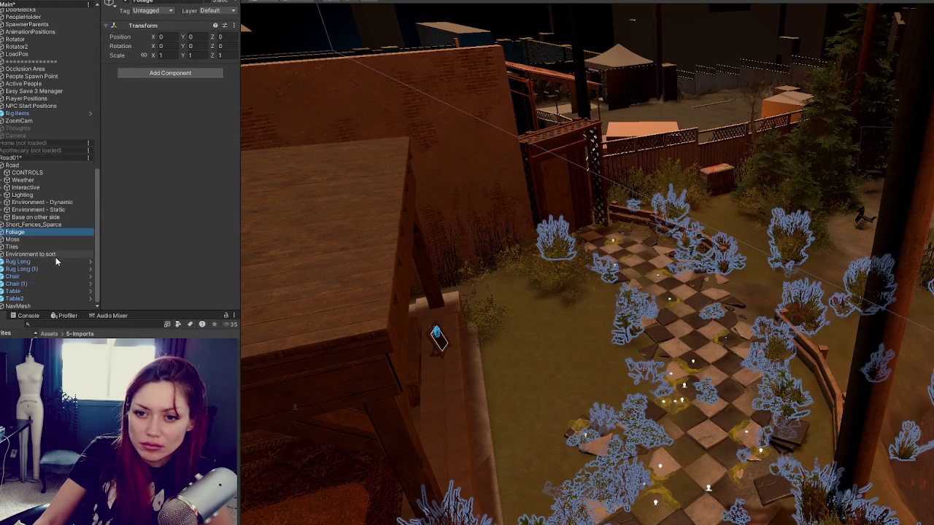
- Delete the 'Environment to sort' object
click(18, 261)
shift+click(14, 298)
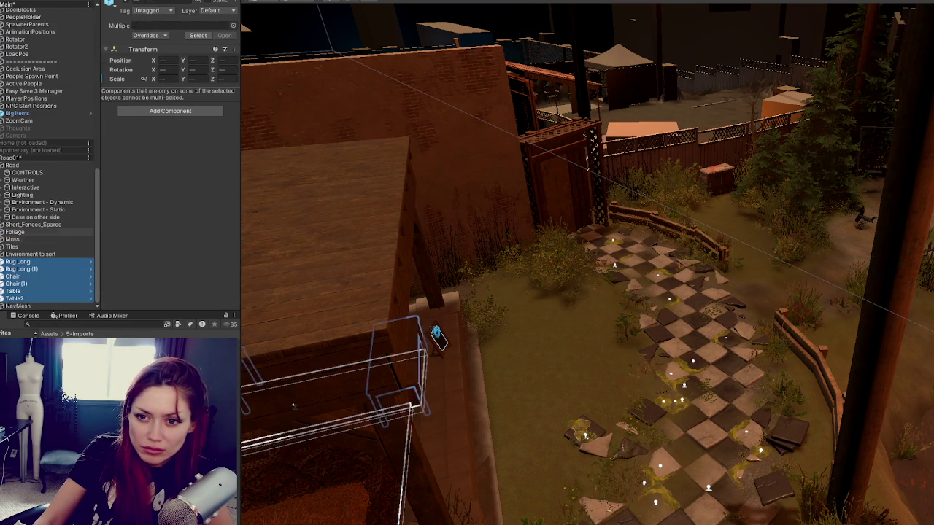
click(29, 254)
key(Delete)
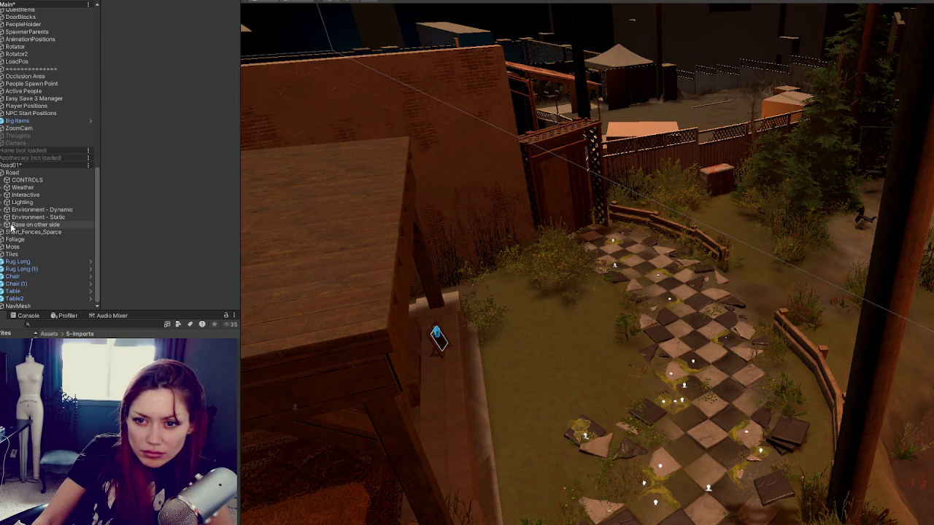
- Move Rug Long through Table2 into the Builders Shop group
click(6, 218)
click(3, 220)
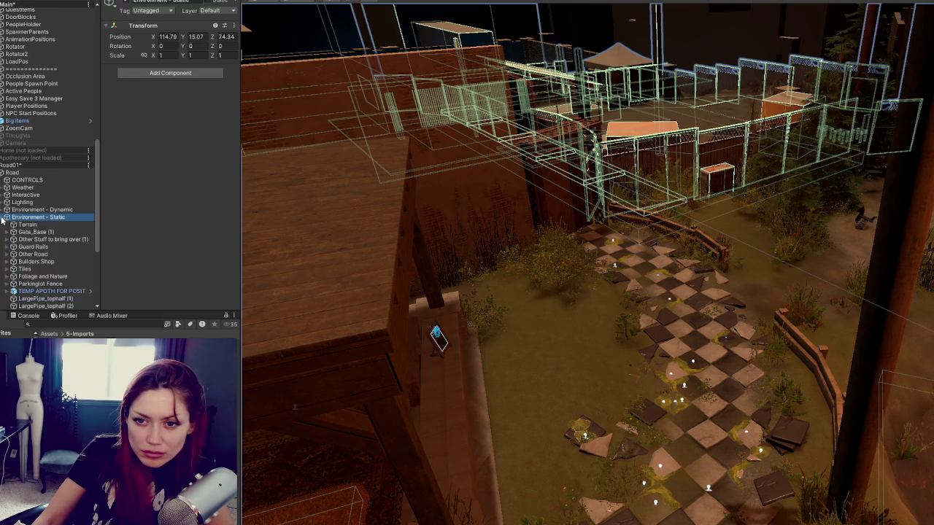
click(17, 261)
shift+click(15, 299)
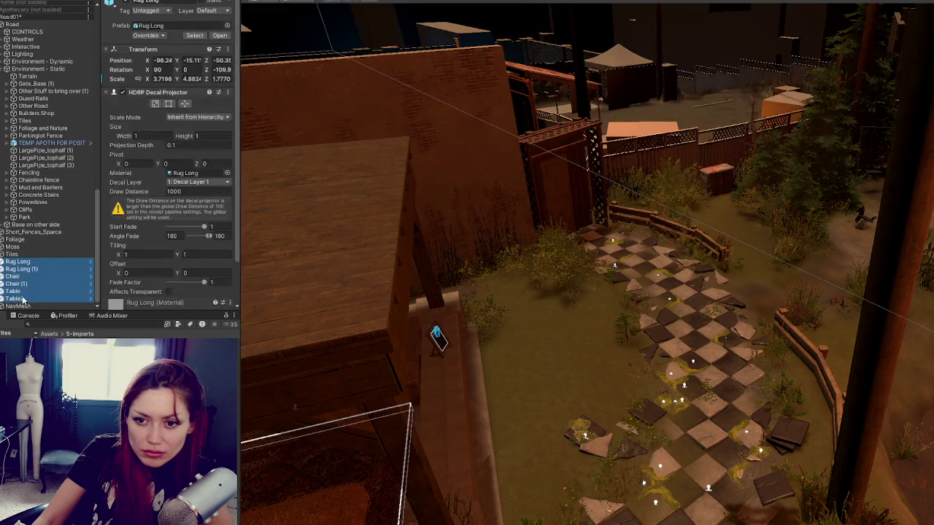
drag(38, 85, 42, 115)
click(8, 113)
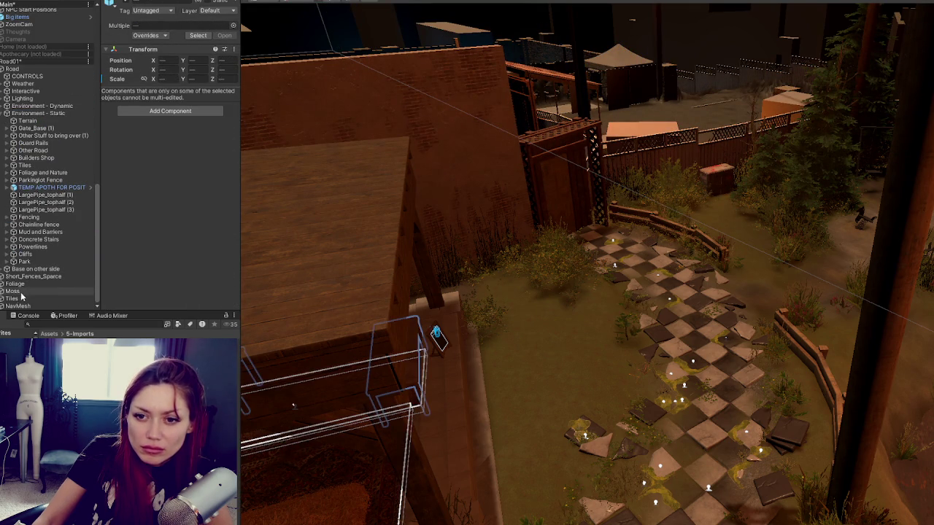
- Move the fences, foliage, moss and tiles into Environment - Static
click(22, 291)
ctrl+click(24, 299)
shift+click(15, 278)
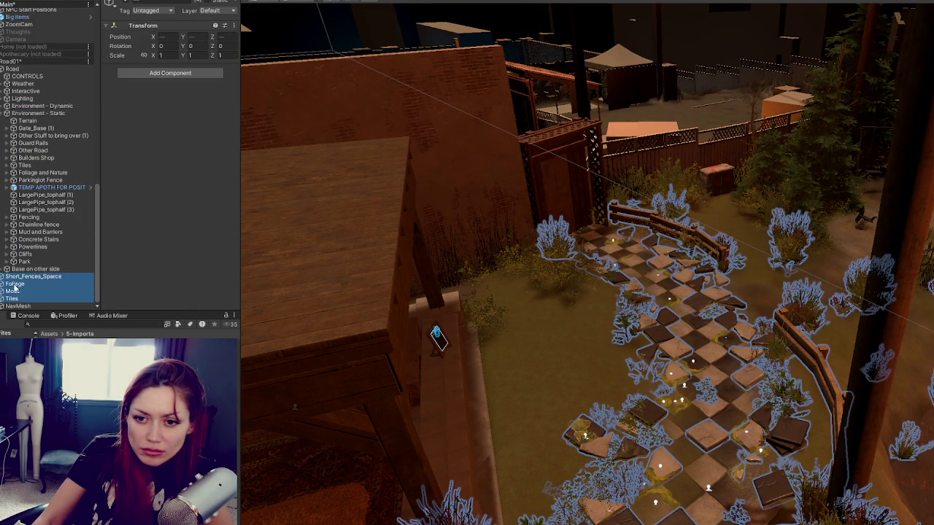
drag(36, 121, 37, 121)
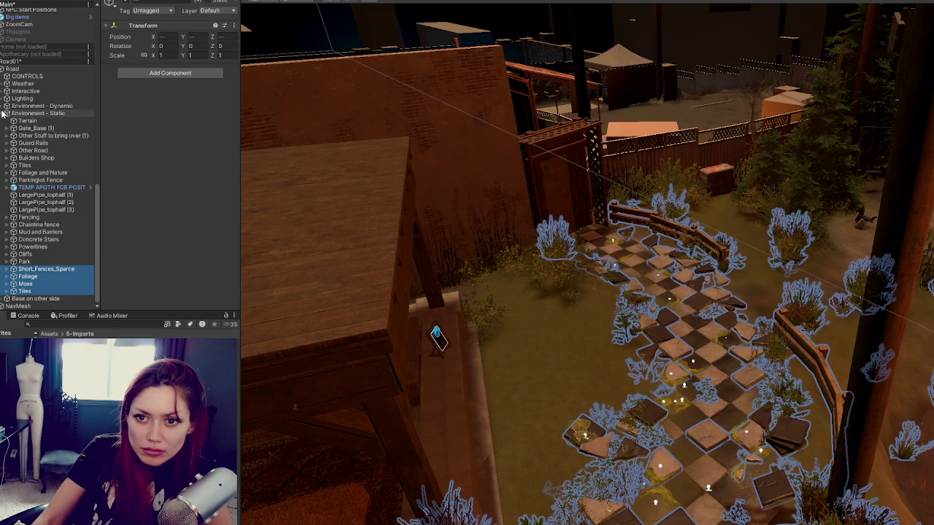
click(29, 299)
scroll(15, 125, up, 5)
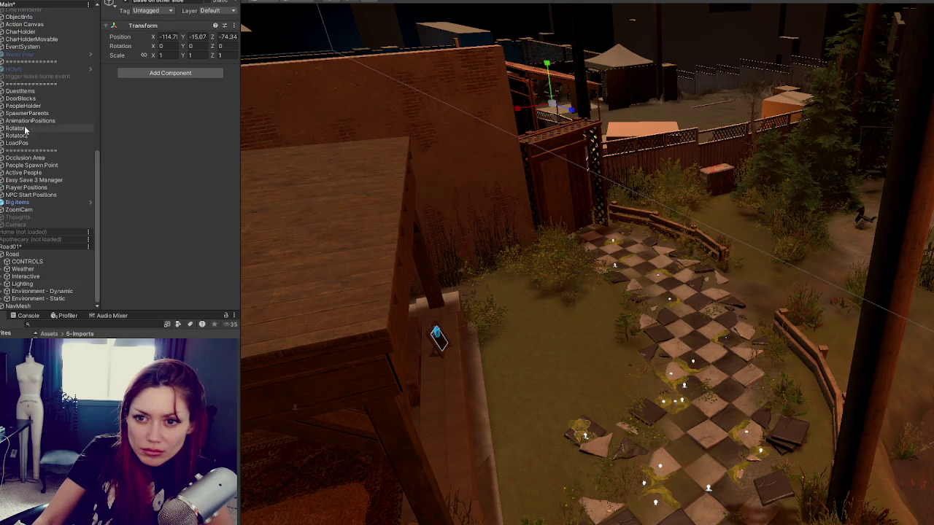
- Toggle the Static flag on Environment - Dynamic, answering the change-children prompt
click(45, 299)
click(44, 291)
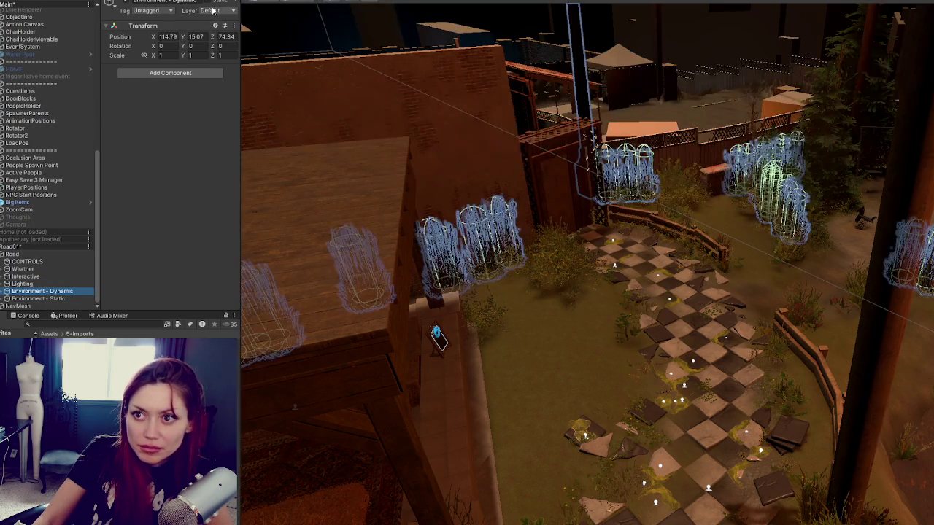
click(213, 5)
click(567, 296)
click(213, 6)
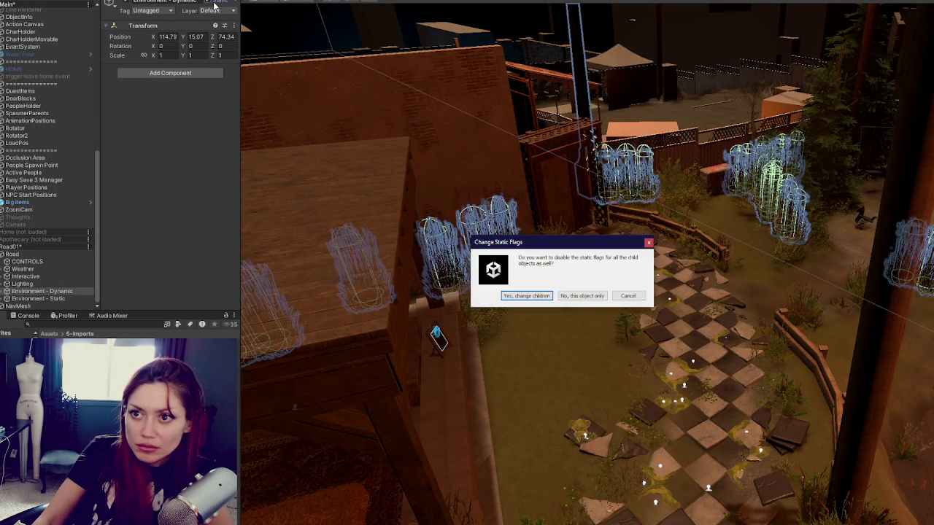
click(514, 297)
- Clear the Static flags on Environment - Static and all of its children
click(44, 299)
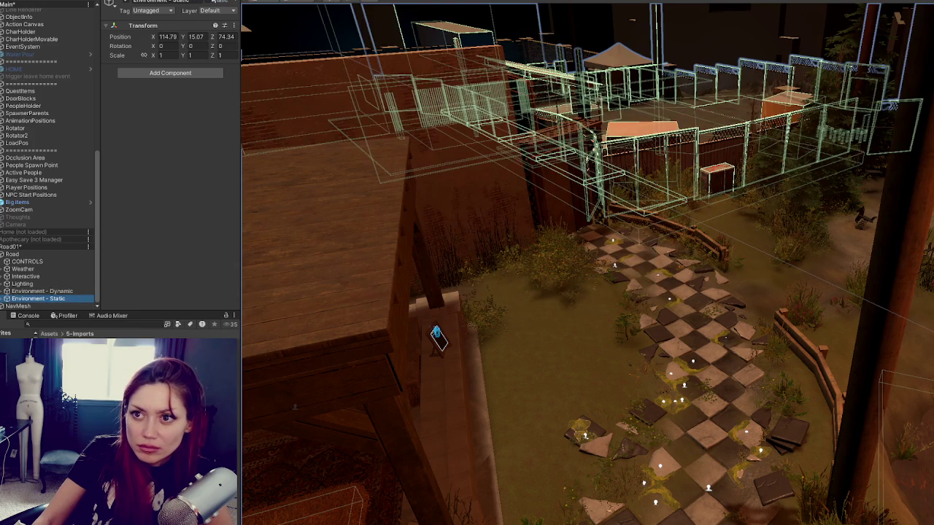
click(213, 5)
click(571, 297)
click(213, 6)
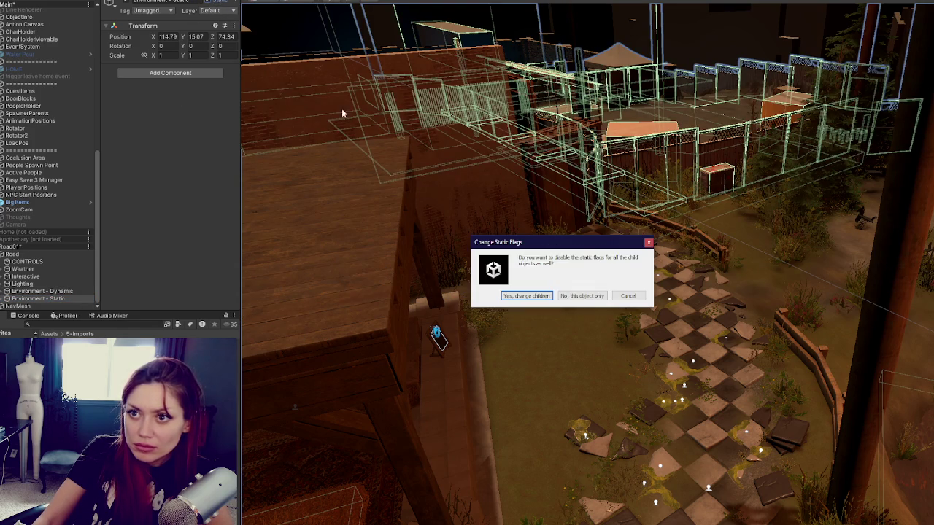
click(521, 296)
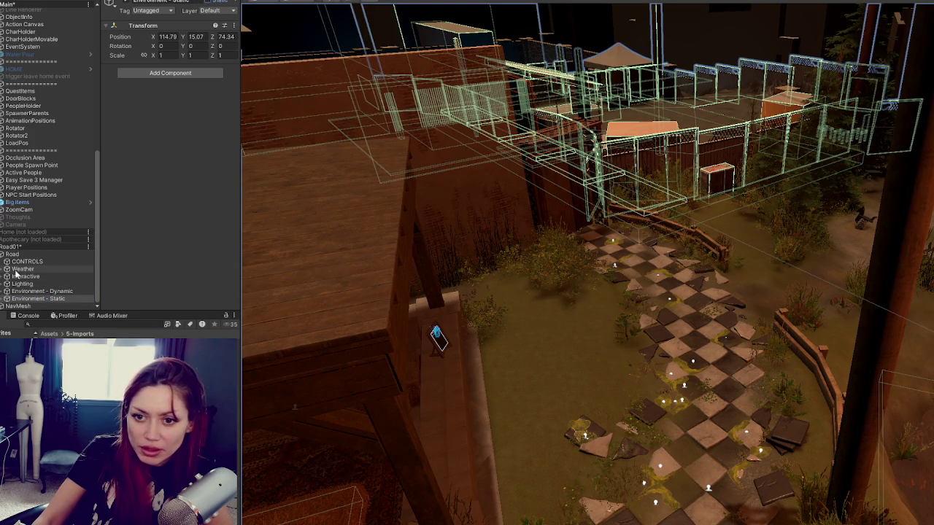
click(6, 307)
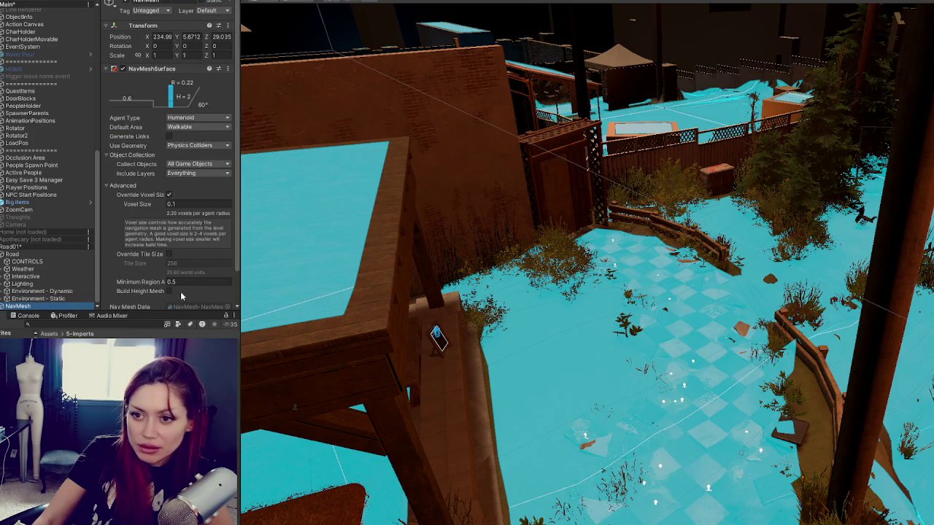
- Limit the NavMesh's included layers and put the two tall block towers on the Towers layer
click(205, 164)
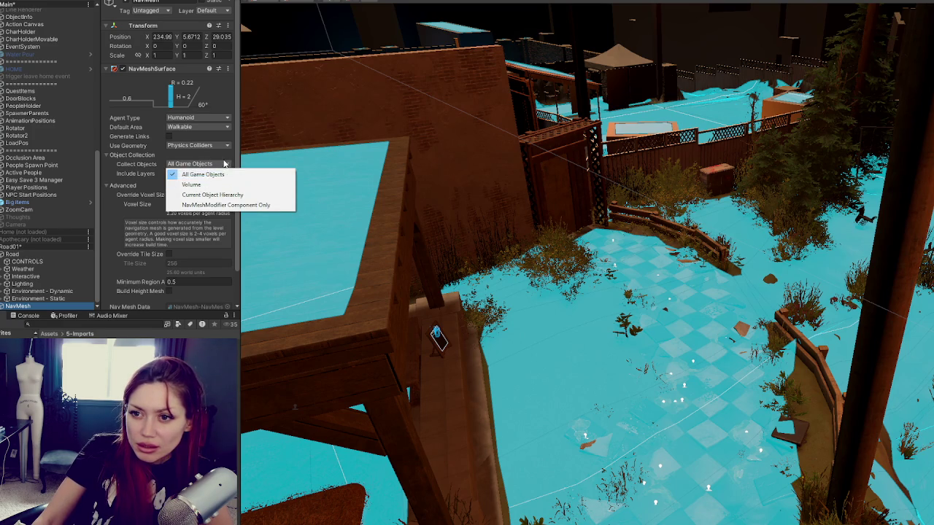
click(198, 174)
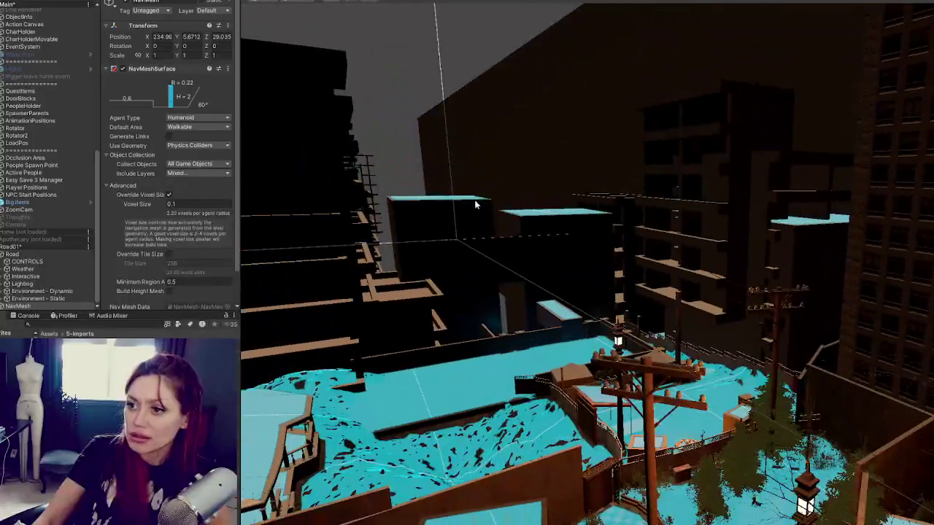
click(483, 266)
shift+click(688, 158)
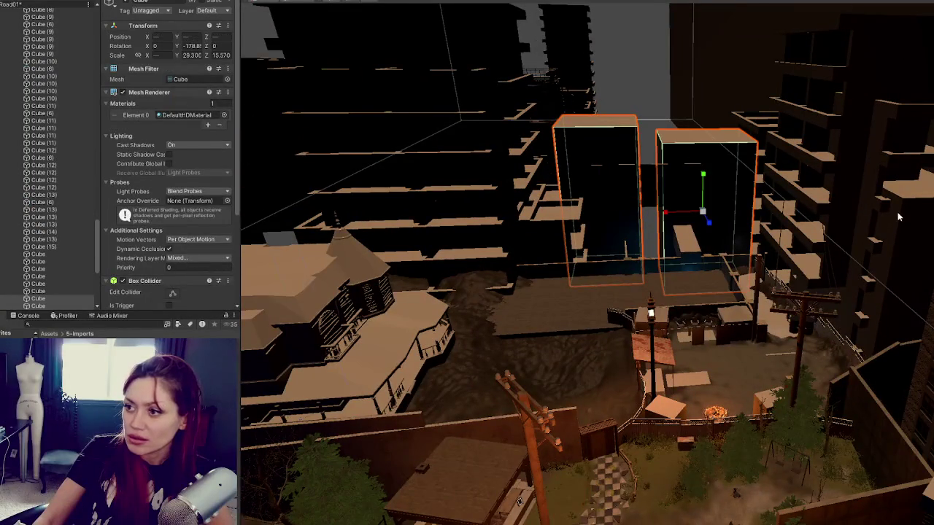
click(922, 197)
click(717, 155)
shift+click(598, 182)
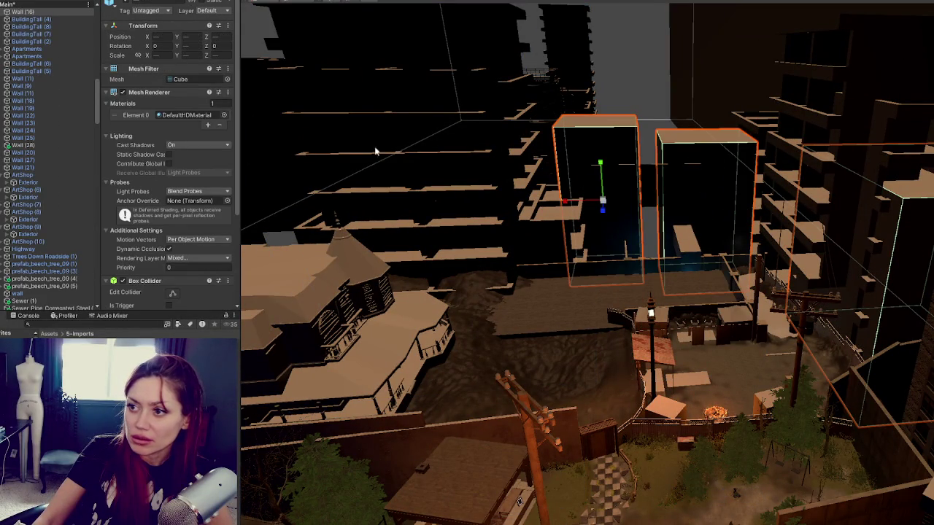
click(211, 11)
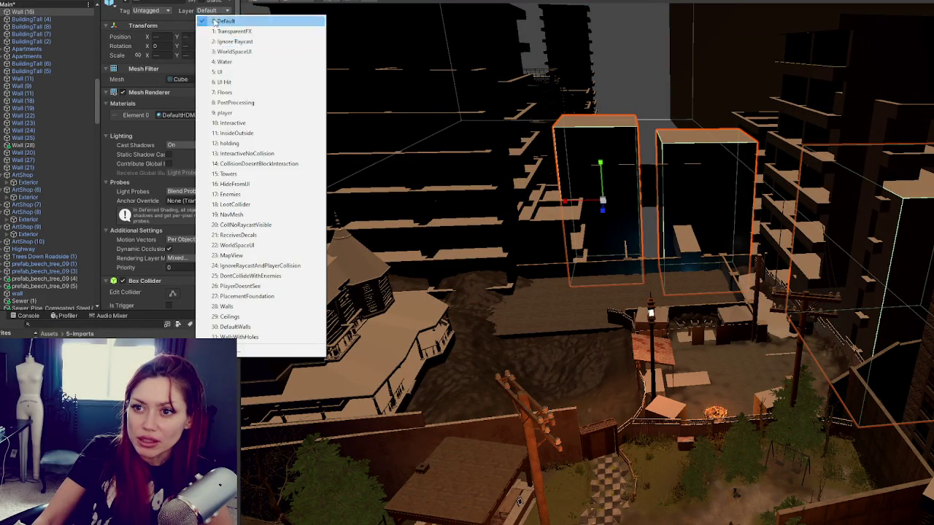
click(251, 179)
- Rebake the NavMesh and inspect the walkable areas across alley, park and rooftops
mouse_move(408, 306)
mouse_down()
mouse_move(500, 386)
mouse_move(559, 361)
mouse_up()
scroll(36, 232, down, 10)
scroll(36, 232, up, 15)
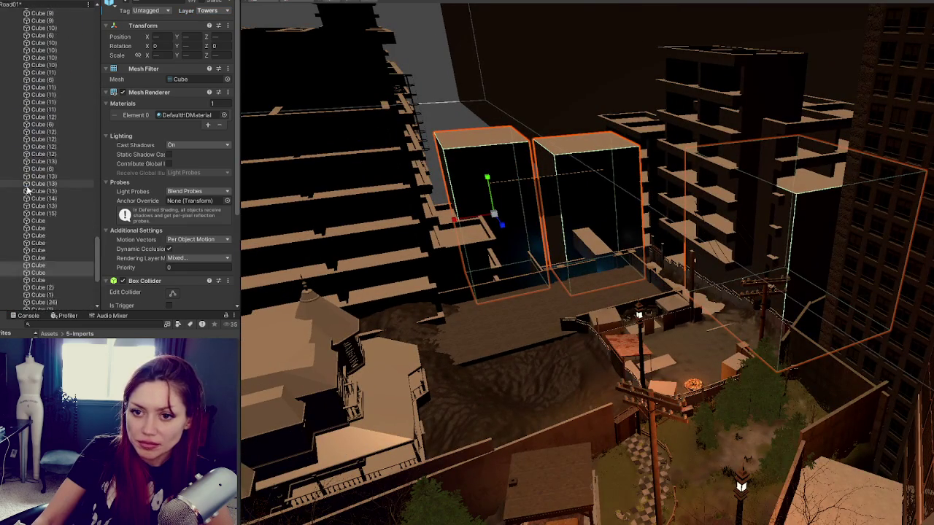
scroll(21, 168, up, 5)
click(6, 196)
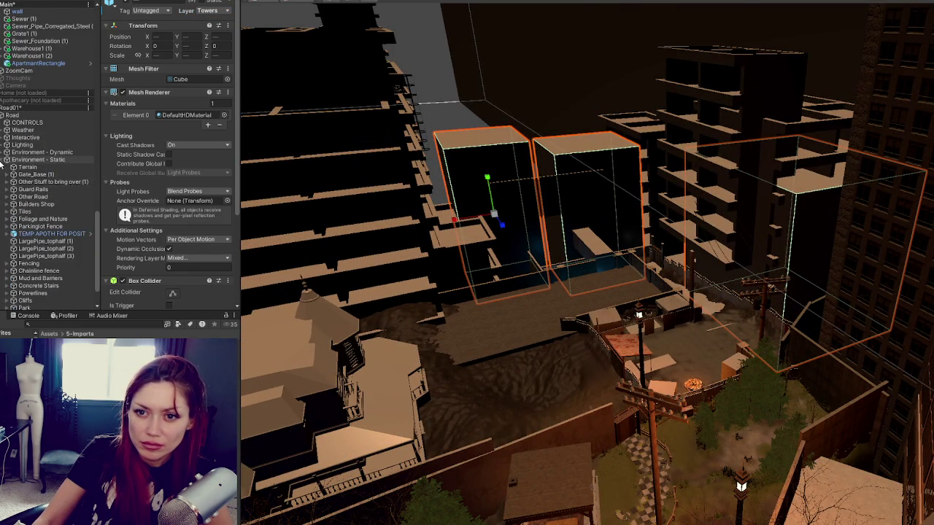
click(7, 159)
click(19, 305)
scroll(209, 276, down, 2)
click(214, 280)
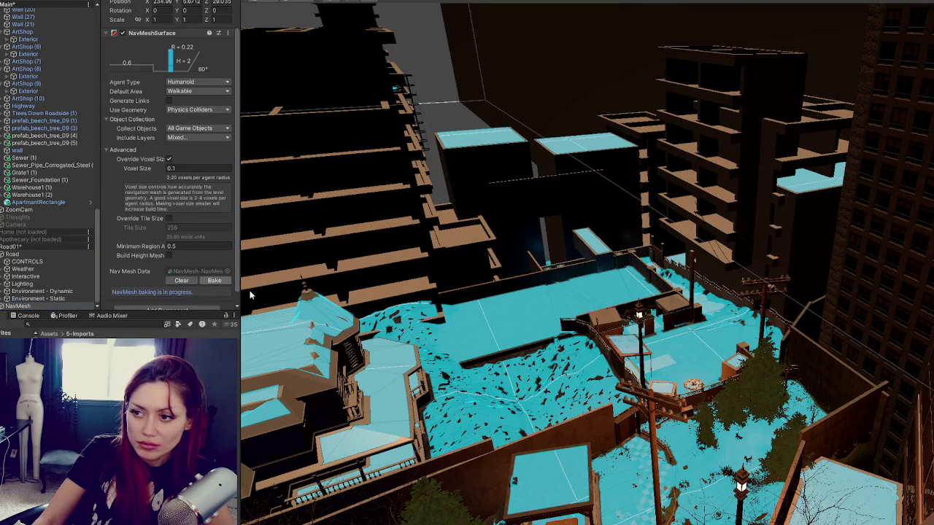
mouse_move(656, 328)
mouse_down()
mouse_move(733, 316)
mouse_move(714, 236)
mouse_move(771, 233)
mouse_up()
- Put the Big items building group and all its children on the Towers layer
click(771, 232)
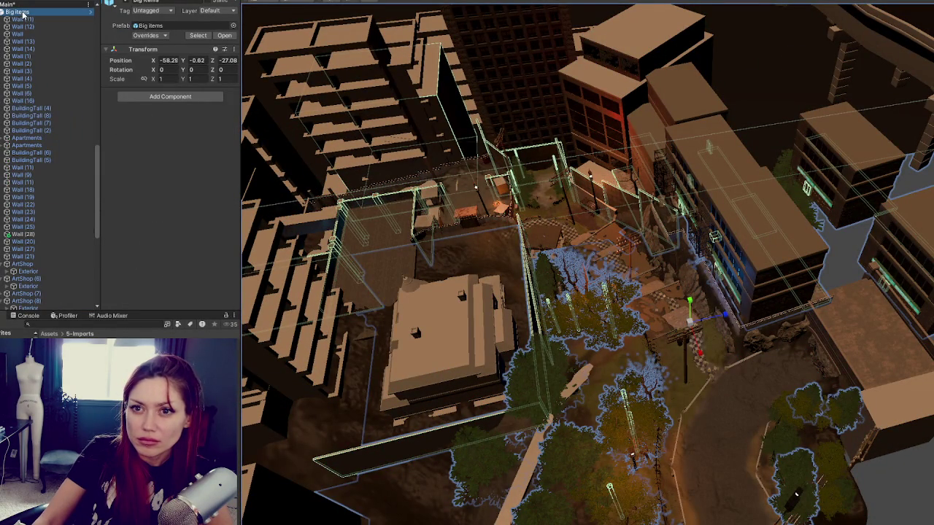
click(215, 13)
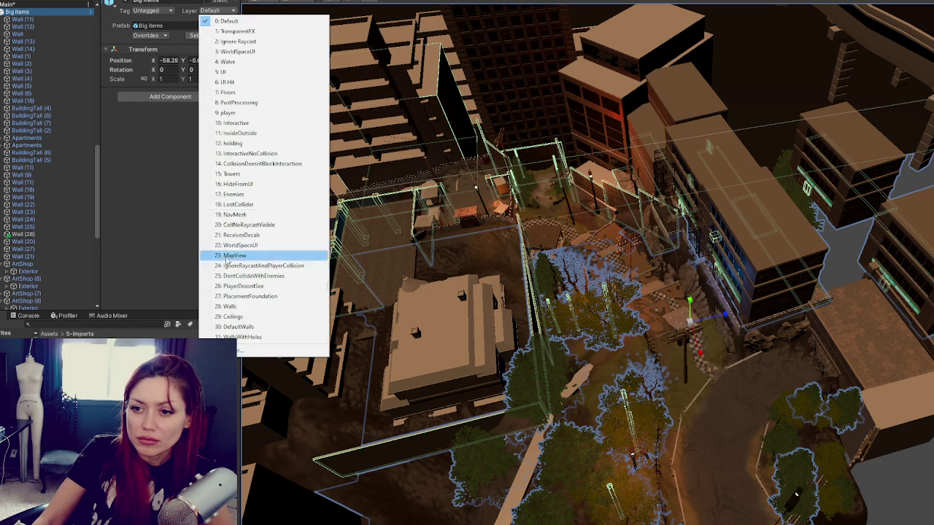
click(240, 174)
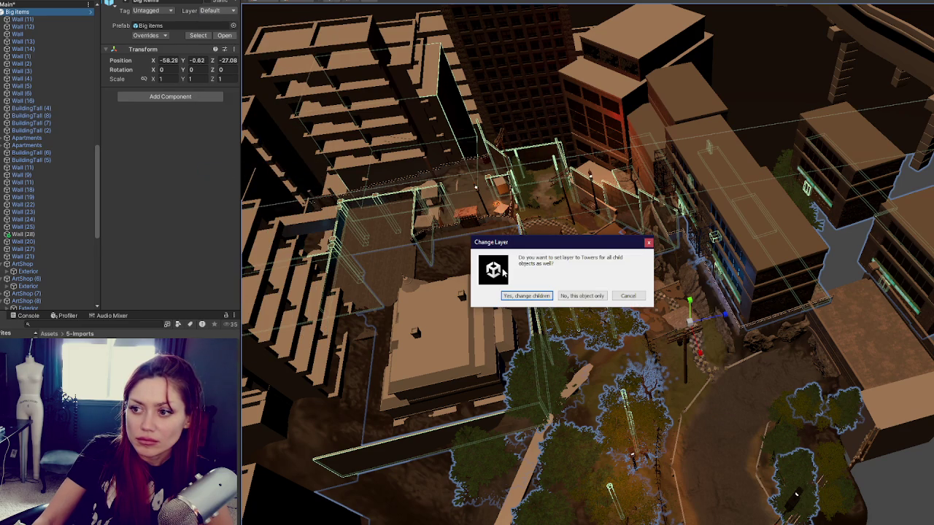
click(514, 297)
key(Left)
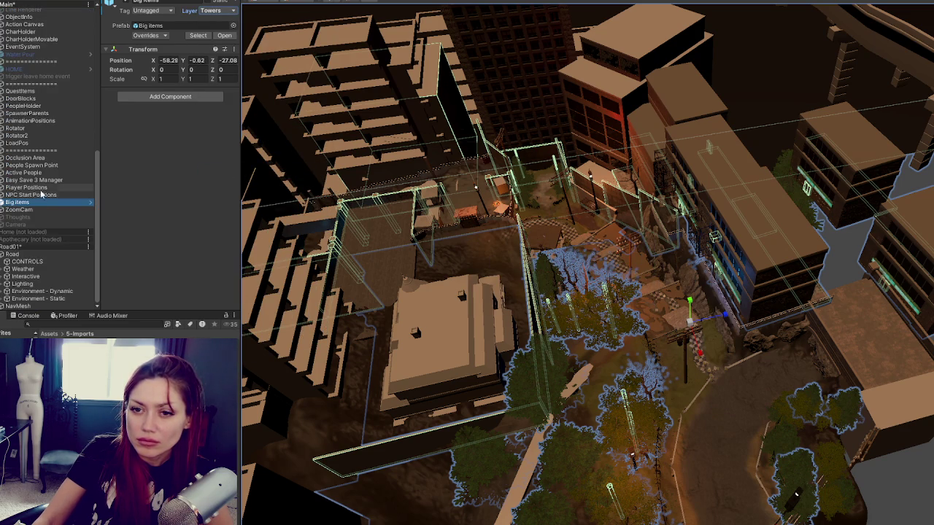
- Rebake the NavMesh from its NavMeshSurface component
click(38, 307)
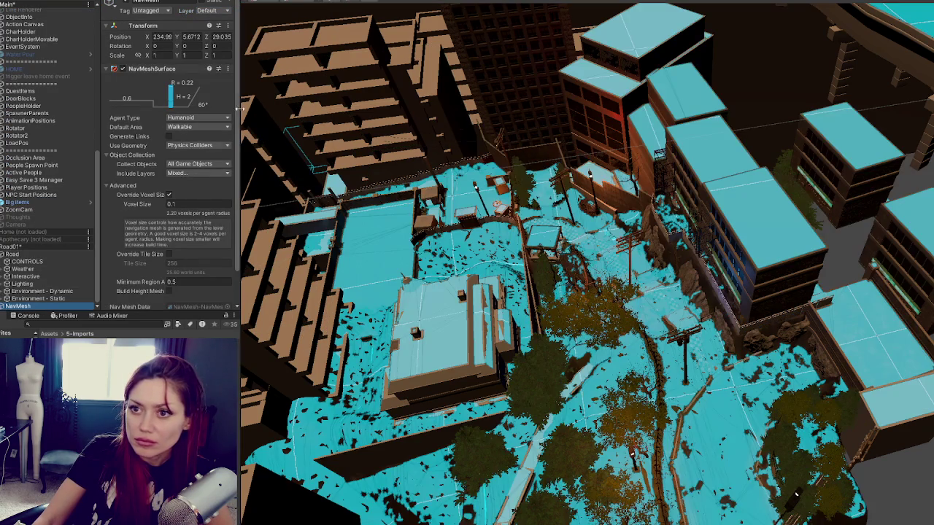
scroll(172, 306, down, 1)
click(212, 280)
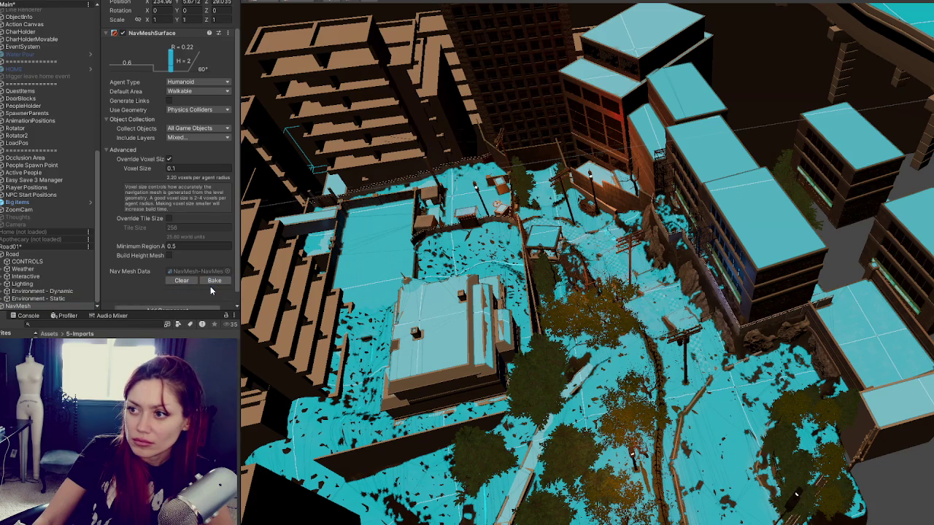
scroll(619, 252, up, 3)
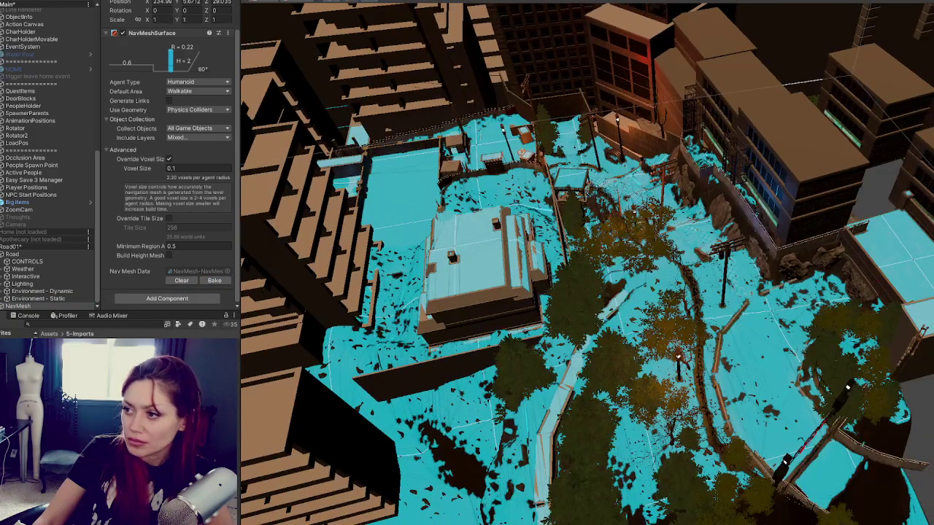
- Select the Underpass and a cube piece, then collapse the Greyboxing group
click(869, 277)
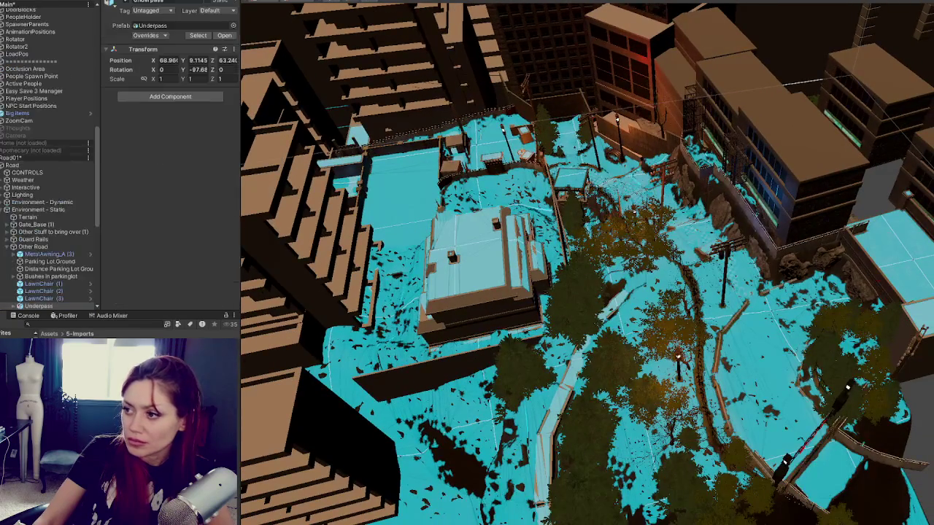
scroll(62, 251, down, 5)
click(43, 247)
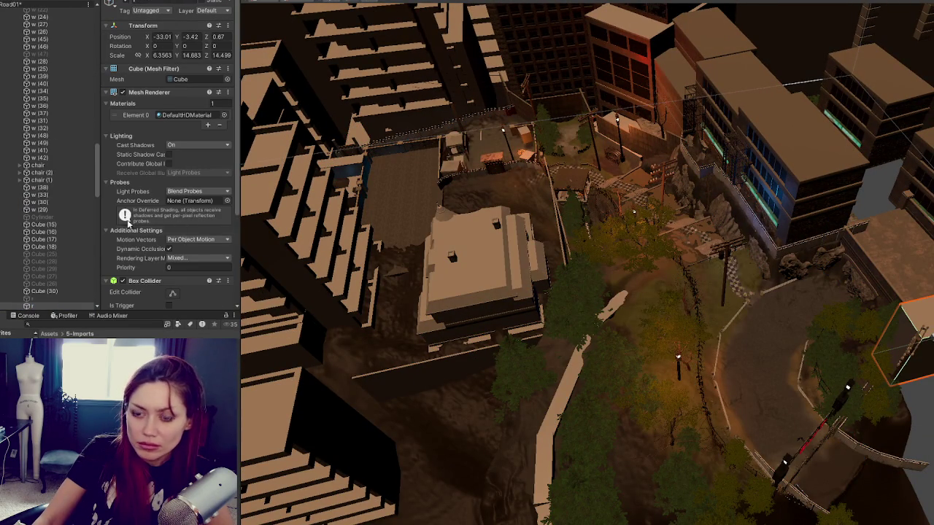
shift+click(888, 261)
mouse_move(69, 222)
mouse_down()
mouse_move(45, 9)
mouse_move(56, 15)
mouse_move(49, 186)
mouse_up()
scroll(58, 146, down, 5)
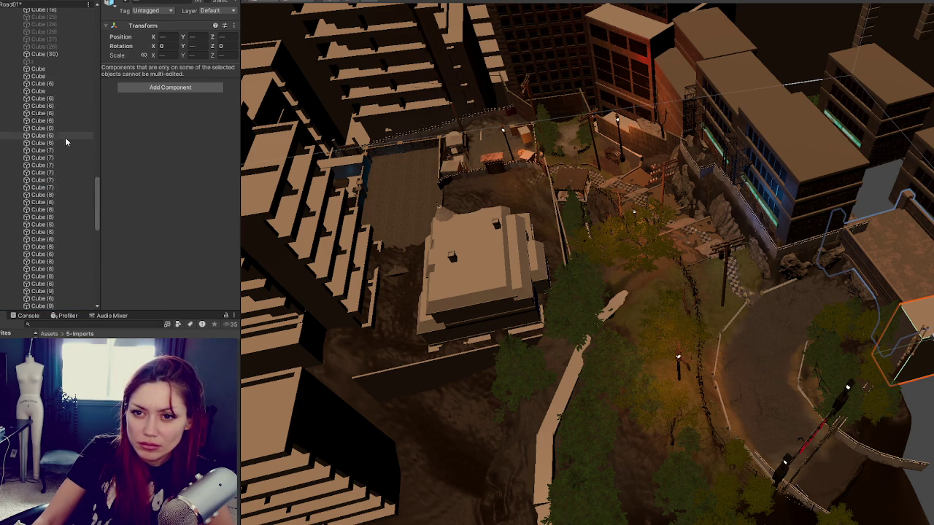
click(14, 167)
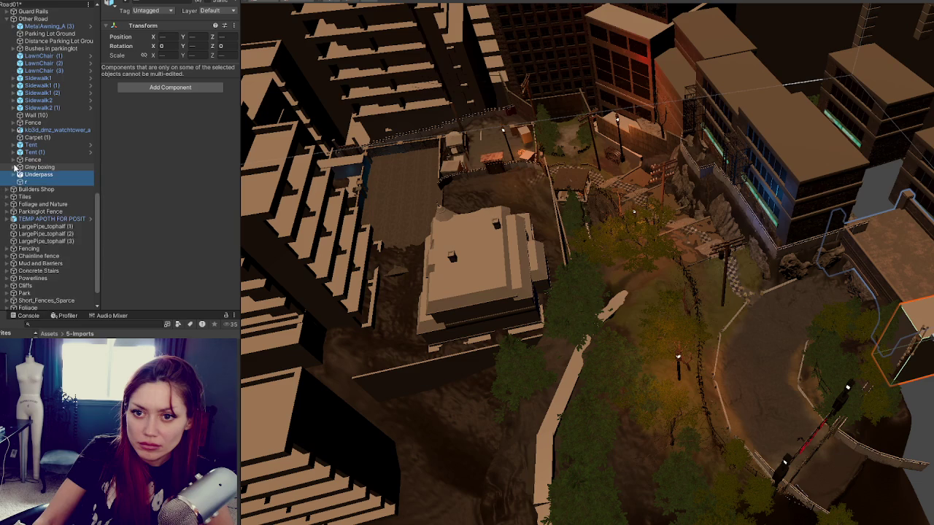
scroll(17, 169, up, 5)
- Frame the Environment - Static group, then the NavMesh, in the Scene view
click(21, 149)
key(f)
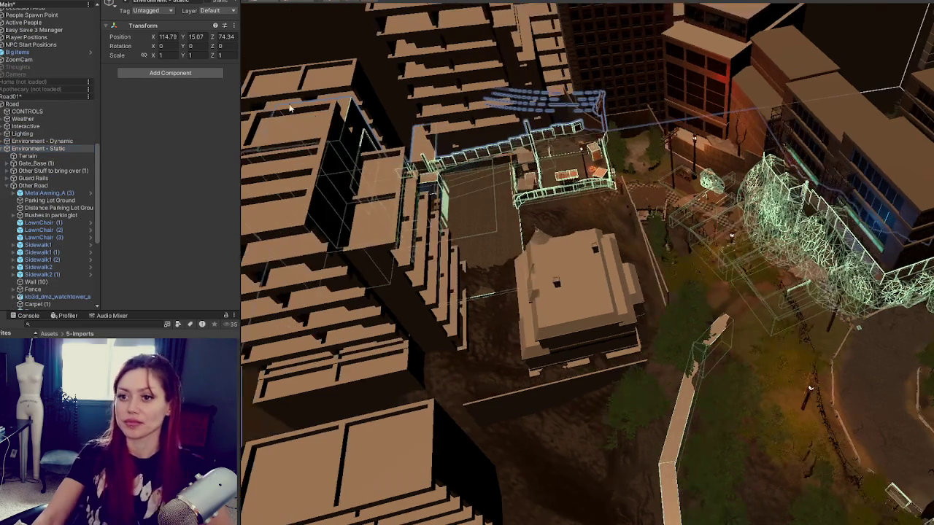
scroll(29, 219, up, 3)
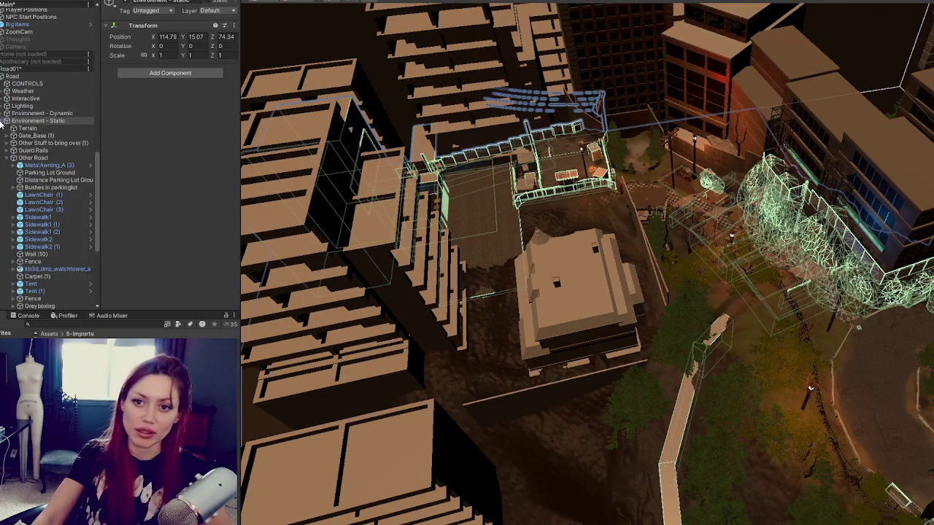
click(7, 203)
click(24, 306)
key(f)
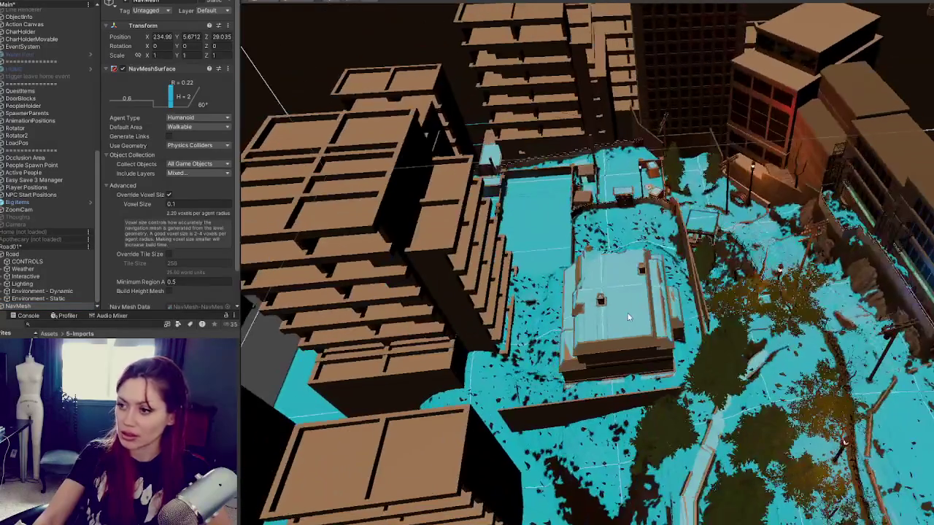
- Put the temporary apothecary building and other selected objects, with children, on the Towers layer
click(628, 313)
shift+click(845, 442)
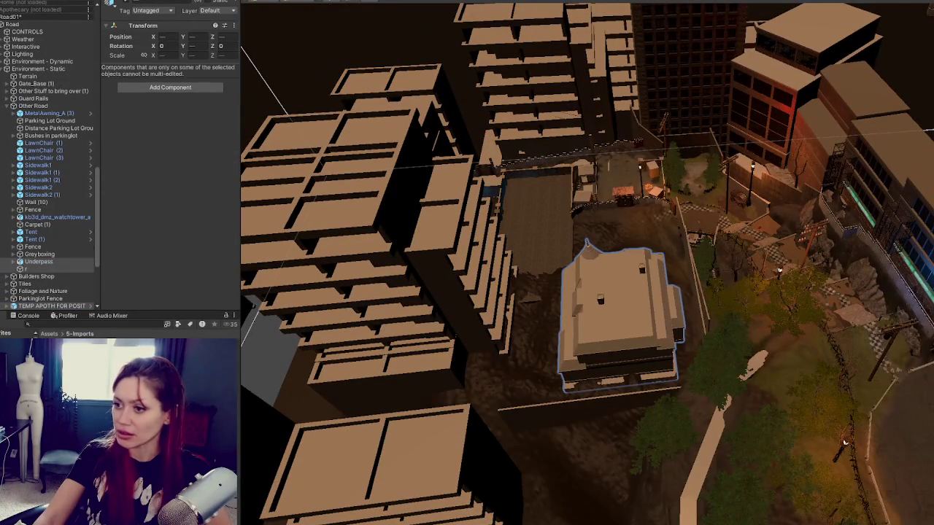
click(218, 11)
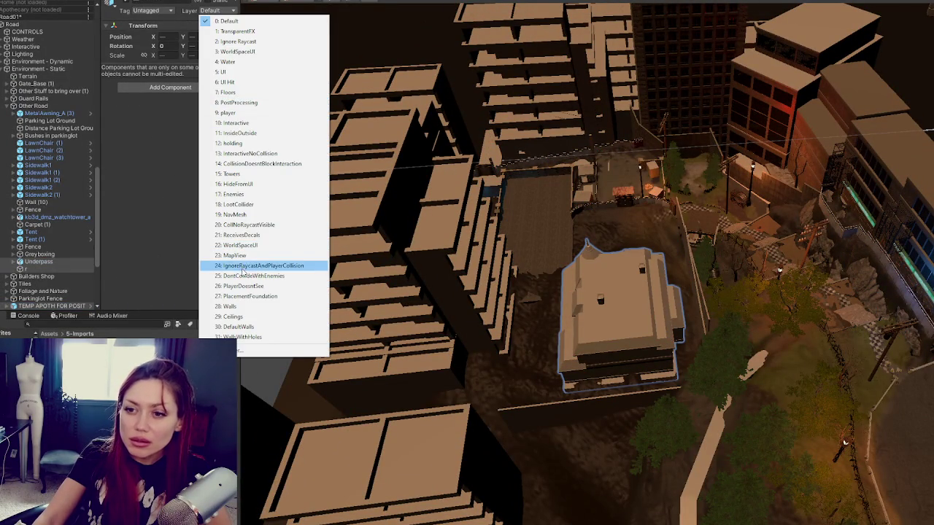
click(232, 174)
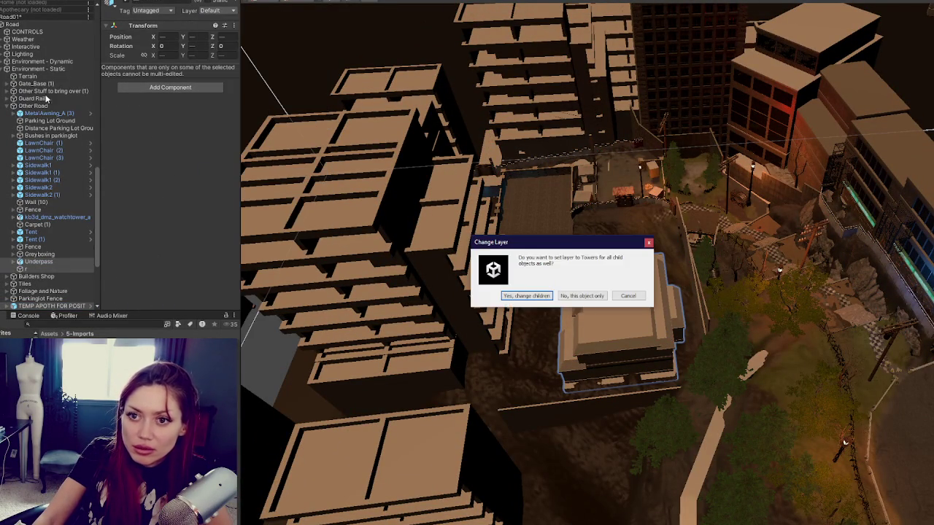
click(525, 296)
click(6, 69)
- Rebake the NavMesh, orbit to verify rooftops are uncovered, and save the scene
click(40, 306)
scroll(210, 266, down, 2)
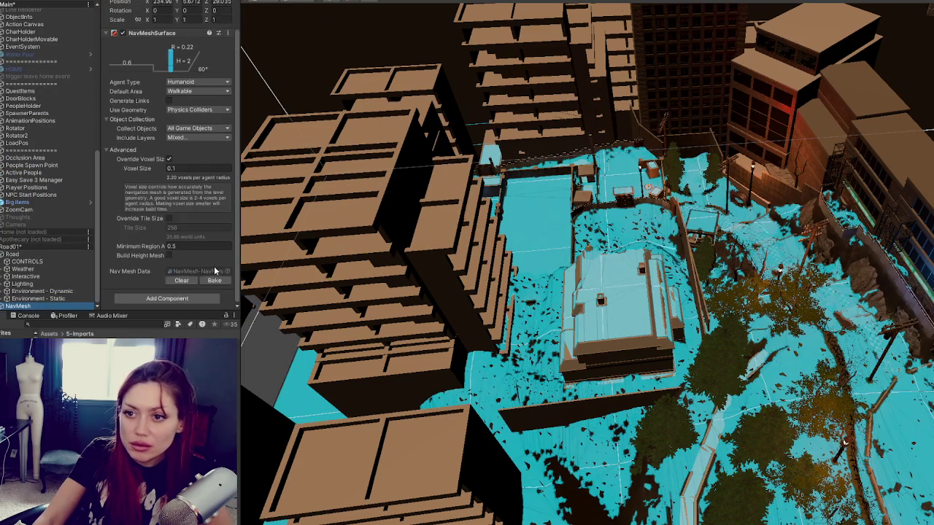
click(213, 281)
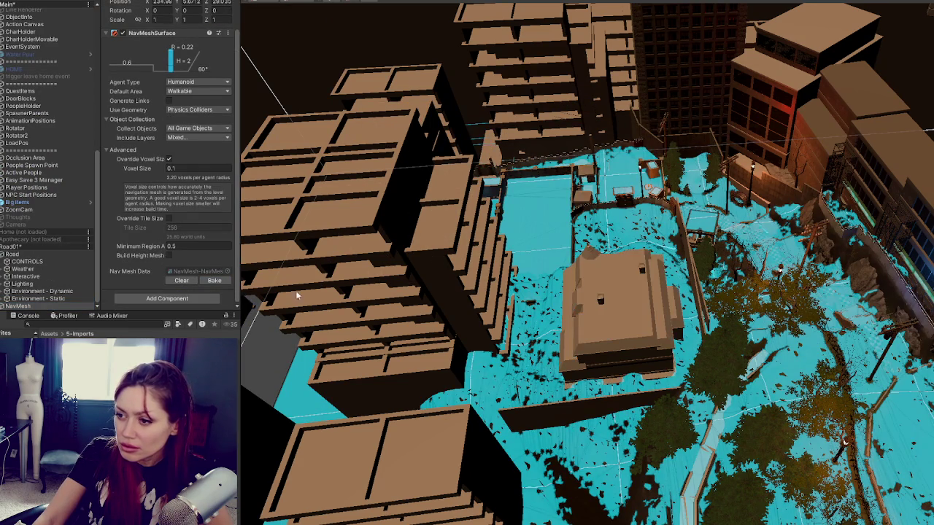
scroll(571, 307, up, 2)
mouse_move(571, 307)
mouse_down()
mouse_move(621, 328)
mouse_move(684, 328)
mouse_move(788, 438)
mouse_move(845, 480)
mouse_up()
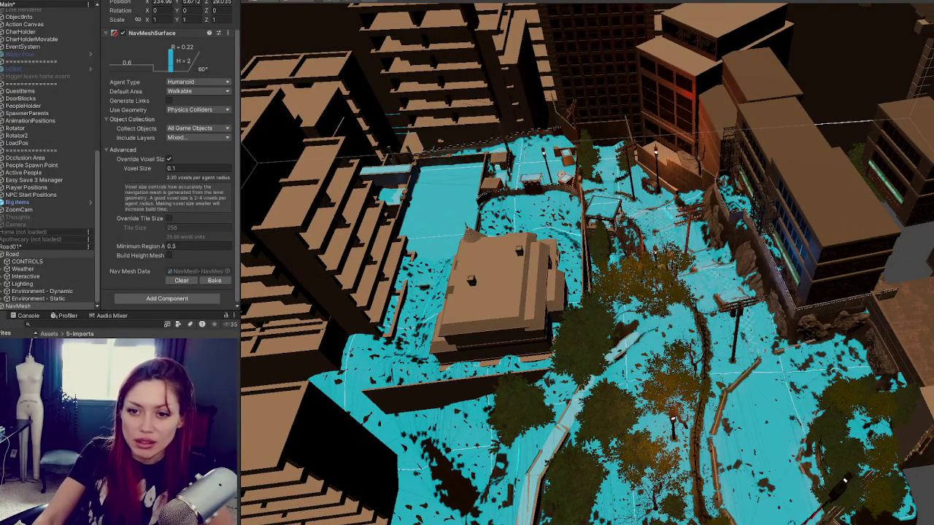
key(ctrl+s)
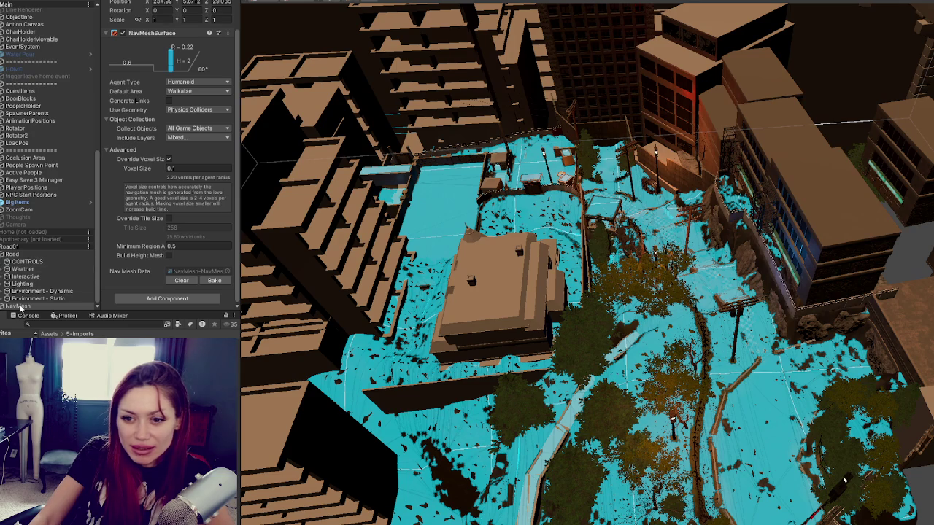
drag(20, 307, 26, 212)
- Place NavMesh first inside the Interactive group and collapse that group
click(22, 202)
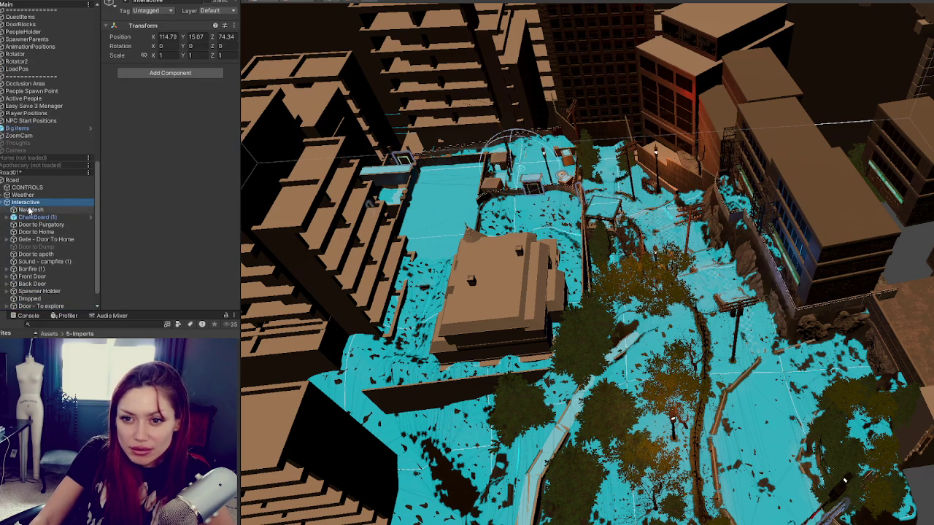
click(6, 202)
click(23, 299)
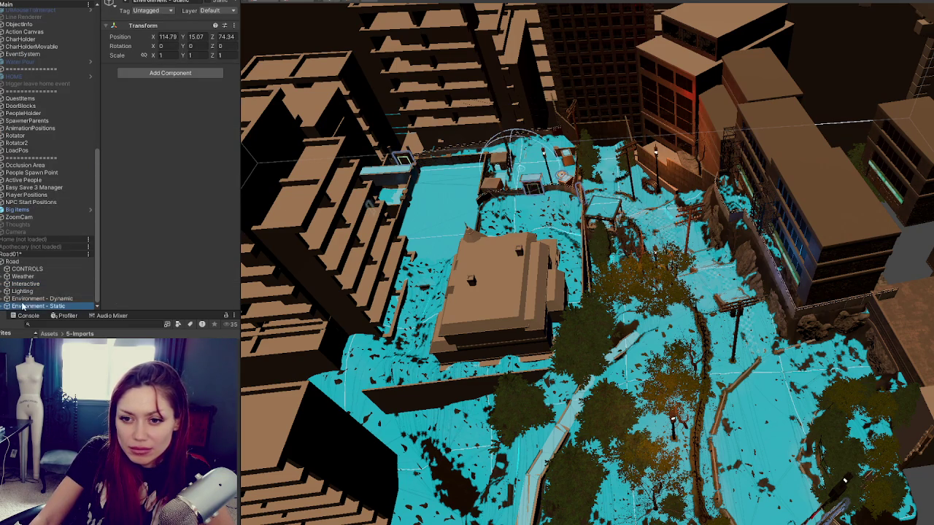
- Expand the Lighting group to show its point lights, save the scene, and open the Window menu
click(21, 291)
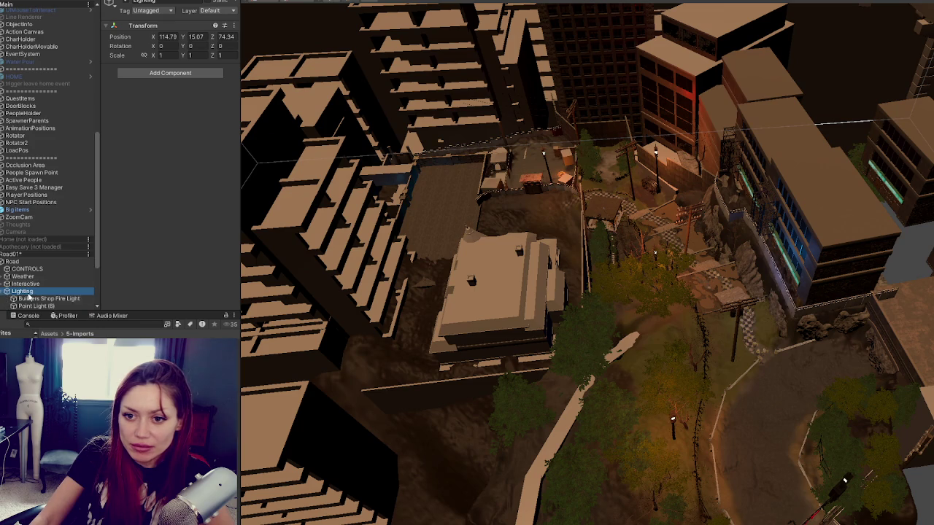
click(6, 291)
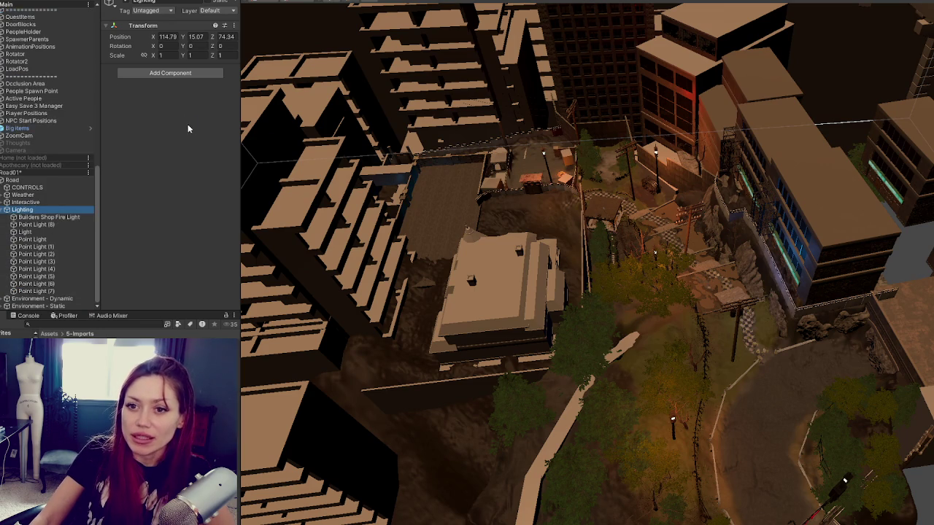
key(ctrl+s)
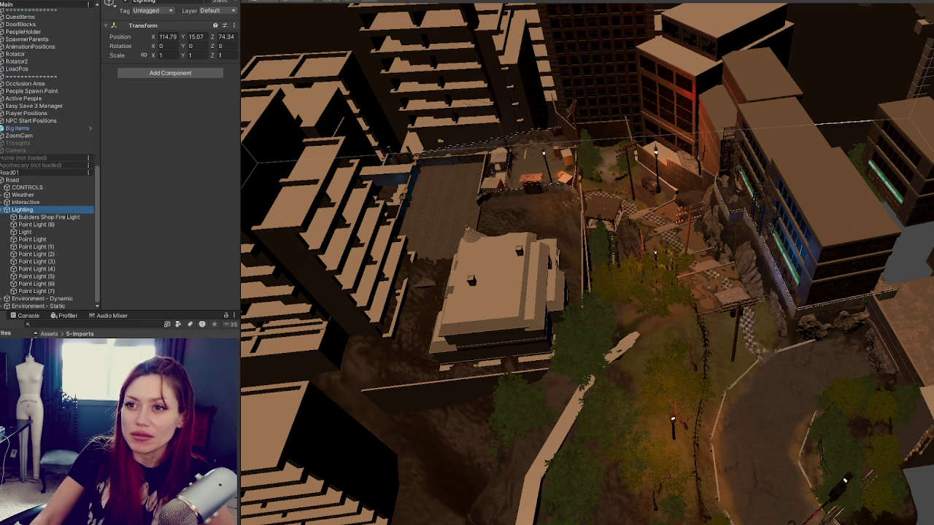
click(276, 0)
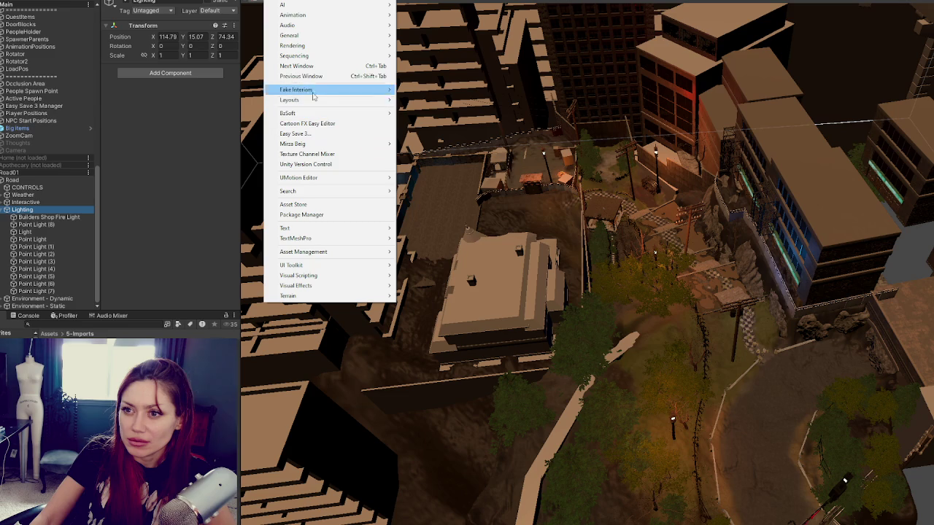
- Open Rendering > Light Explorer and inspect Point Light (1), the Sun and the lights below
mouse_move(312, 47)
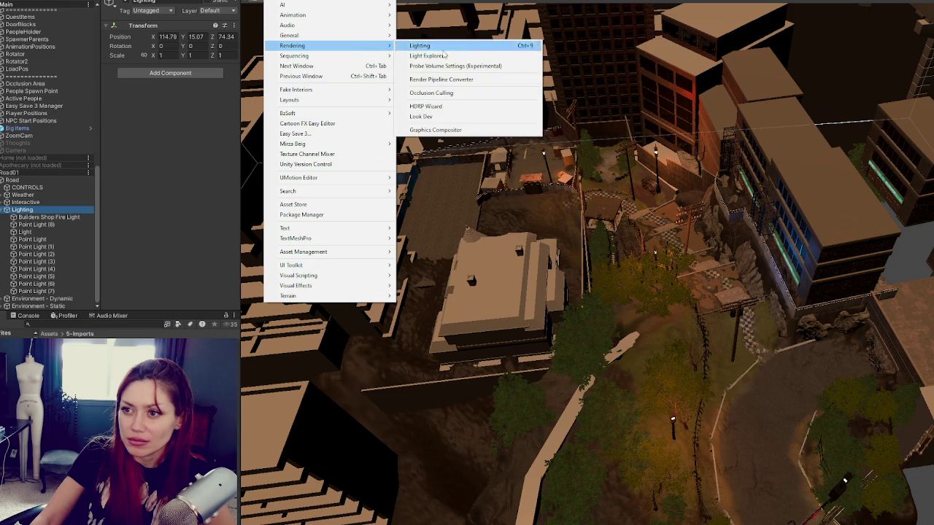
click(444, 58)
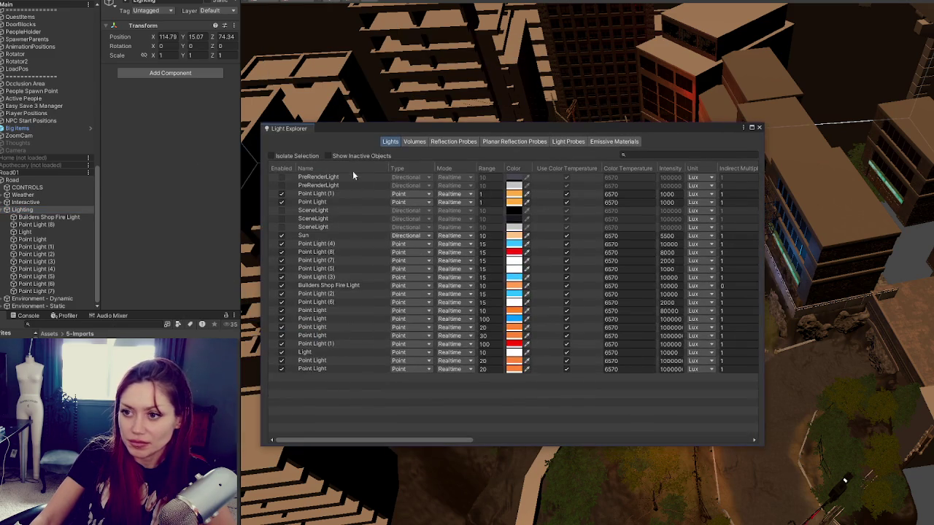
click(339, 193)
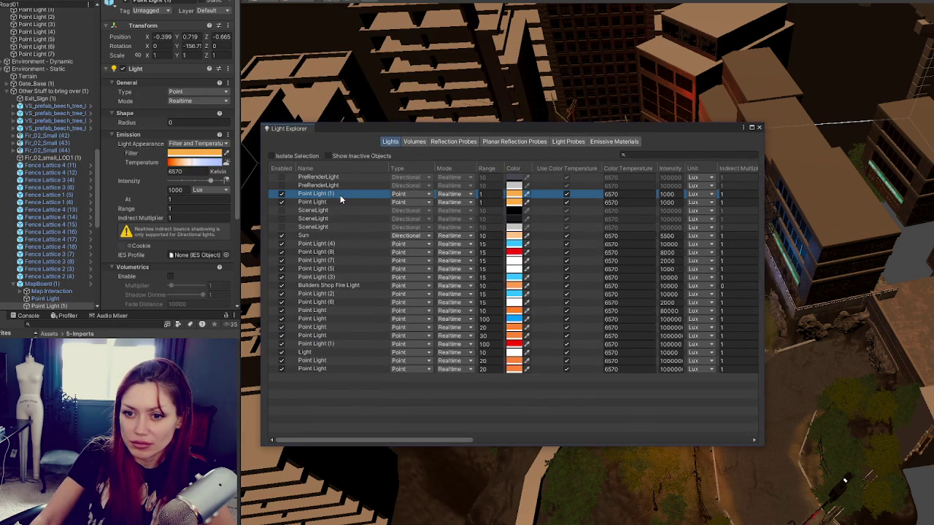
click(341, 203)
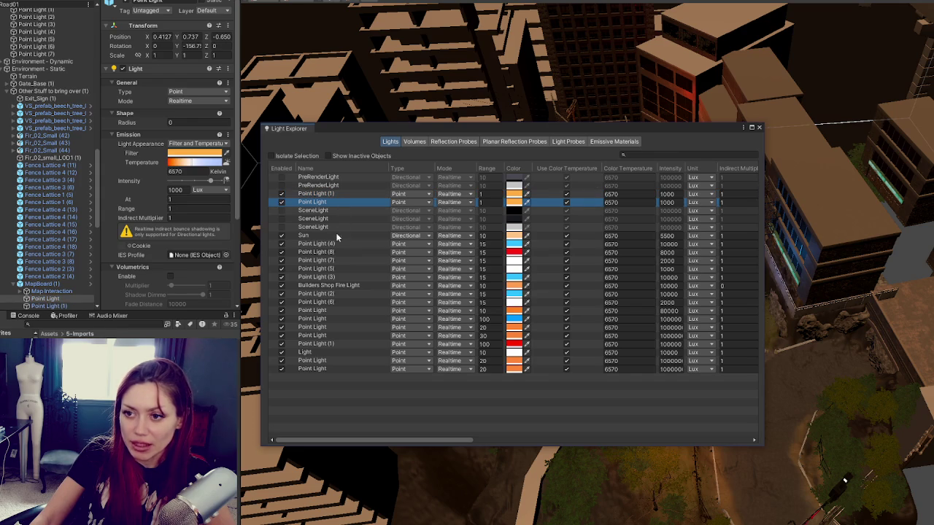
click(336, 236)
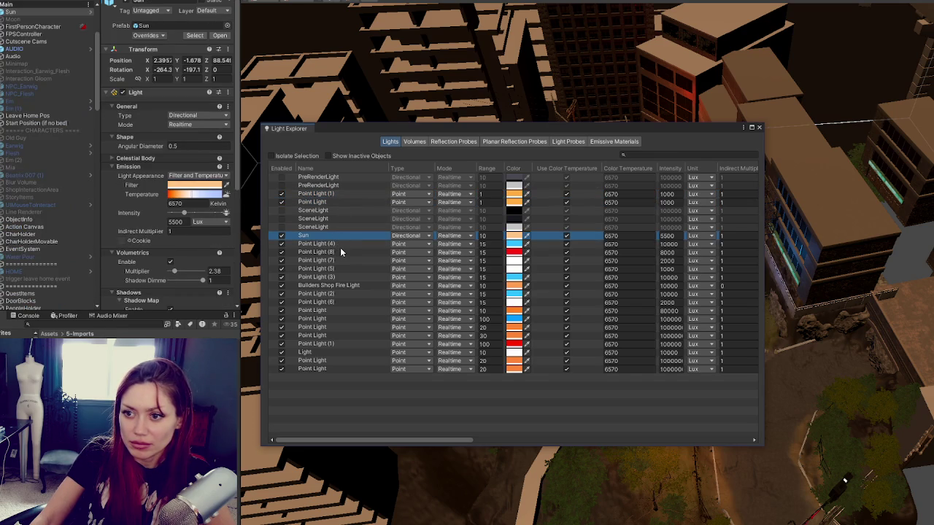
click(340, 252)
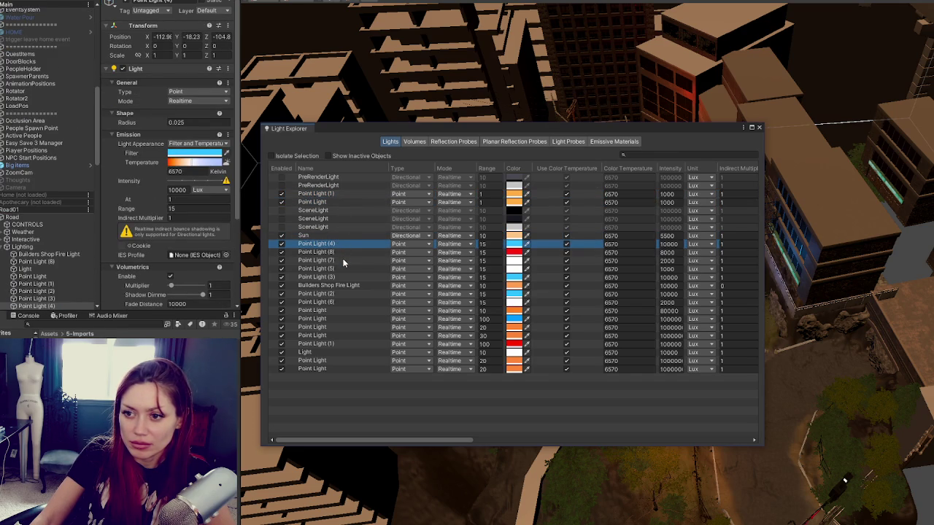
click(343, 260)
click(343, 269)
click(344, 277)
click(345, 285)
click(346, 294)
- Inspect Point Light (6) through the last light, including Light, then close the Light Explorer
click(346, 302)
click(347, 311)
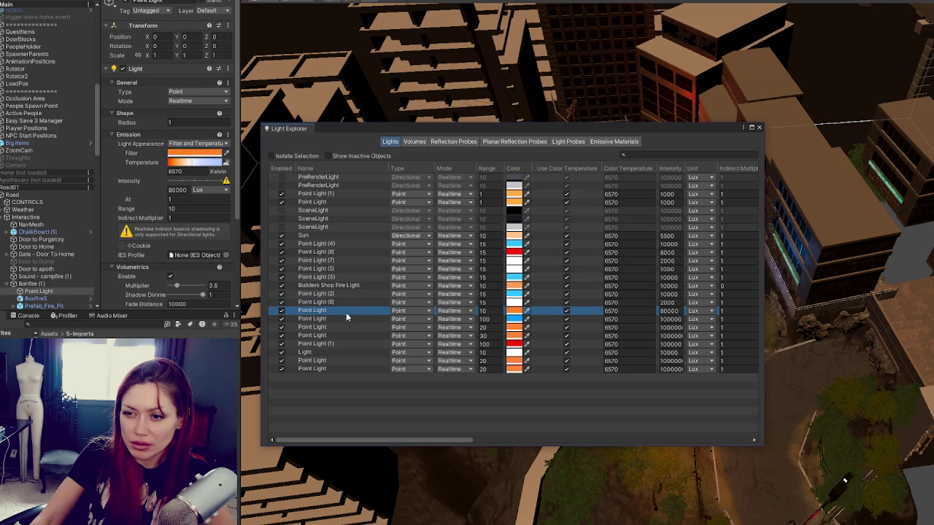
click(347, 321)
click(346, 313)
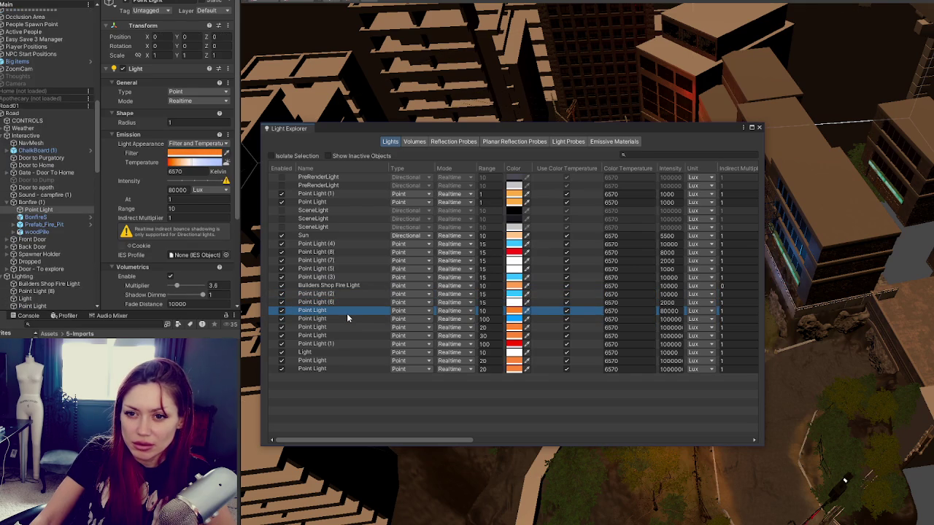
click(345, 319)
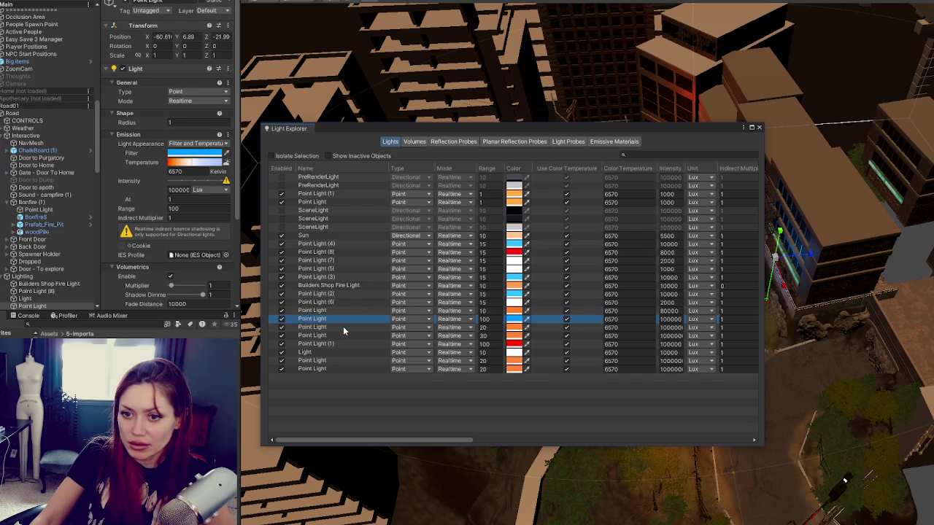
click(344, 328)
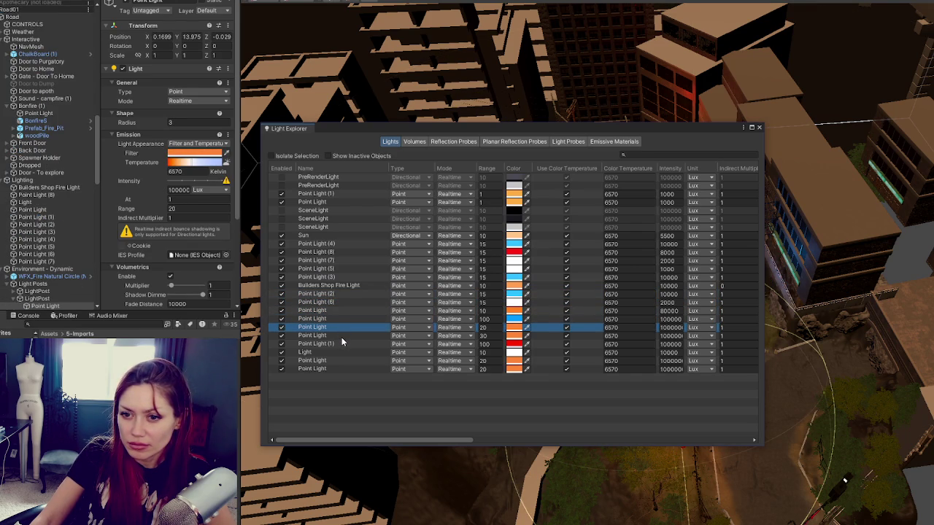
click(342, 335)
click(341, 343)
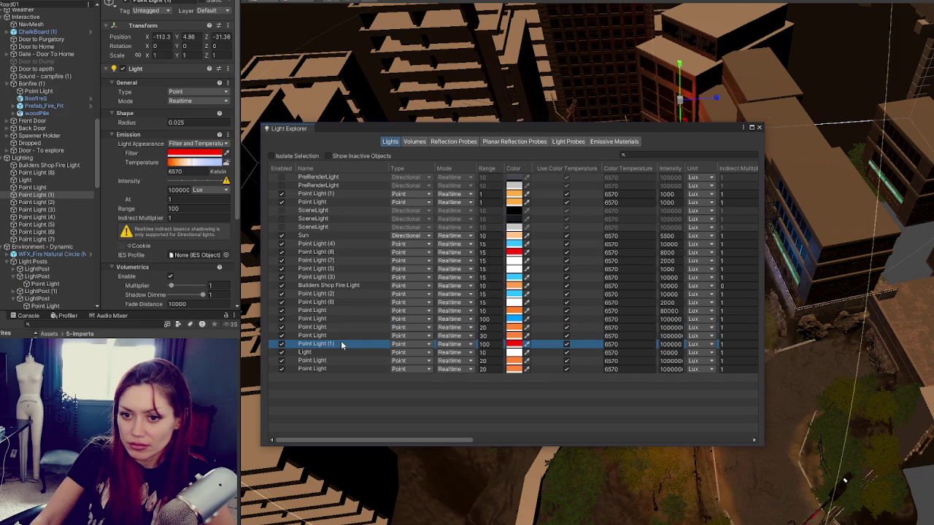
click(337, 352)
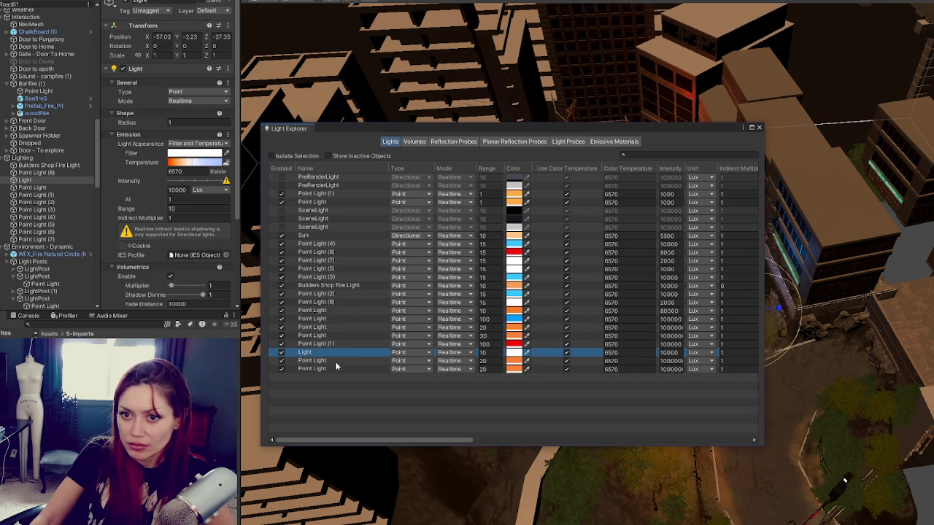
click(321, 361)
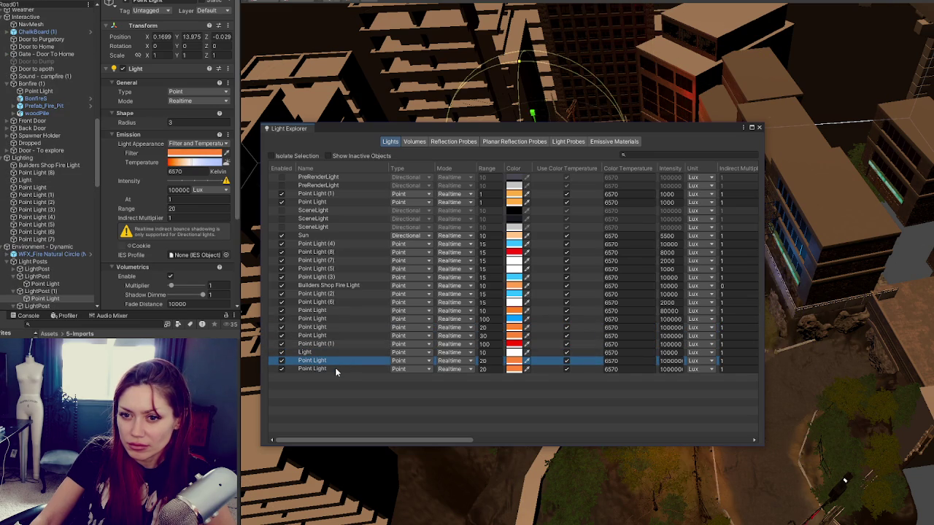
click(335, 370)
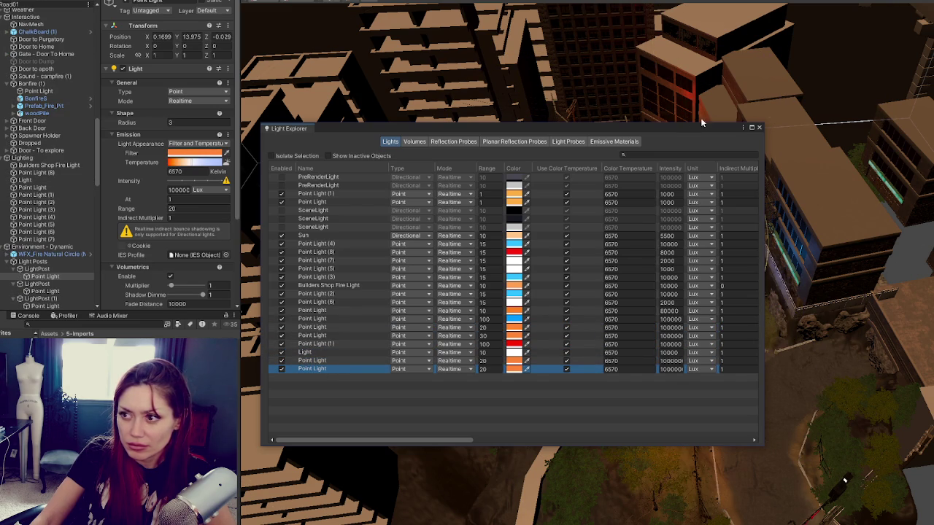
click(758, 128)
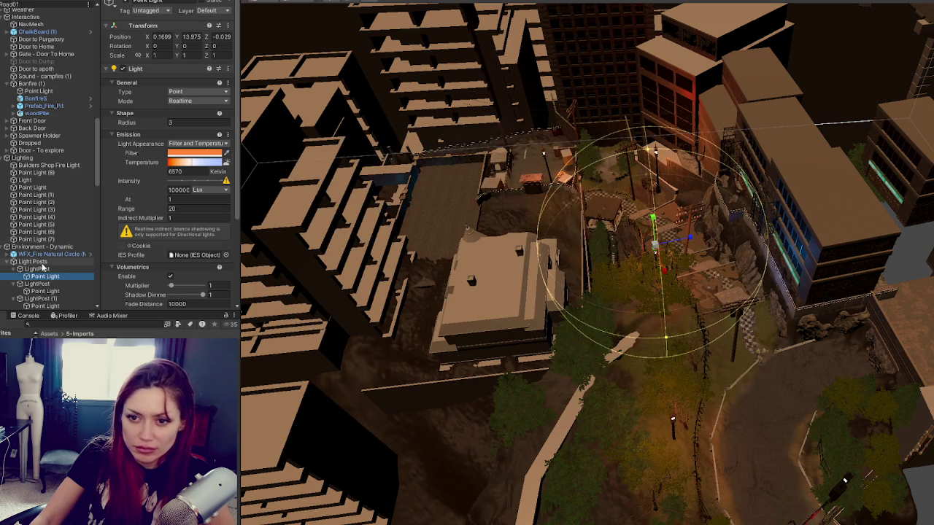
- Move Light Posts into the Lighting group, collapse it, and check the Builders Shop Fire Light
drag(40, 262, 28, 159)
click(8, 248)
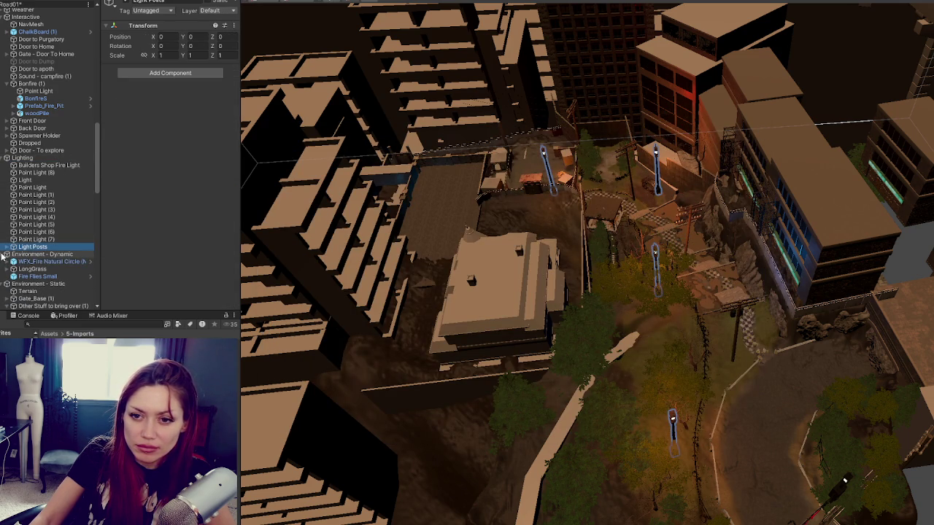
scroll(44, 233, up, 2)
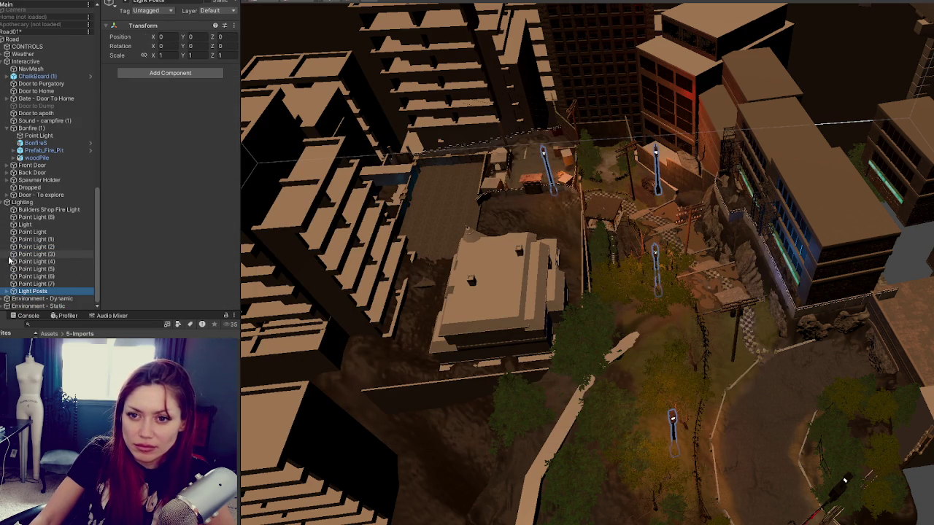
click(59, 212)
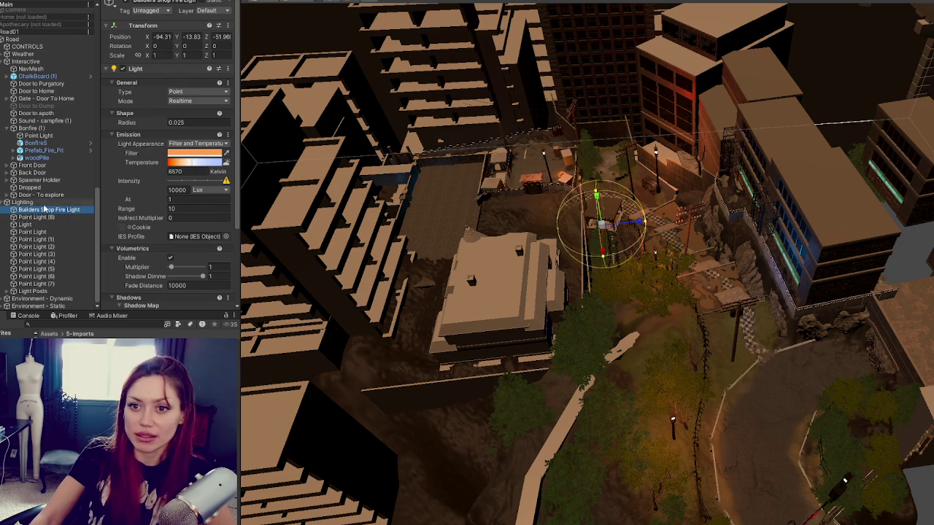
- Take BonfireS out of Bonfire (1) into Lighting and delete it
click(11, 130)
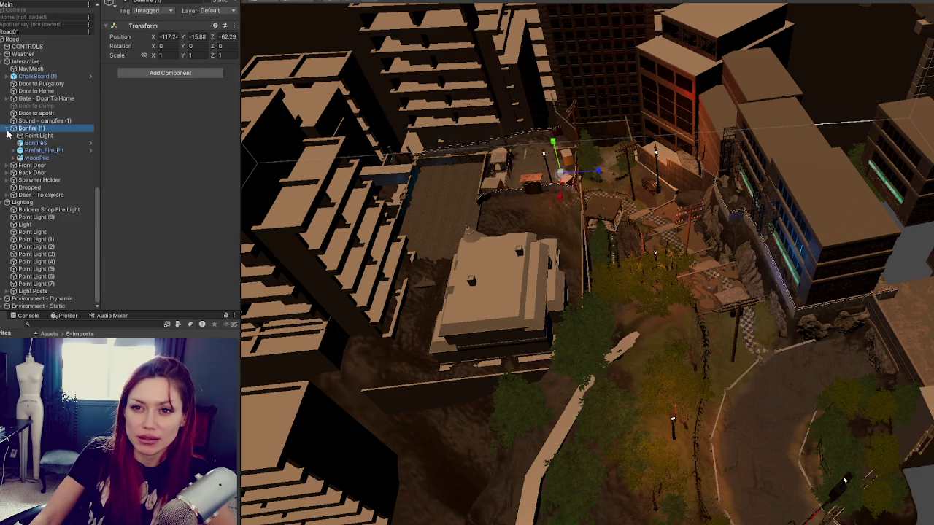
click(38, 144)
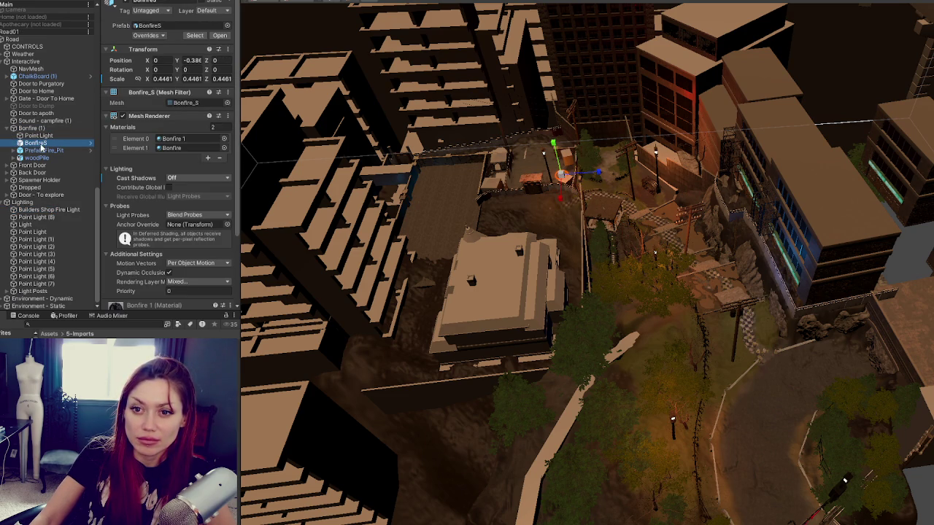
drag(42, 148, 37, 208)
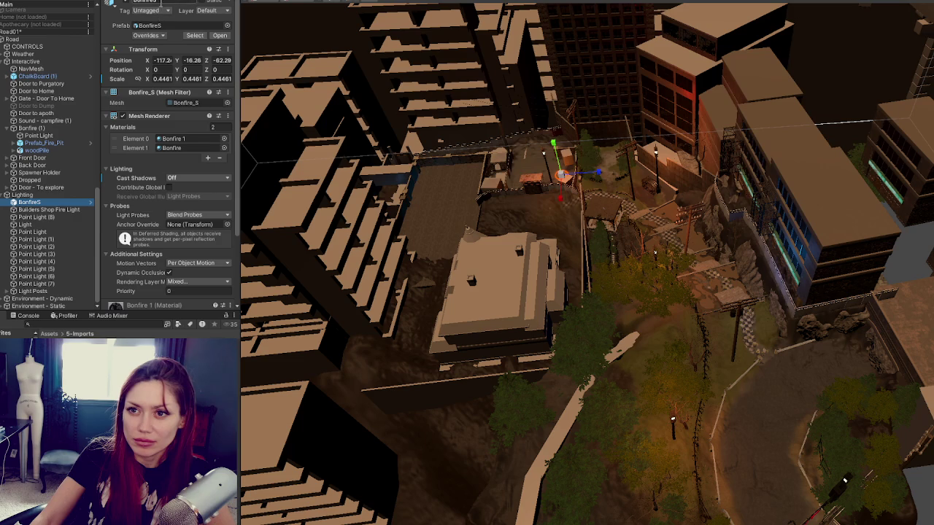
key(Delete)
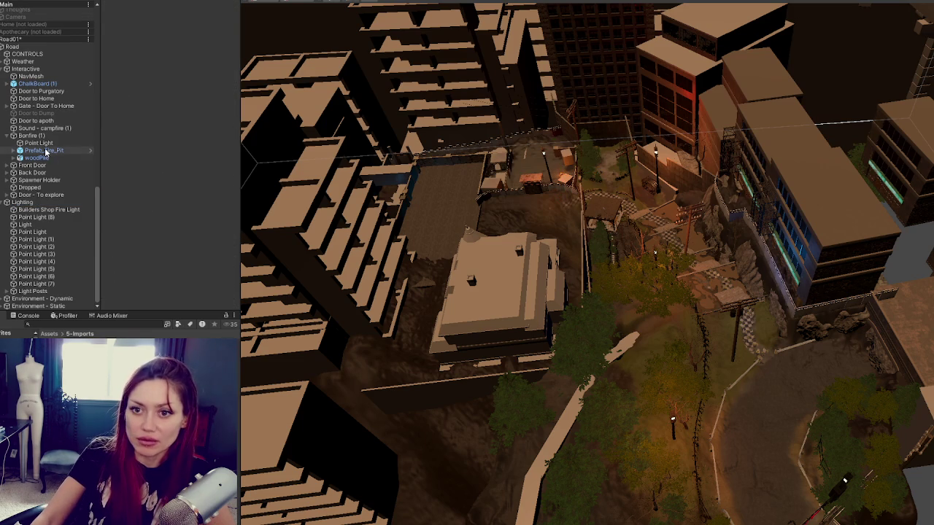
- Delete the extra point light under Bonfire (1) and frame the fire pit
click(46, 151)
click(59, 144)
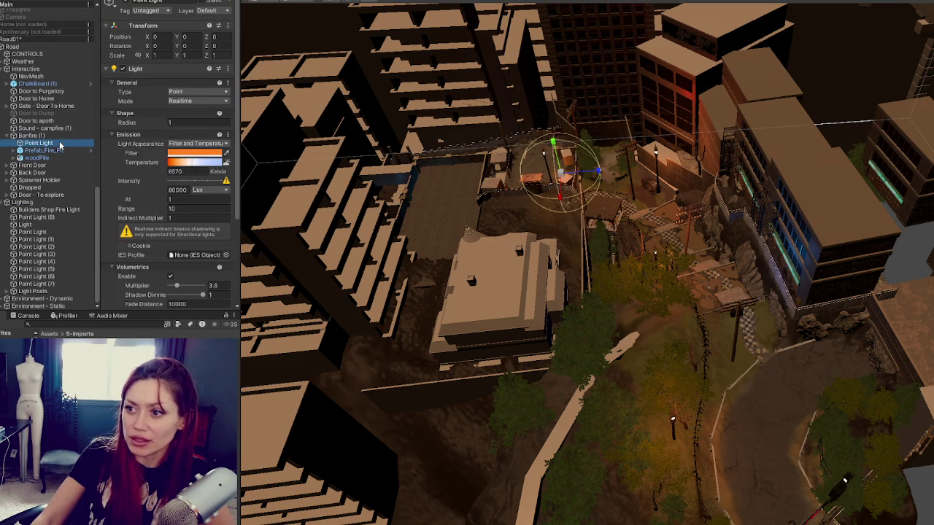
key(Delete)
click(70, 149)
key(f)
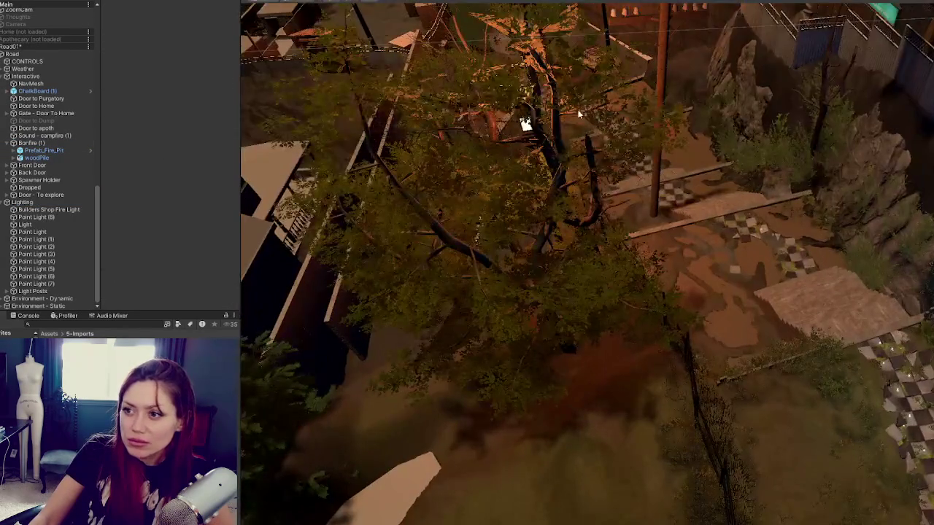
scroll(579, 114, down, 10)
scroll(564, 358, up, 5)
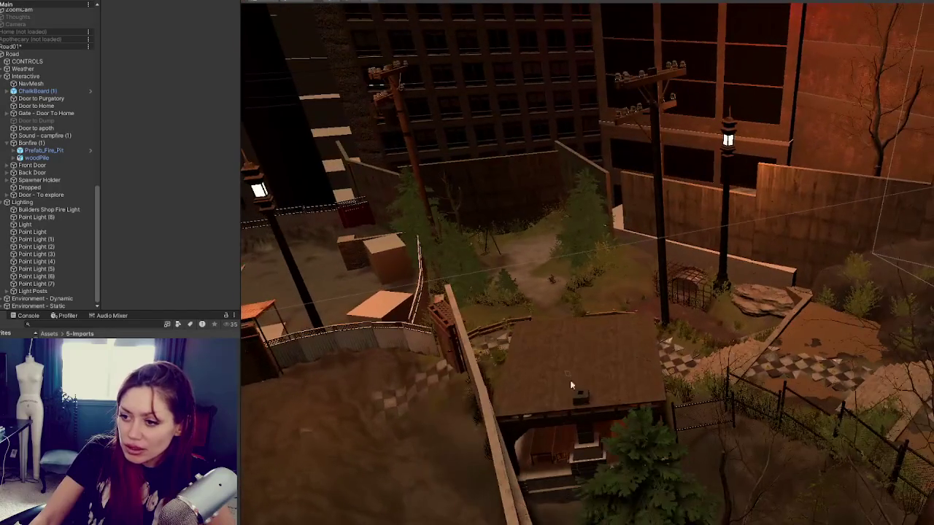
click(563, 358)
key(f)
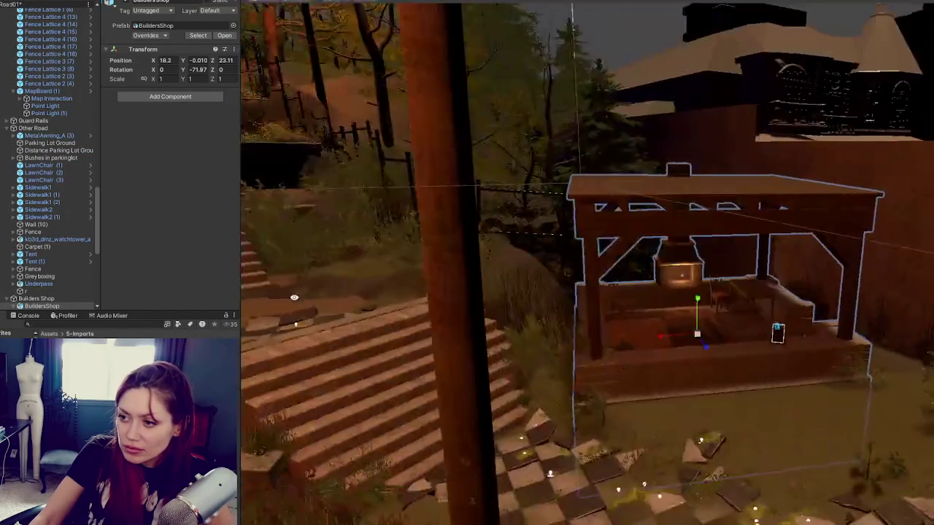
scroll(677, 298, up, 3)
click(675, 270)
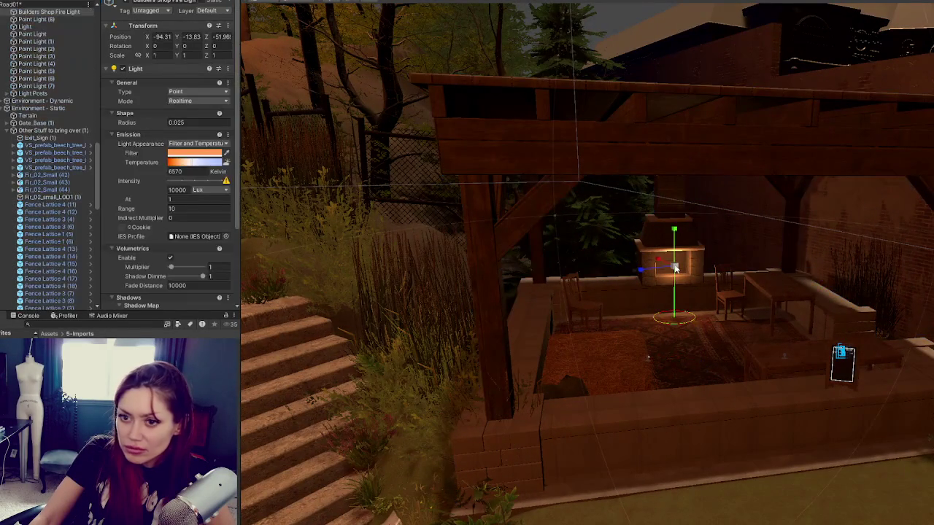
scroll(46, 153, up, 5)
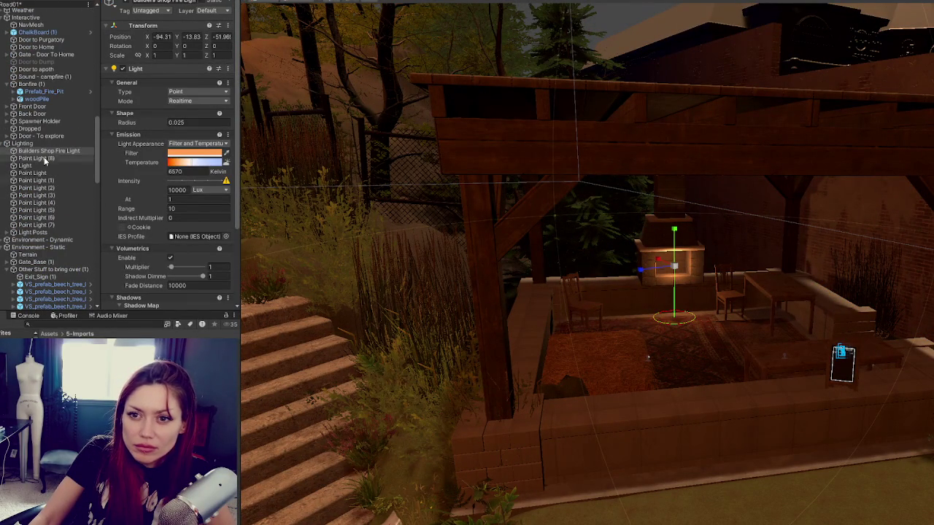
click(44, 158)
key(f)
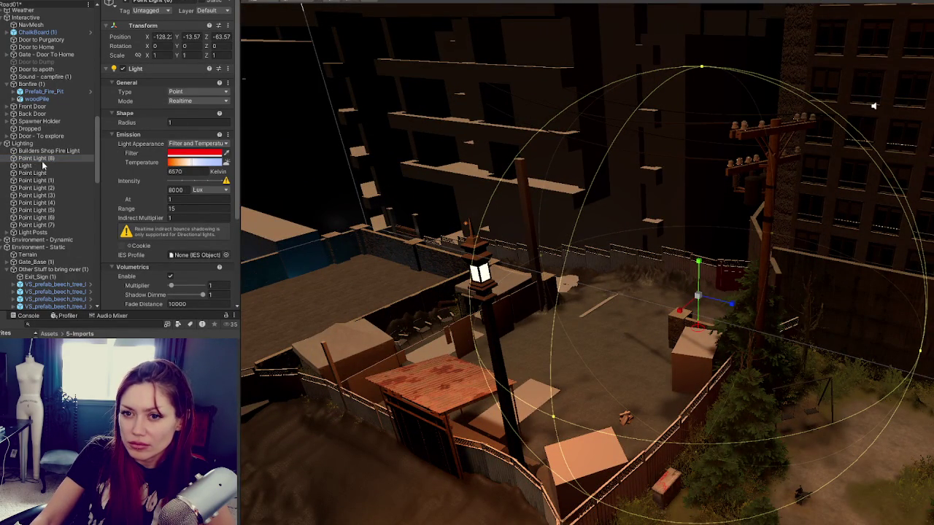
click(149, 3)
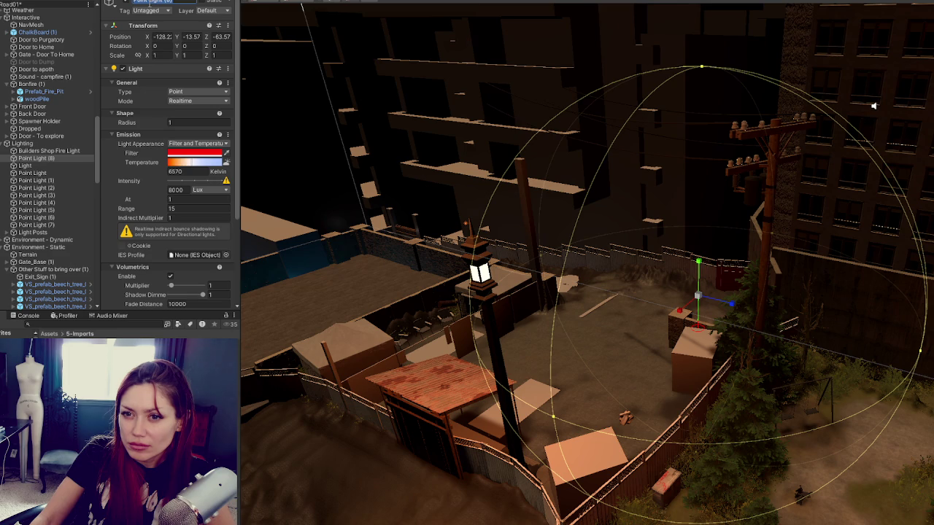
click(77, 157)
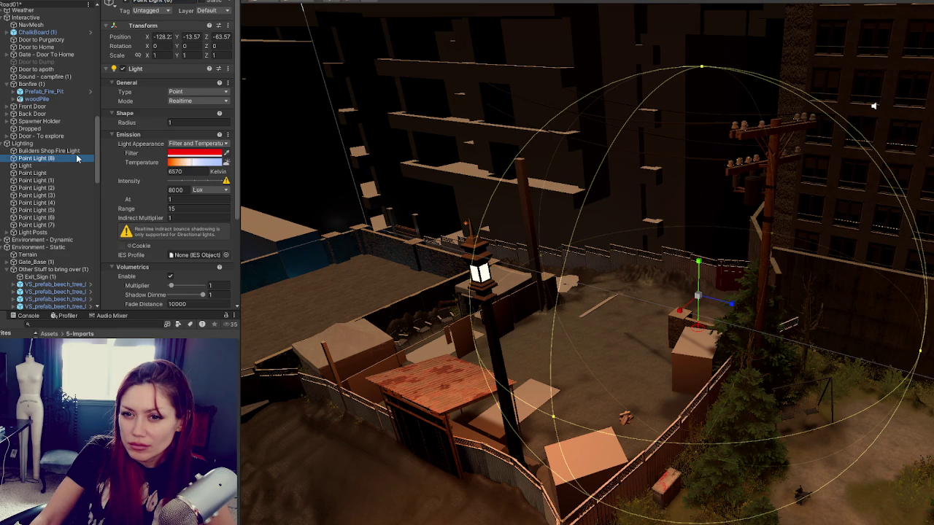
- Inspect Light and the Builders Shop Fire Light, then view the yard around Point Light (8)
click(73, 167)
click(79, 152)
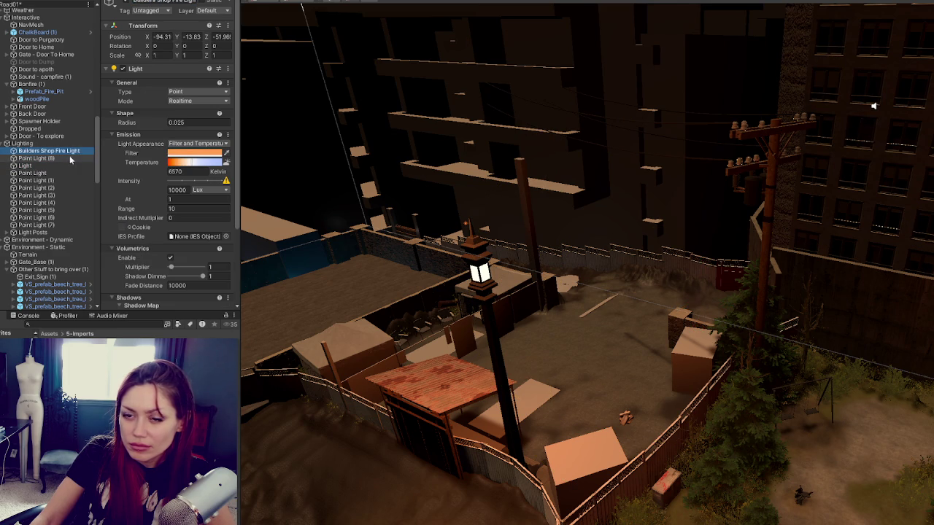
click(67, 150)
click(67, 158)
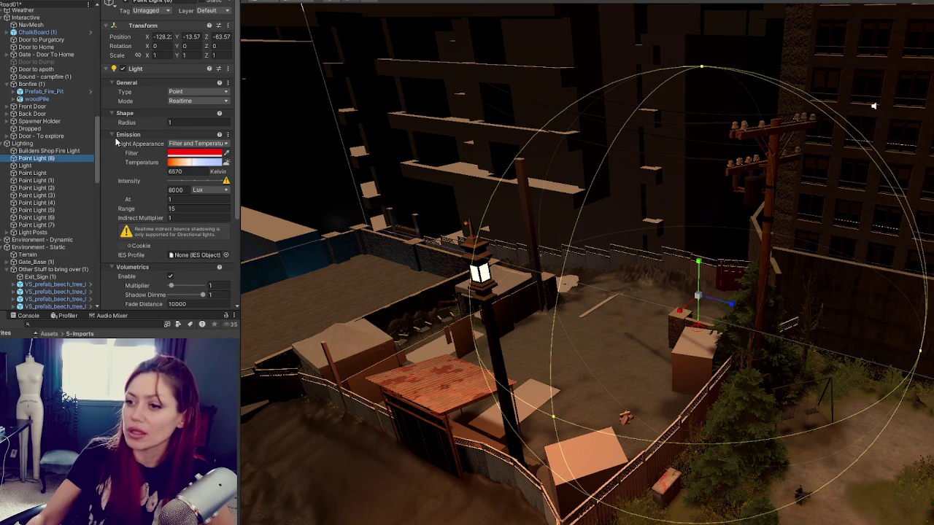
drag(642, 306, 644, 261)
mouse_move(682, 345)
mouse_down()
mouse_move(651, 106)
mouse_move(613, 175)
mouse_move(554, 219)
mouse_up()
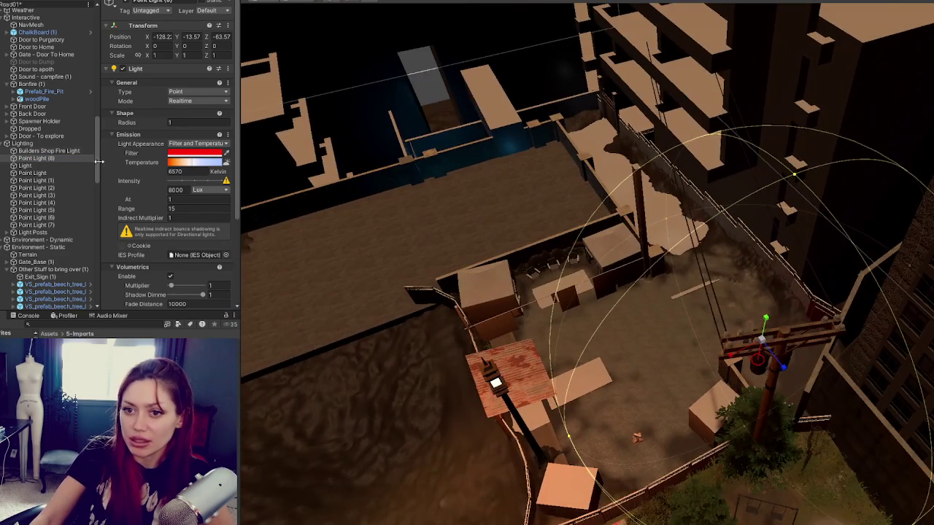
- Step through Point Light and the numbered point lights down to the Light Posts group
click(52, 171)
click(56, 180)
click(57, 188)
click(57, 195)
click(57, 202)
click(57, 210)
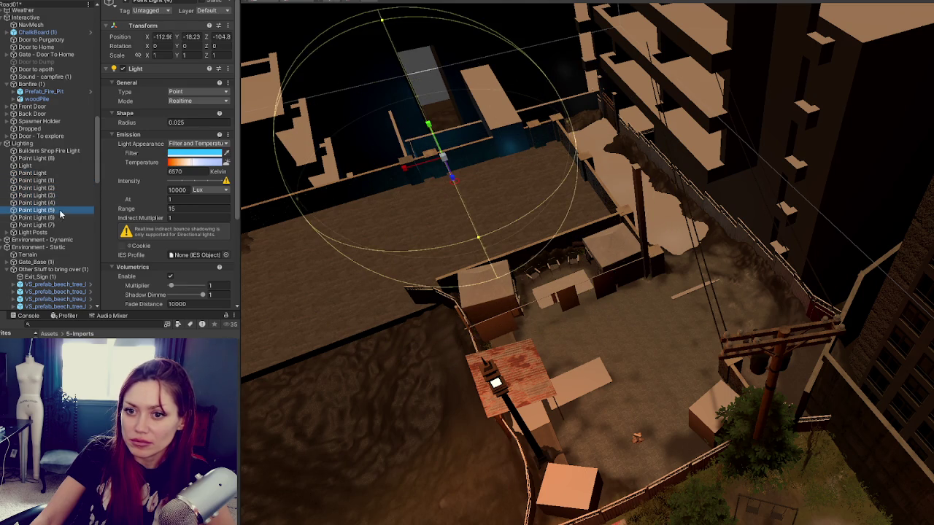
click(59, 218)
click(62, 225)
click(62, 232)
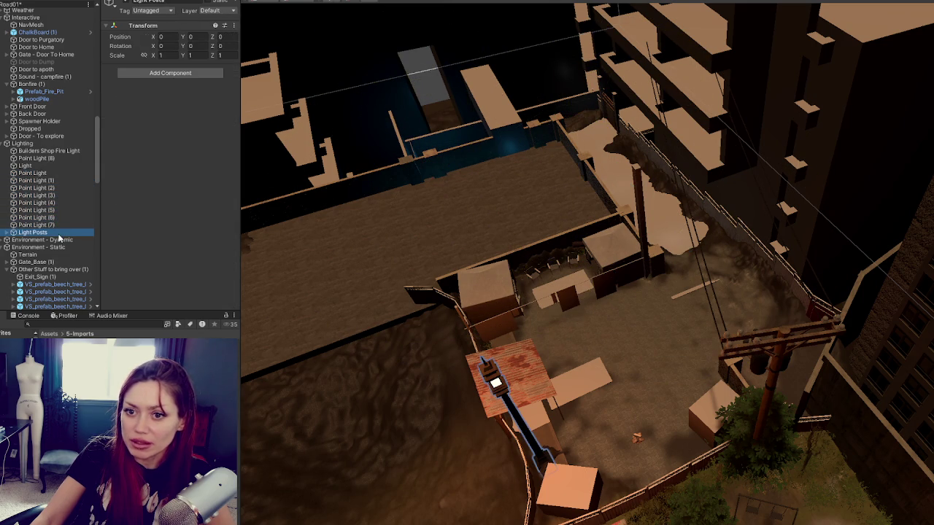
- Select Point Light (2) through (7) and frame them, then jump to Point Light (8)
click(61, 224)
shift+click(61, 186)
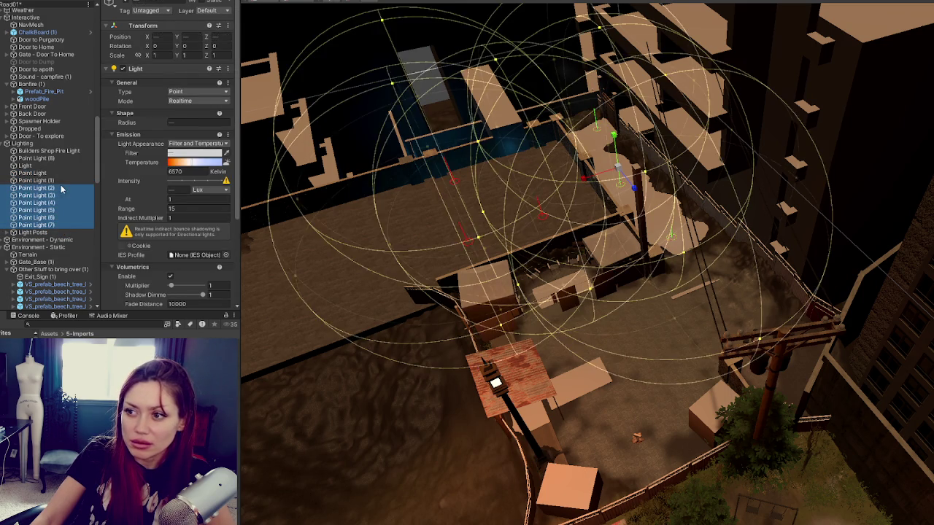
key(f)
double_click(64, 156)
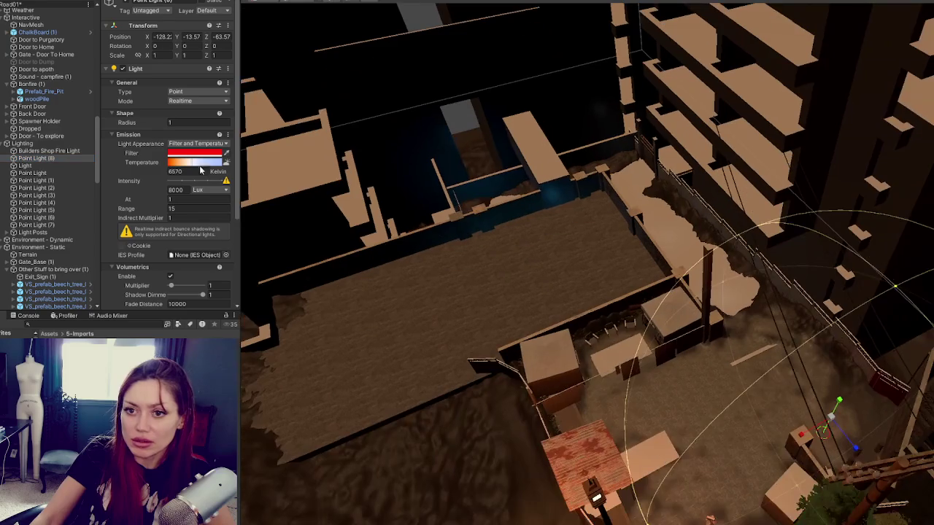
- Wrap Point Light (8) in a new empty parent named 'Other Road Lights'
right_click(20, 158)
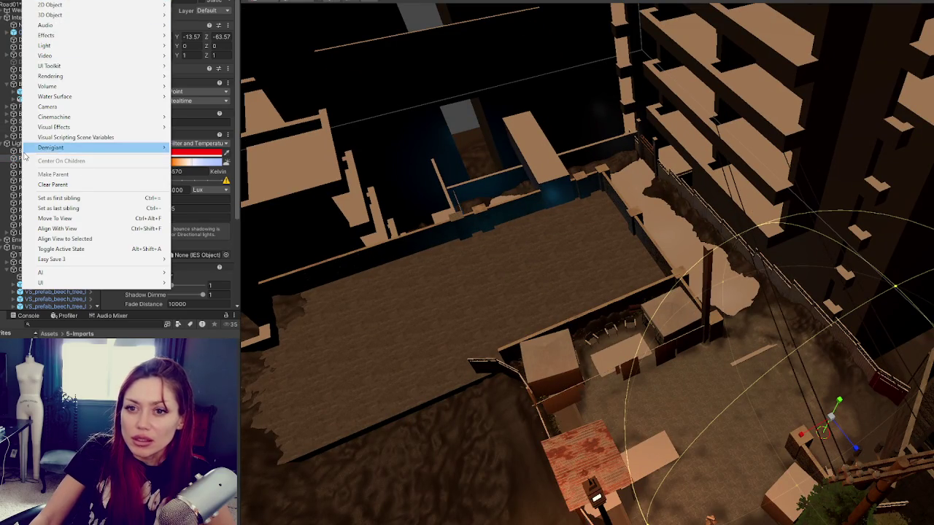
right_click(21, 158)
click(57, 306)
text(Other Road Lights)
key(Return)
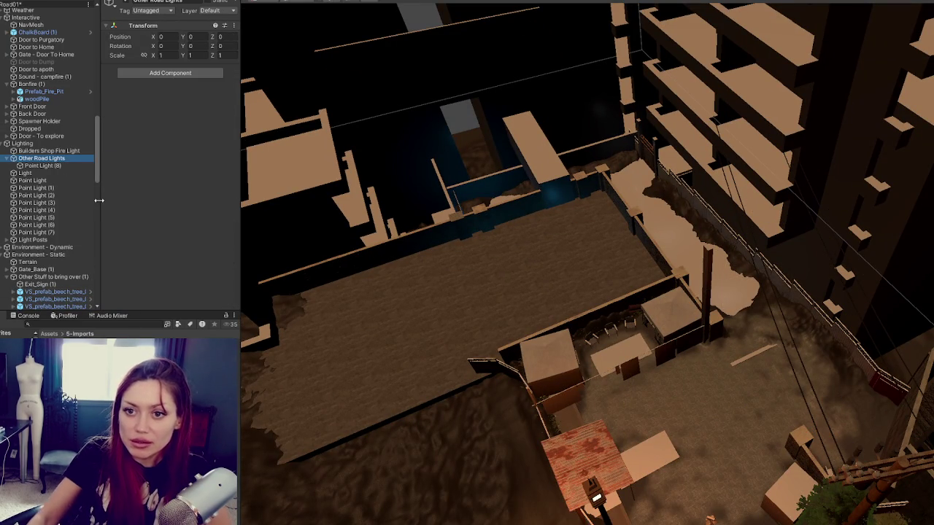
click(44, 174)
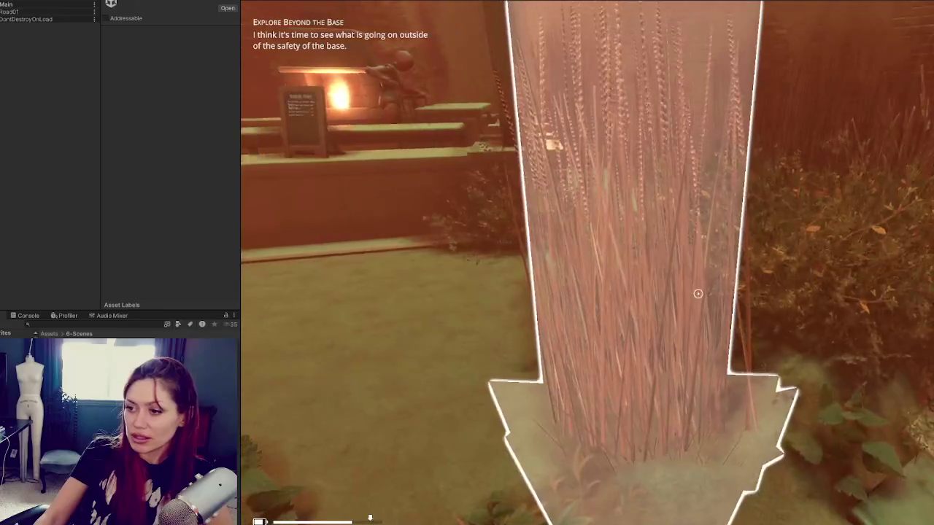
- Look around in the running game, then open the Tab stats and inventory menu
key(e)
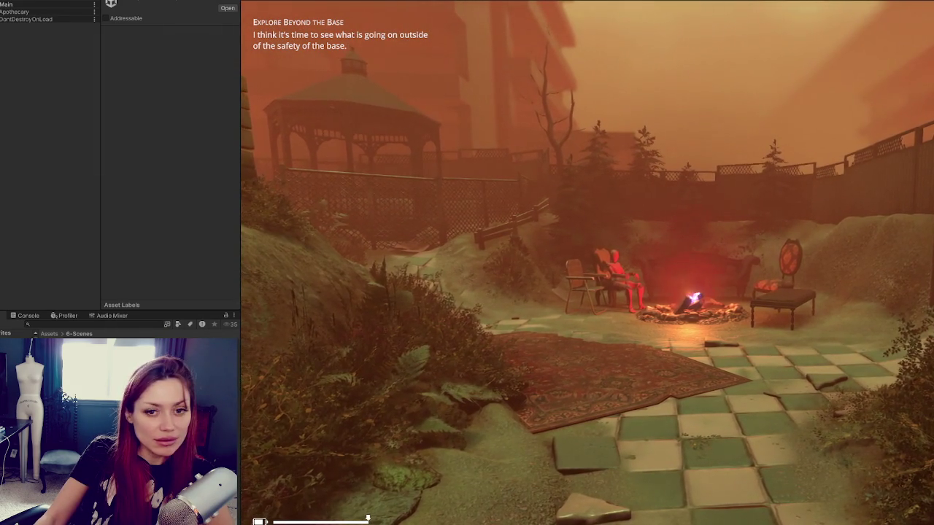
key(Tab)
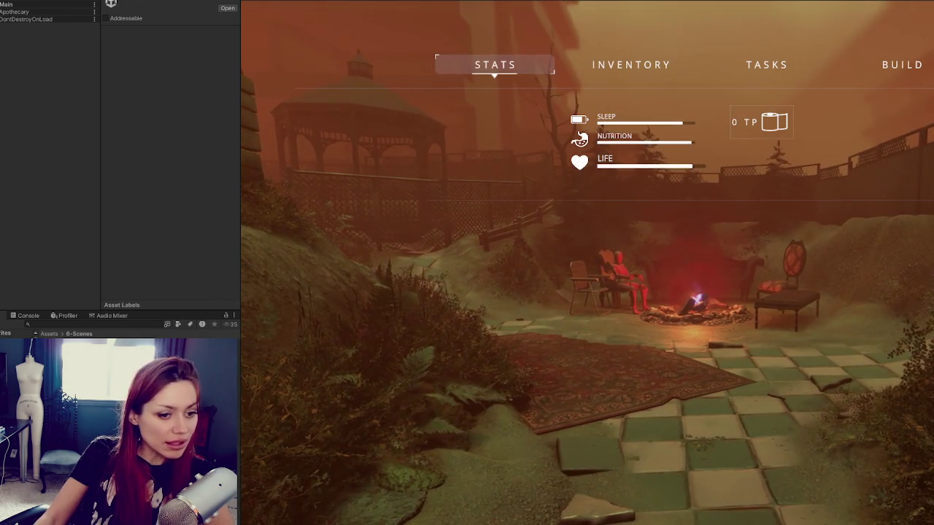
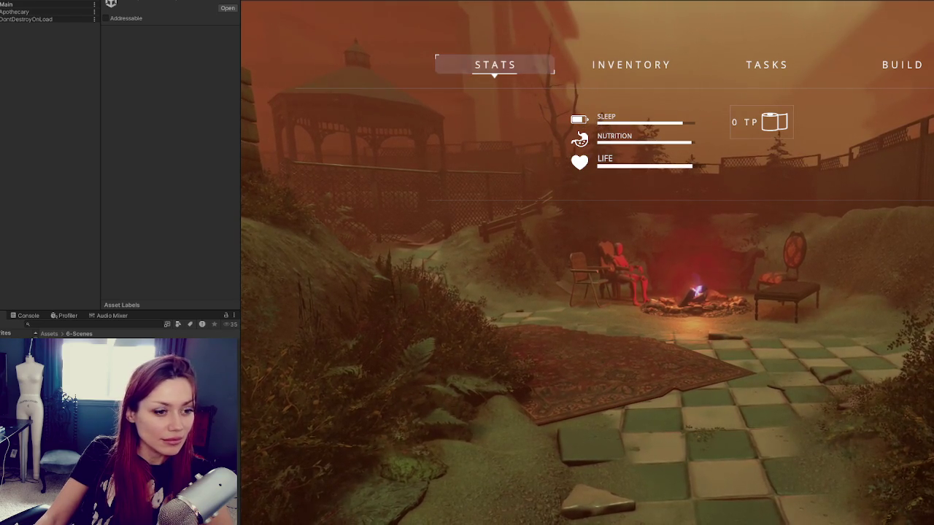
- Resume play, cross the porch, open the wooden door and walk into the magenta-lit shelf room
key(Tab)
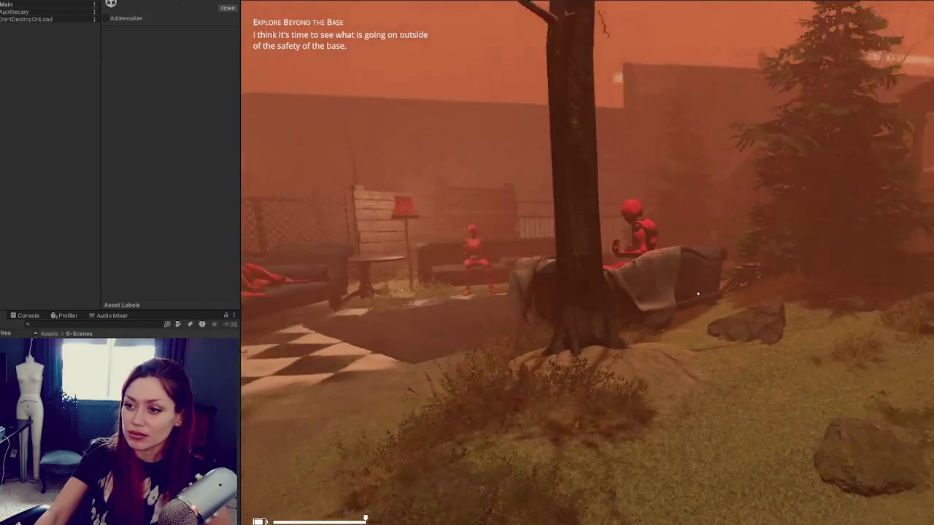
key(w)
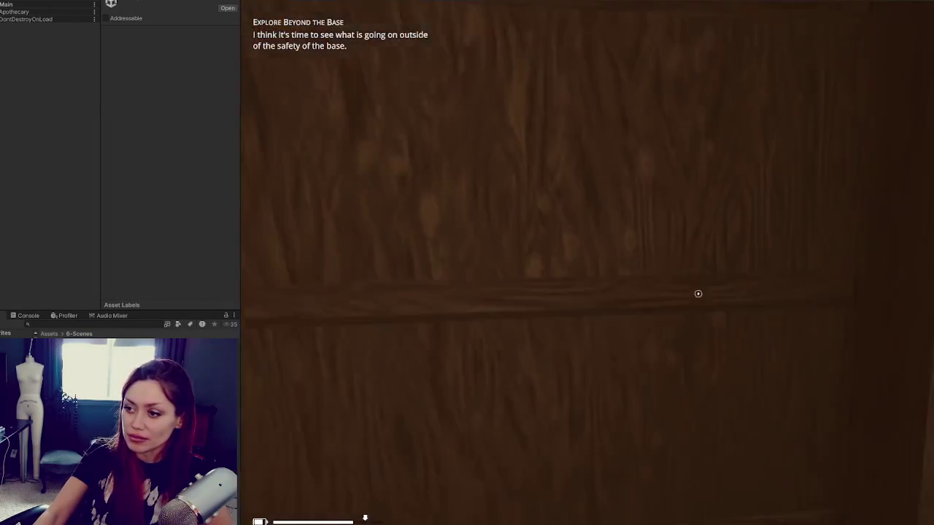
click(697, 293)
key(w)
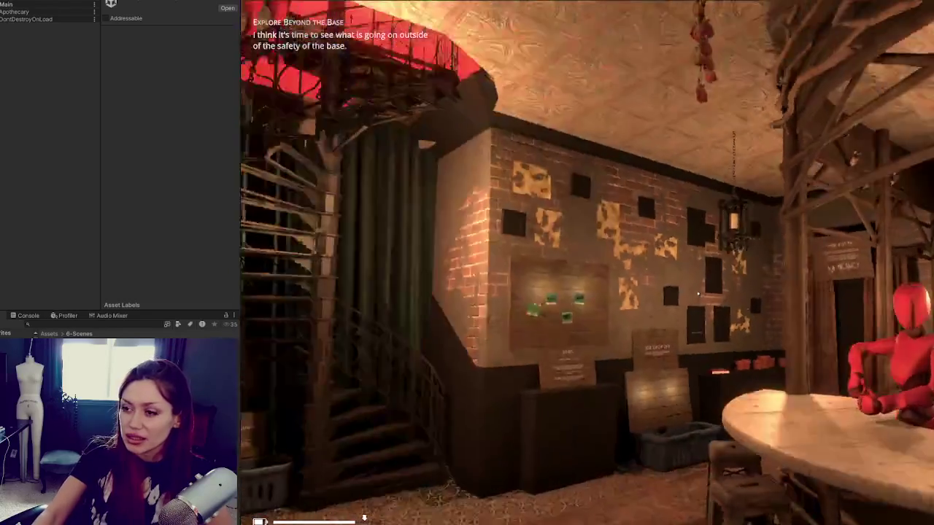
key(w)
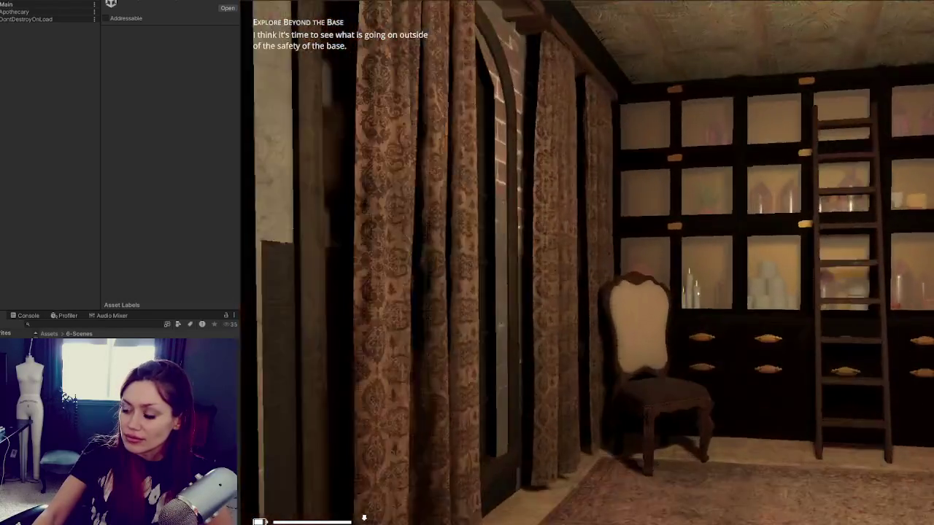
key(w)
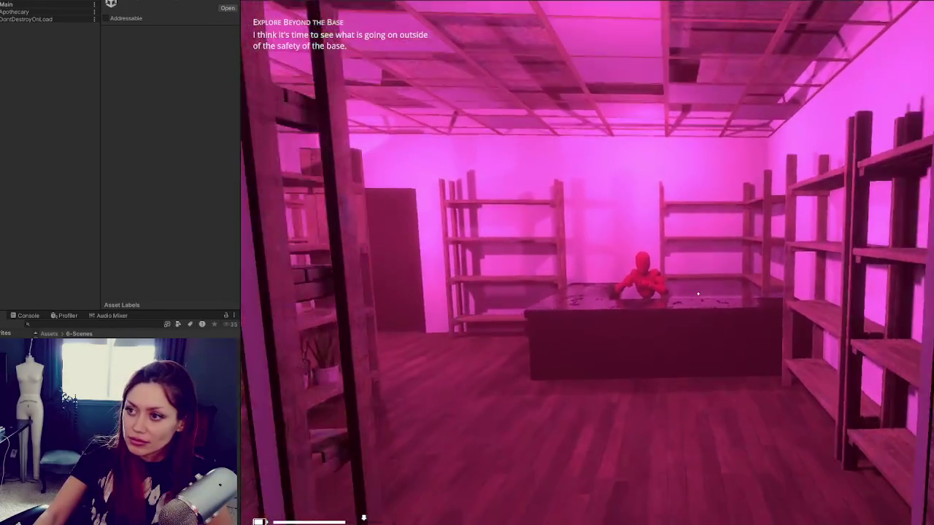
- Walk back out to the campfire in the foggy yard, check the stats menu, then exit Play mode
key(w)
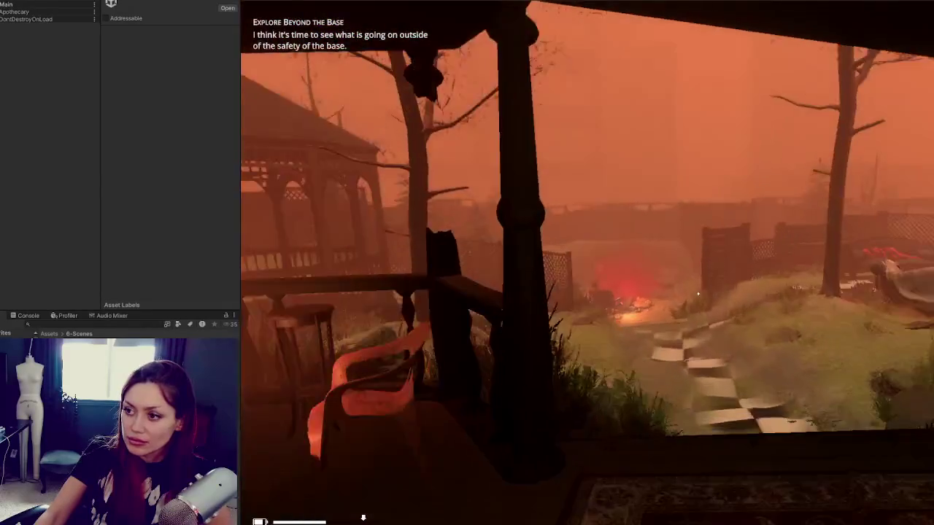
key(w)
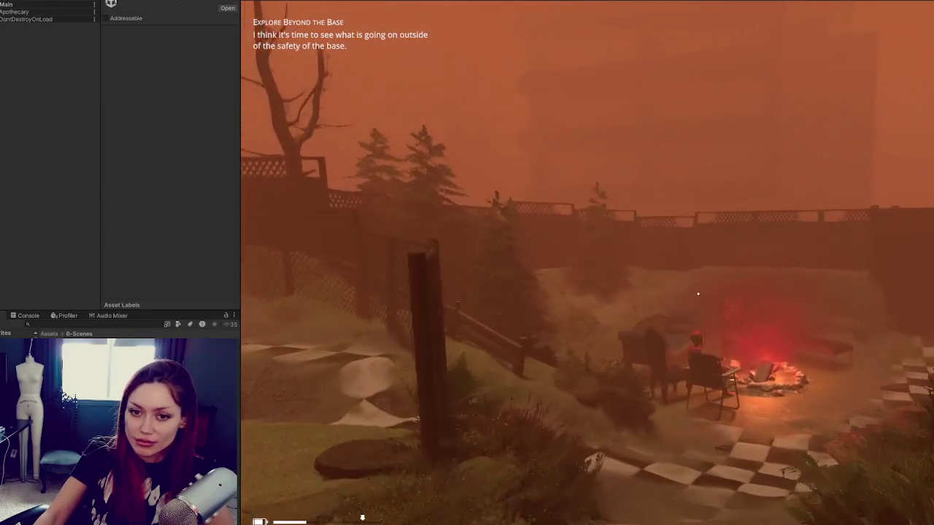
key(Tab)
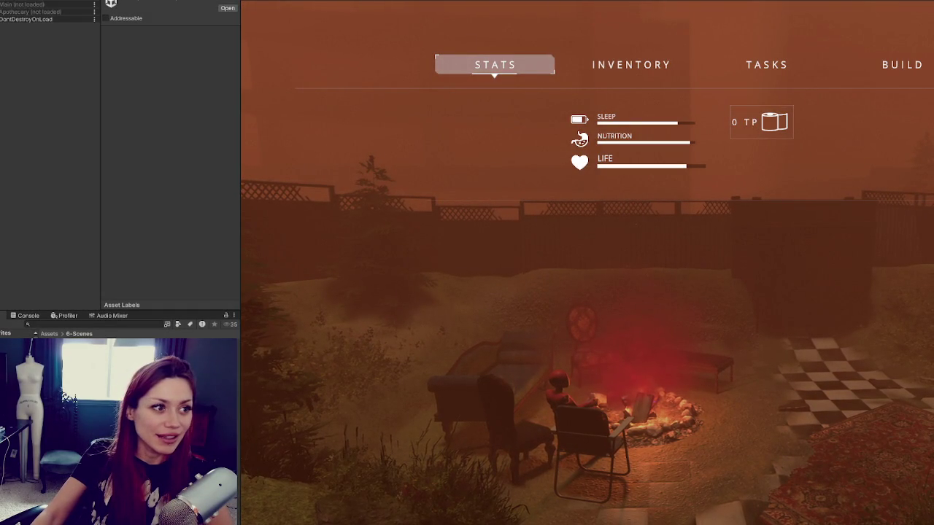
key(ctrl+p)
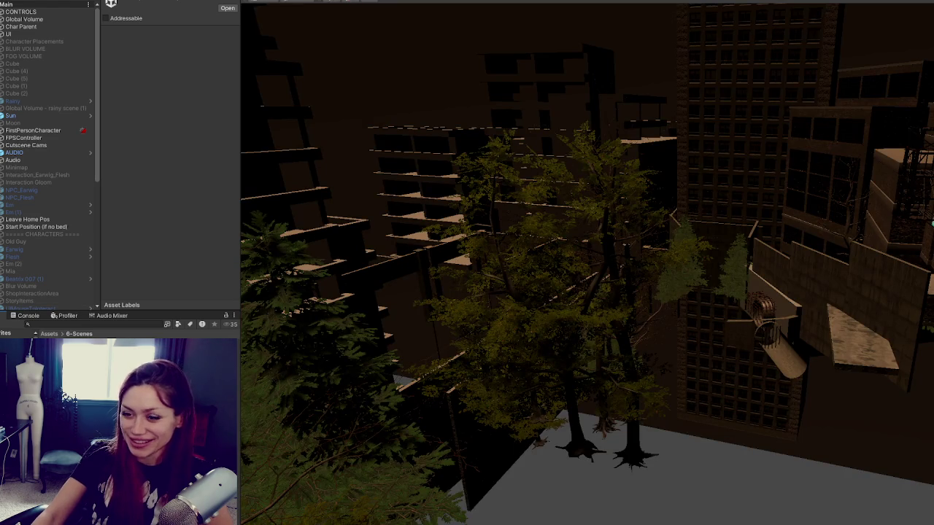
- Select the apothecary building, frame it and orbit the view around its yard
right_click(134, 452)
click(205, 245)
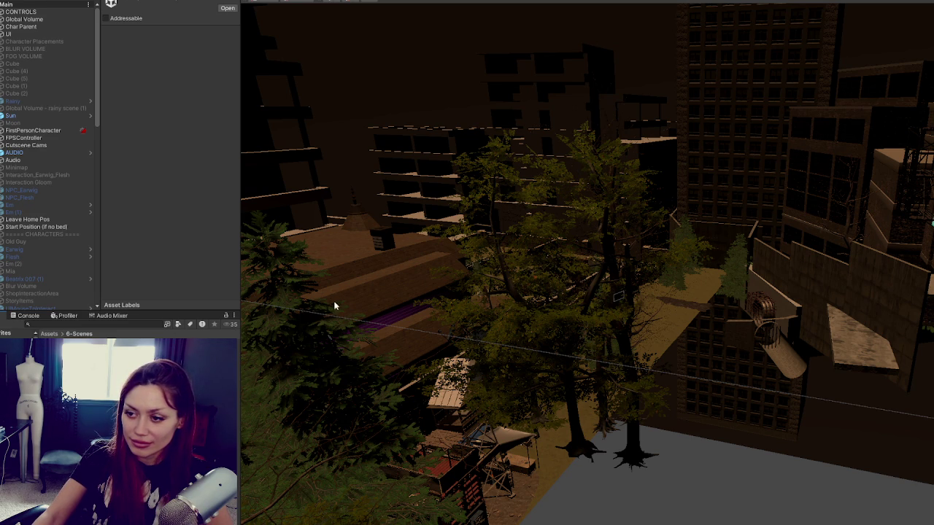
click(381, 310)
key(f)
mouse_move(372, 319)
mouse_down()
mouse_move(840, 343)
mouse_move(745, 247)
mouse_up()
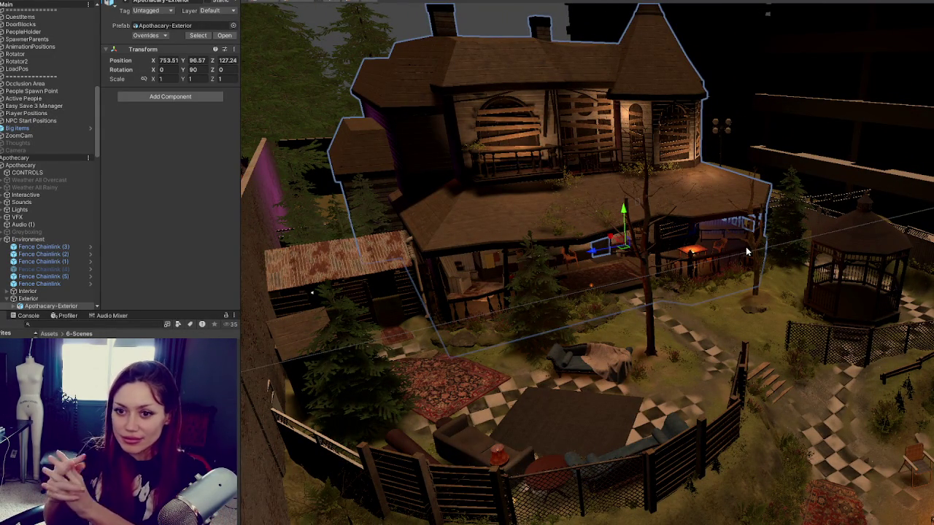
- Delete the inactive Fence Chainlink (4), briefly preview Greyboxing, and collapse Environment
click(58, 269)
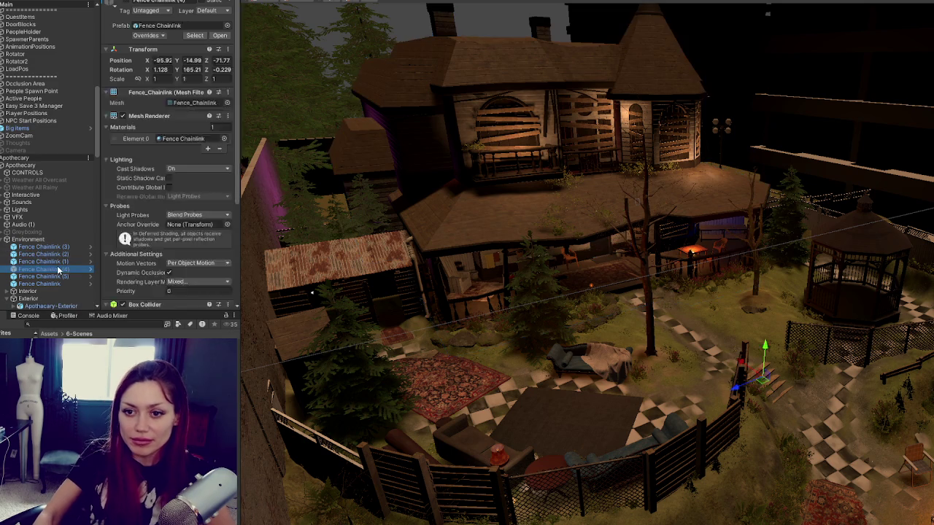
key(Delete)
click(35, 232)
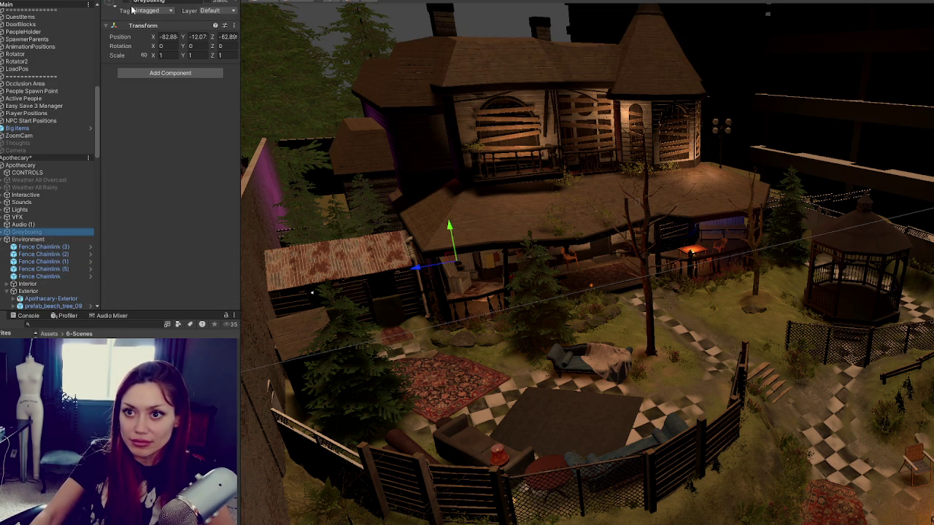
click(129, 4)
click(129, 4)
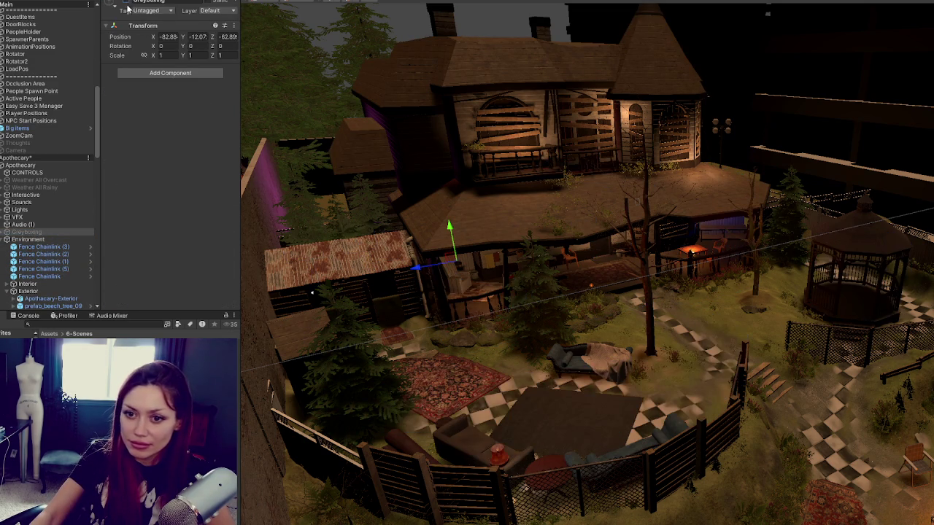
click(2, 240)
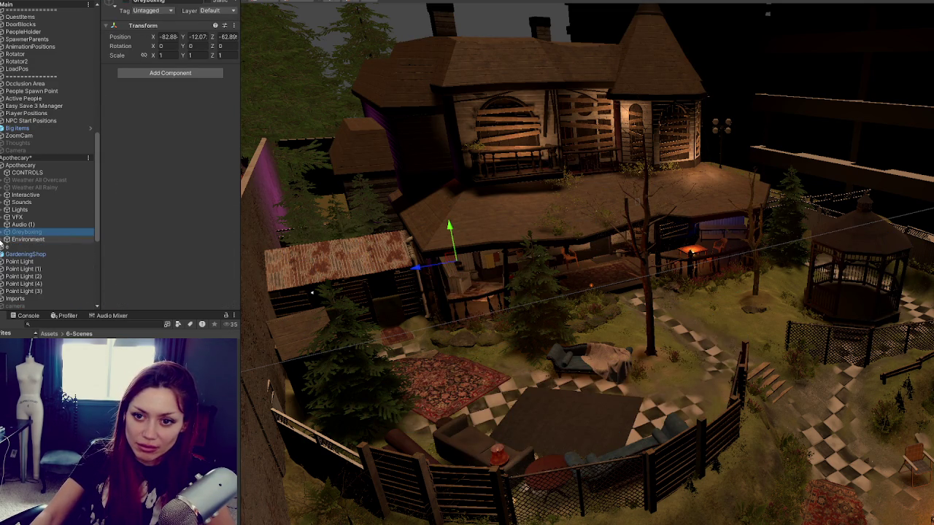
- Create an empty object named Weather and place it in the Apothecary scene below CONTROLS
click(33, 180)
click(28, 195)
click(32, 180)
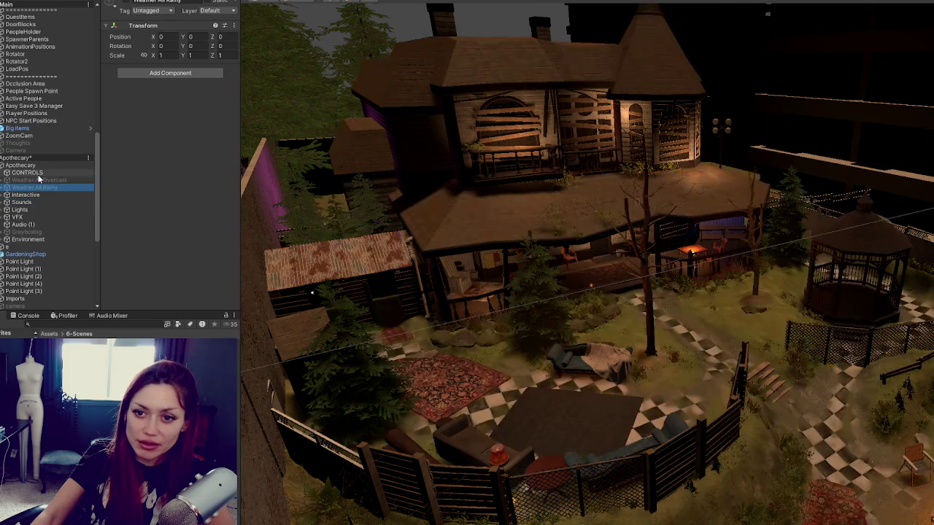
click(33, 3)
click(51, 0)
text(Weath)
key(Return)
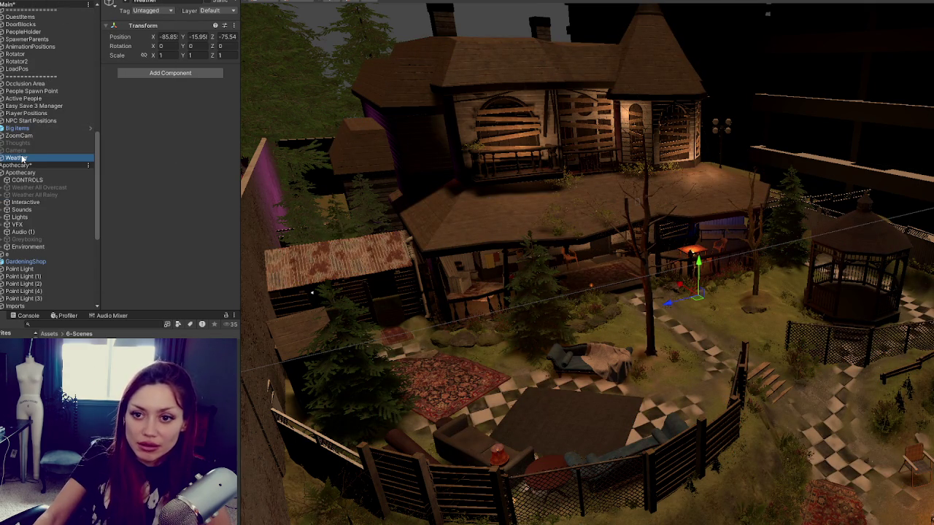
drag(186, 47, 171, 37)
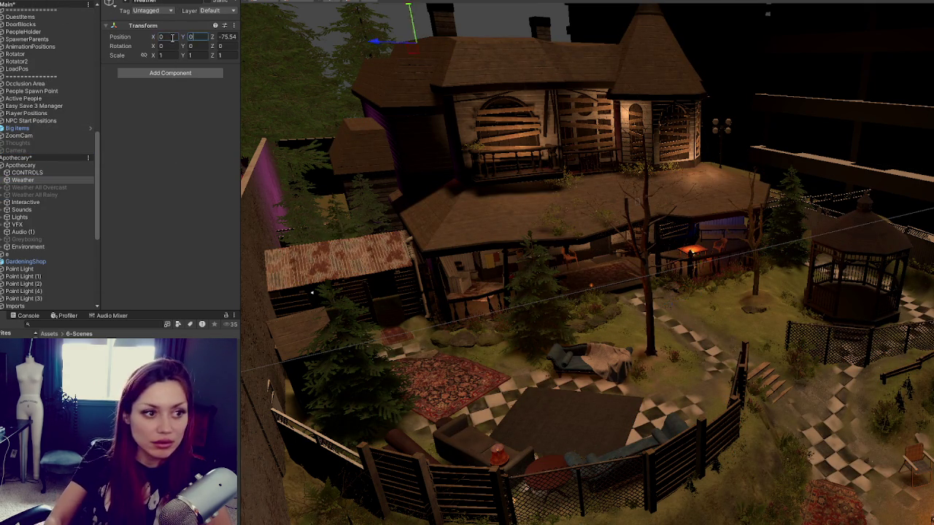
- Select Weather All Overcast, then expand the Interactive group
click(40, 188)
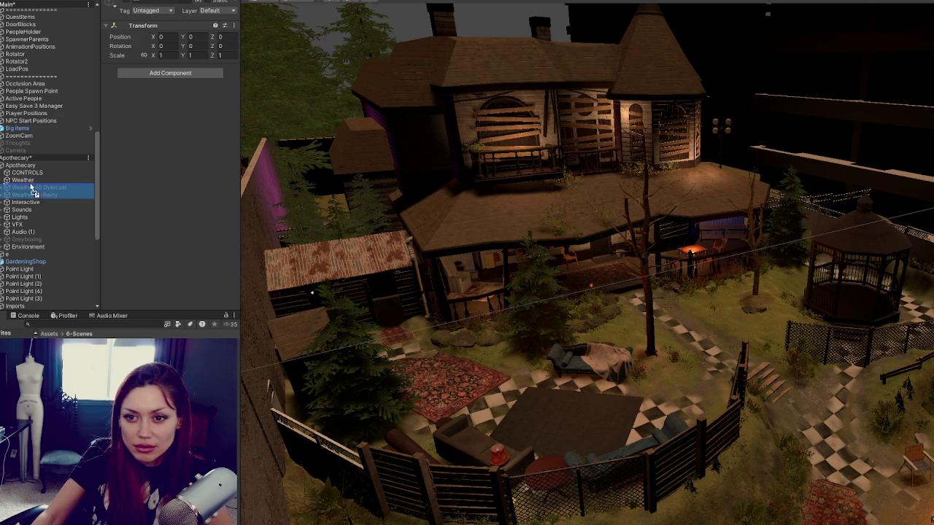
click(29, 202)
key(Right)
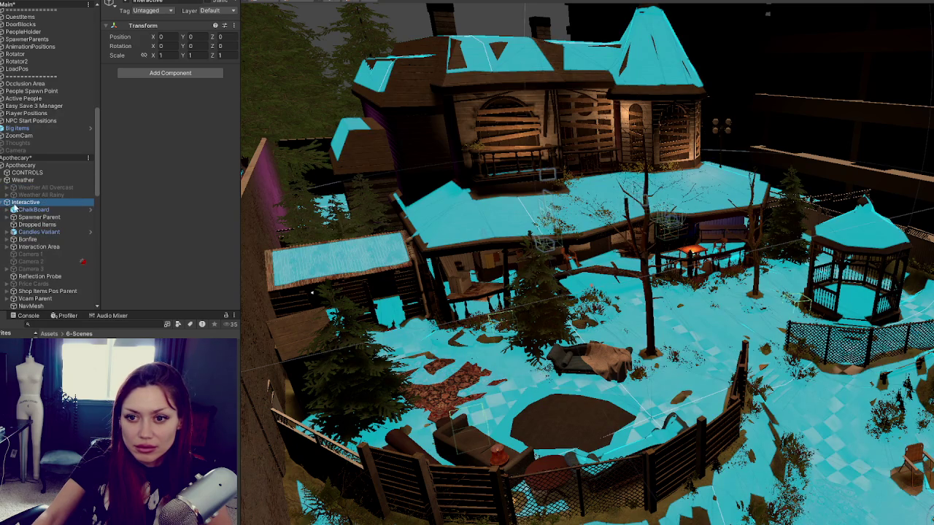
- Inspect the Interactive objects ChalkBoard, Camera 3, Price Cards and Camera (1), then collapse the group
click(33, 210)
scroll(45, 209, down, 3)
click(45, 210)
click(44, 228)
scroll(61, 229, down, 2)
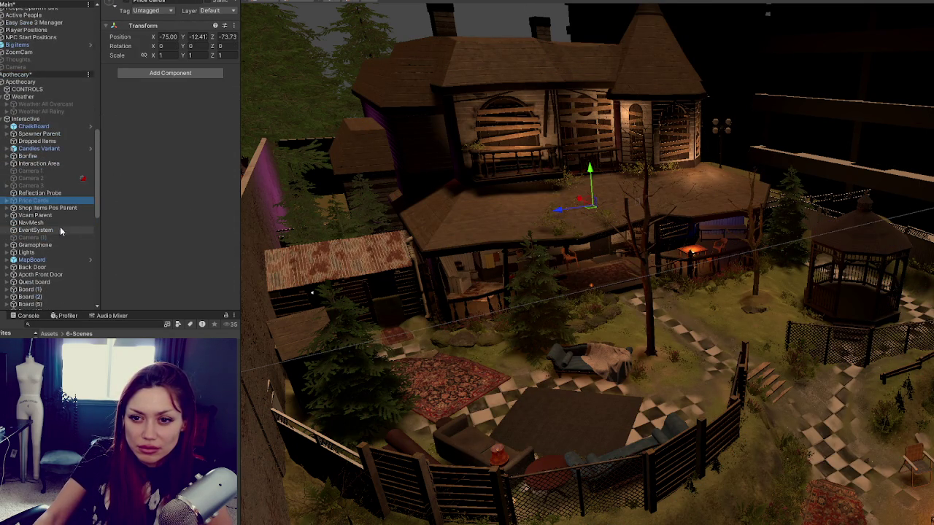
click(44, 237)
scroll(49, 223, down, 4)
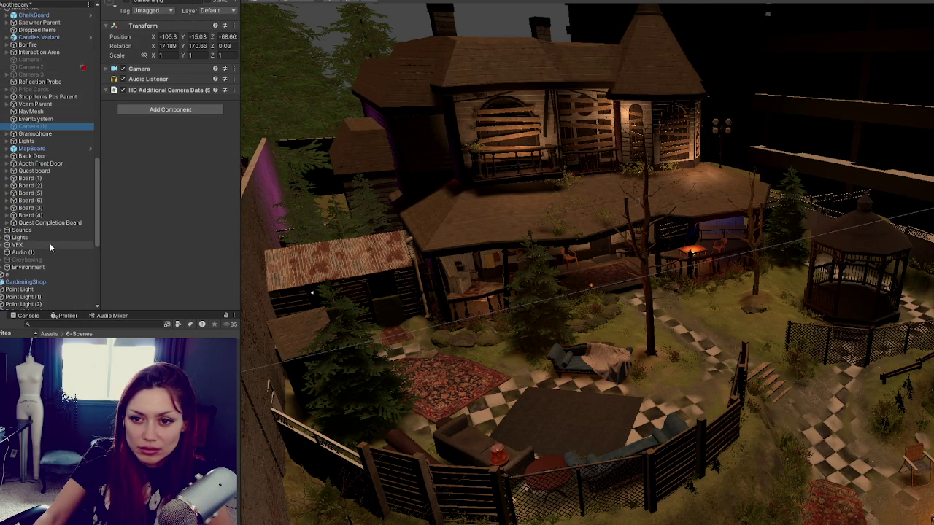
scroll(44, 175, up, 5)
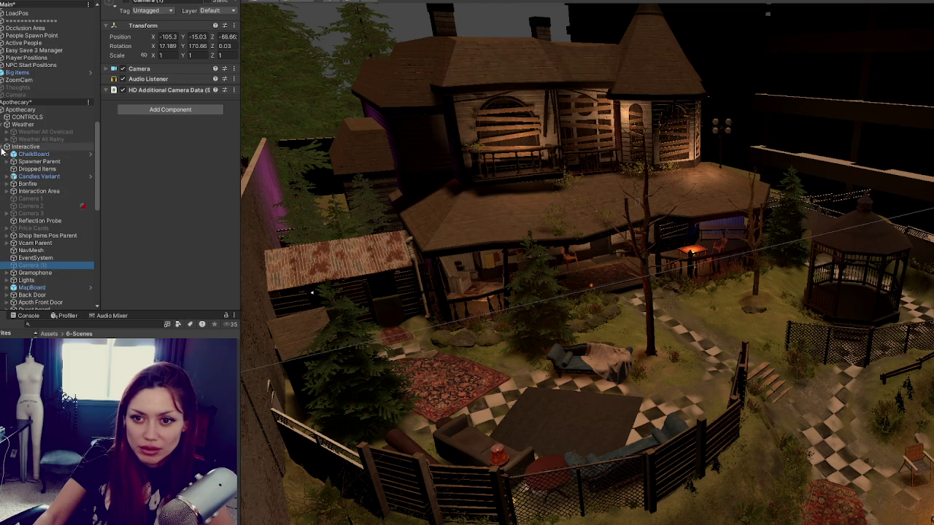
click(6, 147)
- Check the Lights group and rename Audio (1) to 'Audio - delete?'
click(5, 162)
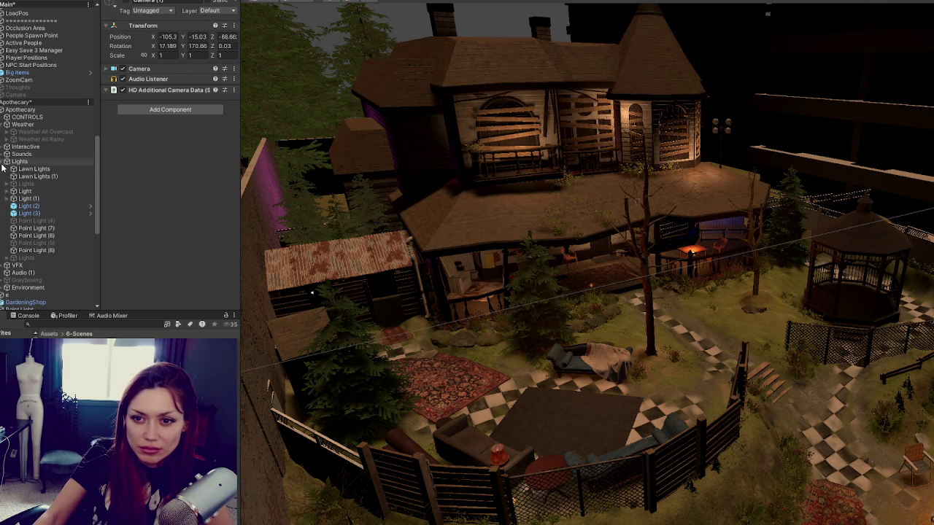
click(5, 162)
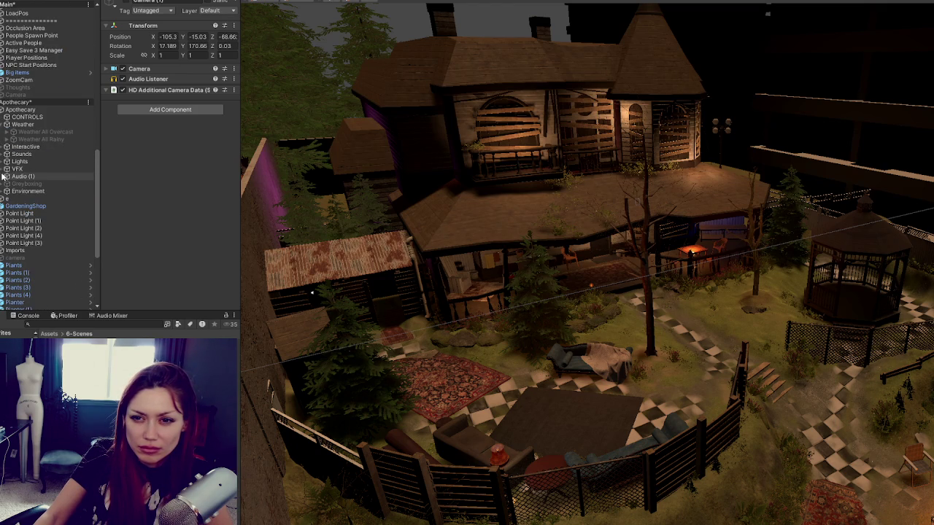
click(15, 177)
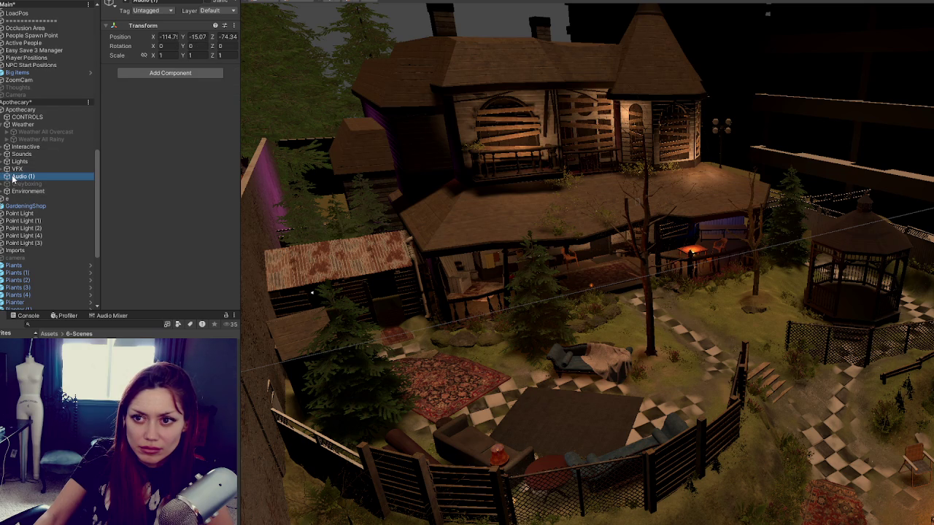
key(BackSpace)
key(BackSpace)
key(BackSpace)
text(?)
click(58, 184)
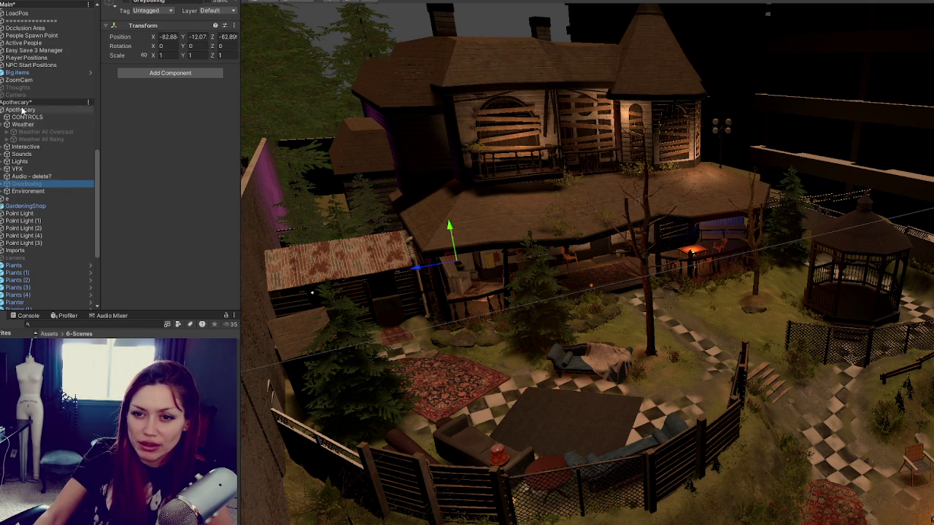
click(27, 191)
- Toggle Roof Foliage INTACT on and off, leaving it deactivated
click(7, 191)
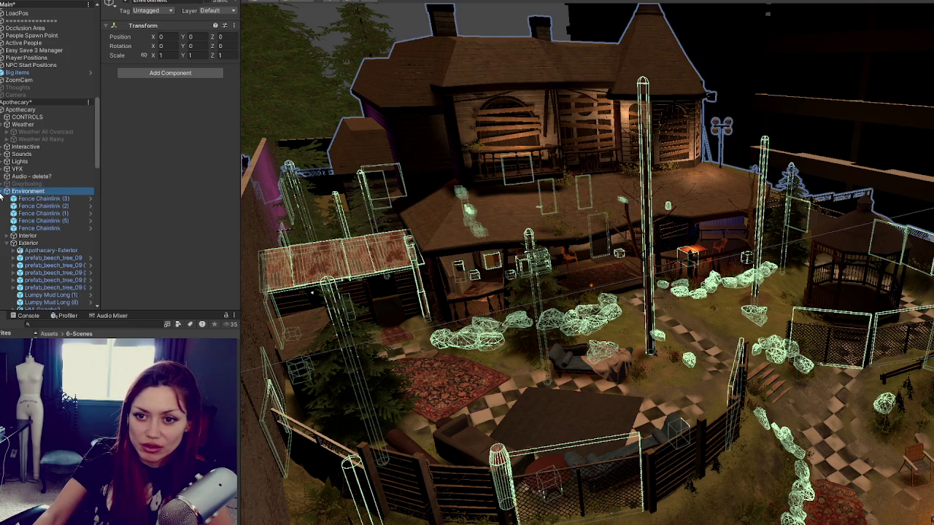
scroll(25, 254, down, 5)
click(36, 247)
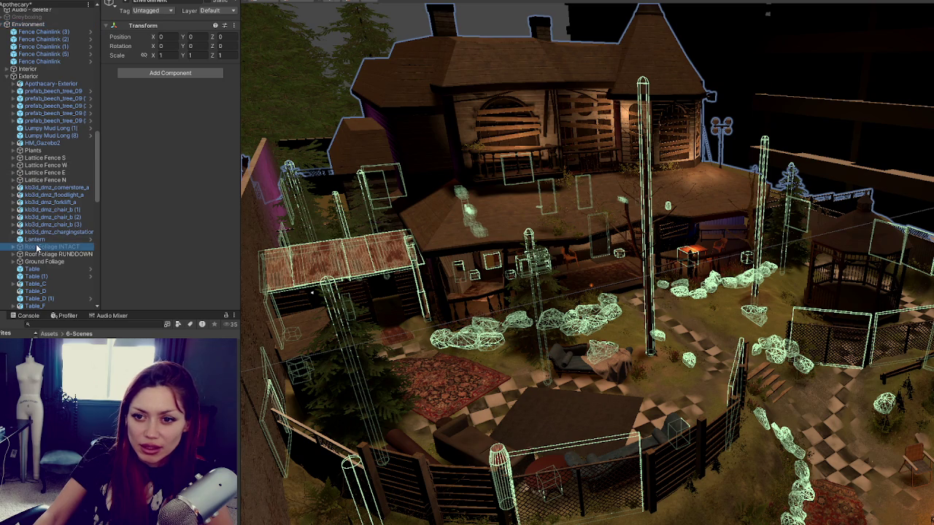
click(124, 2)
click(126, 3)
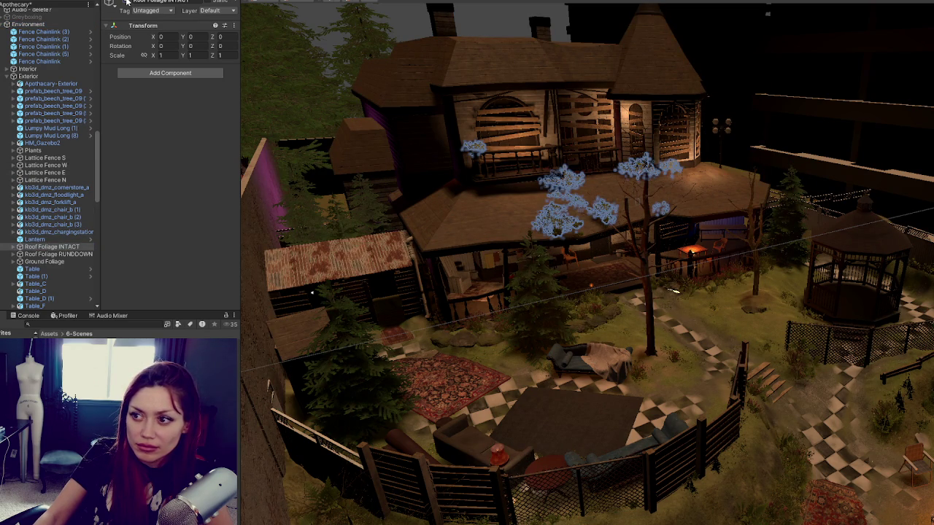
click(125, 2)
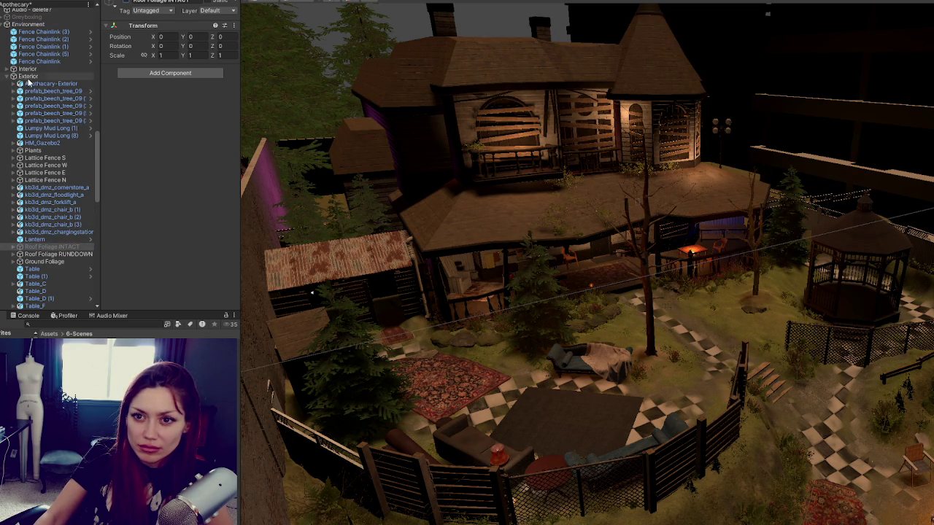
- Collapse Exterior and delete the greyed-out stray camera object
click(6, 76)
click(15, 144)
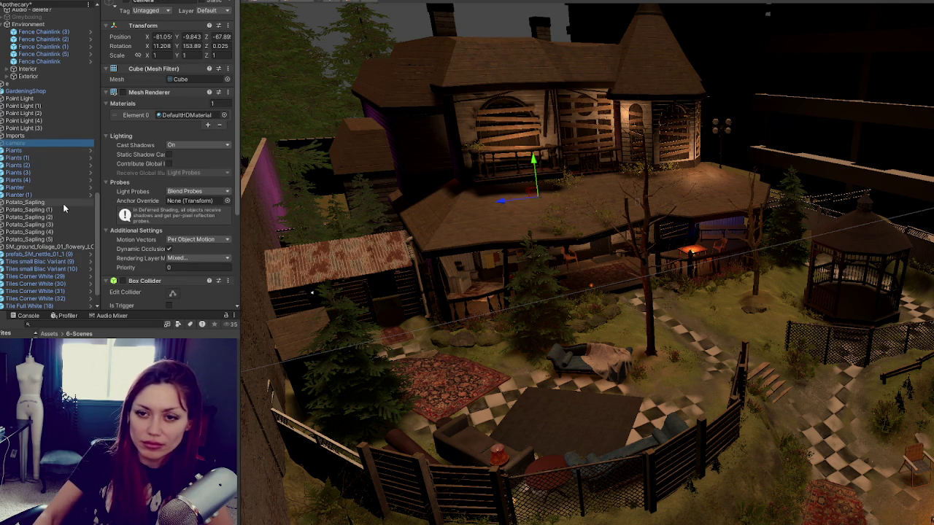
key(Delete)
- Select every loose object from e down to Grass_D (15)
scroll(67, 207, down, 1)
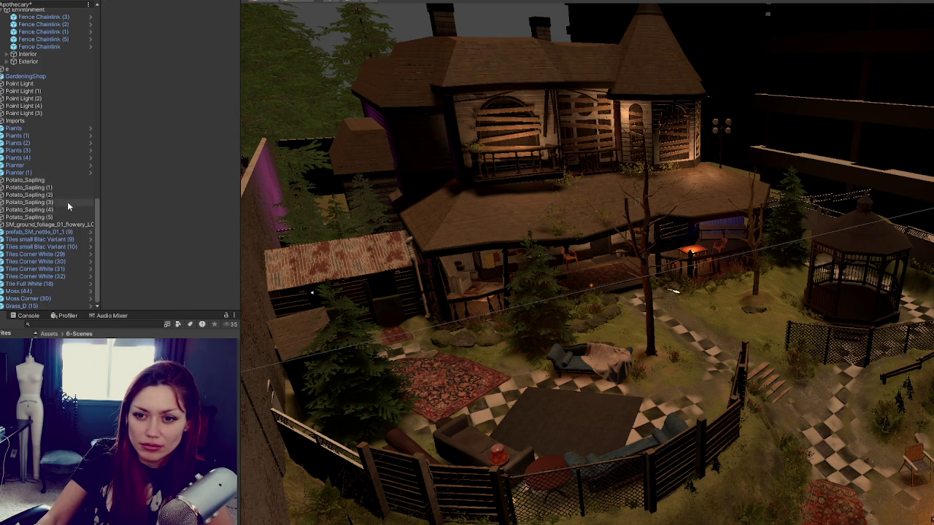
click(46, 304)
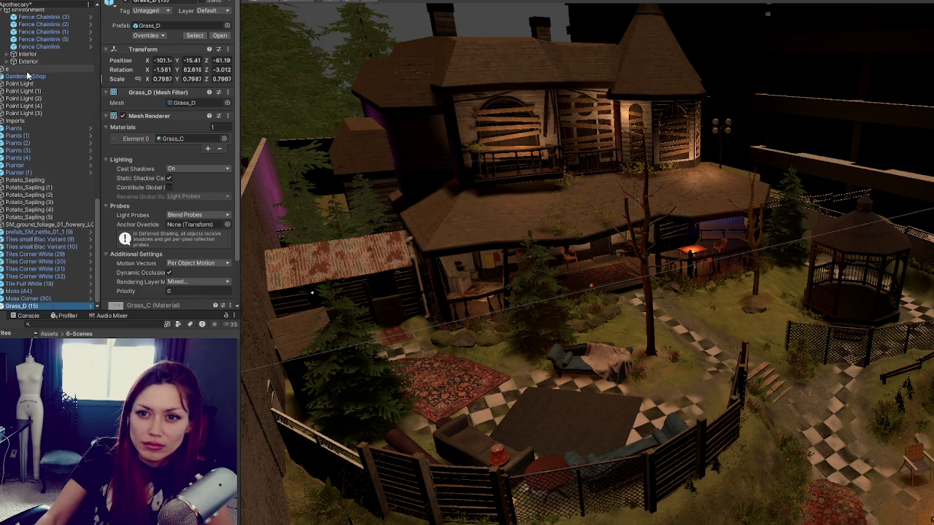
shift+click(27, 68)
scroll(31, 182, up, 5)
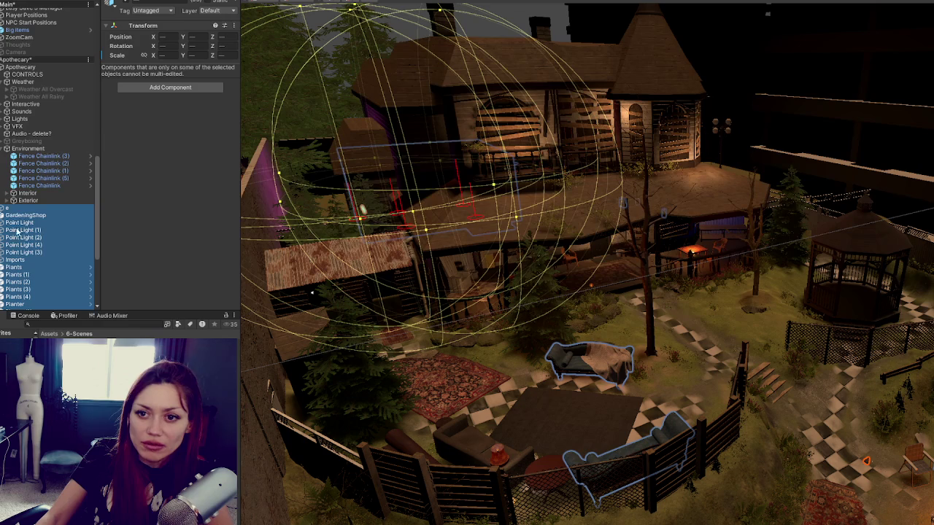
- Nest the selected loose objects under Environment and move e into the Exterior group
drag(37, 148, 36, 150)
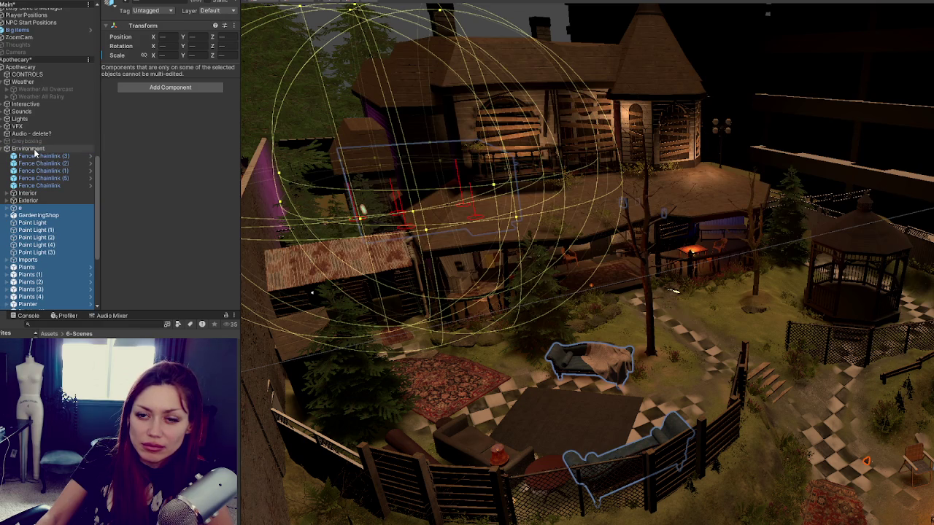
click(30, 208)
key(f)
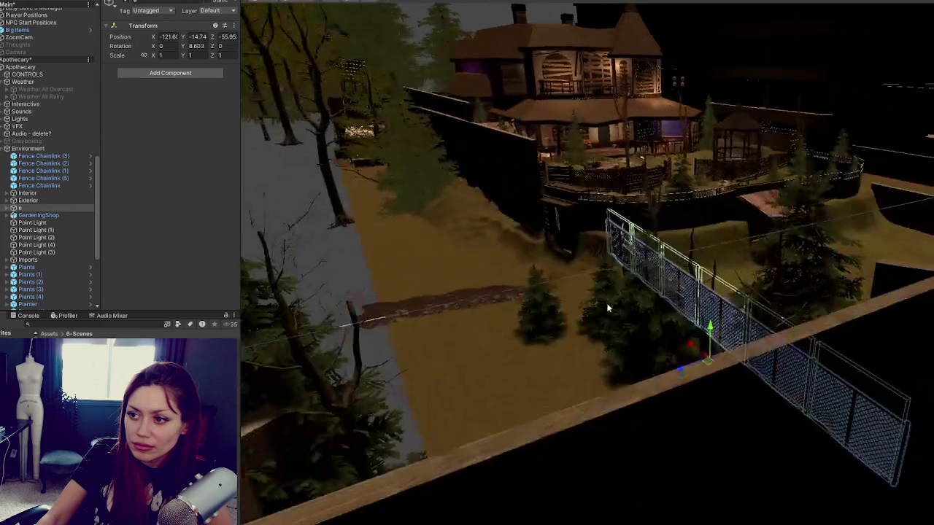
drag(606, 302, 712, 379)
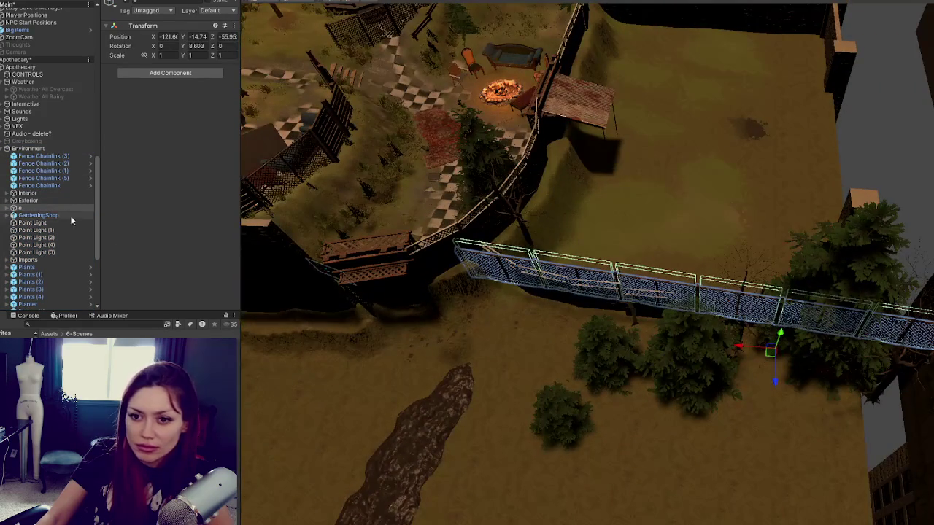
drag(18, 211, 22, 201)
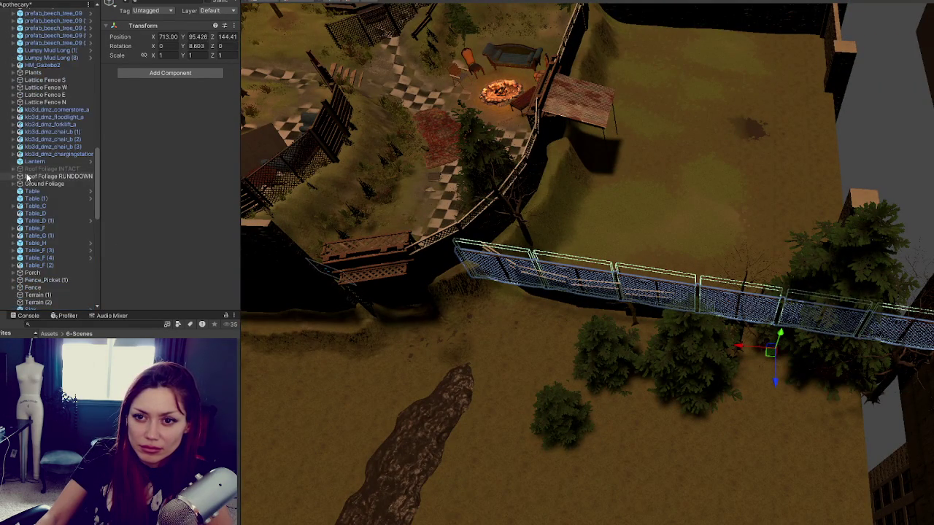
- Locate the moss decals near the garden path and rug in the hierarchy and scene
scroll(19, 186, up, 3)
scroll(29, 235, up, 6)
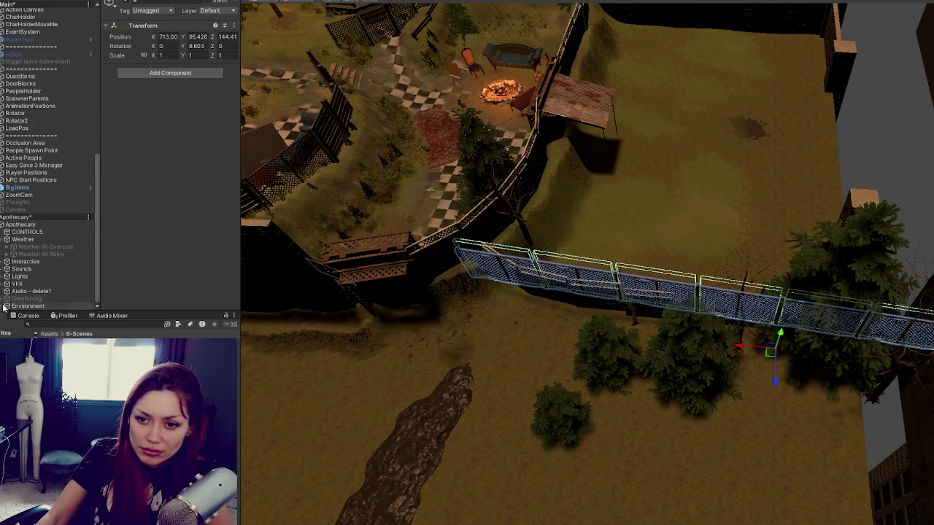
scroll(44, 261, down, 15)
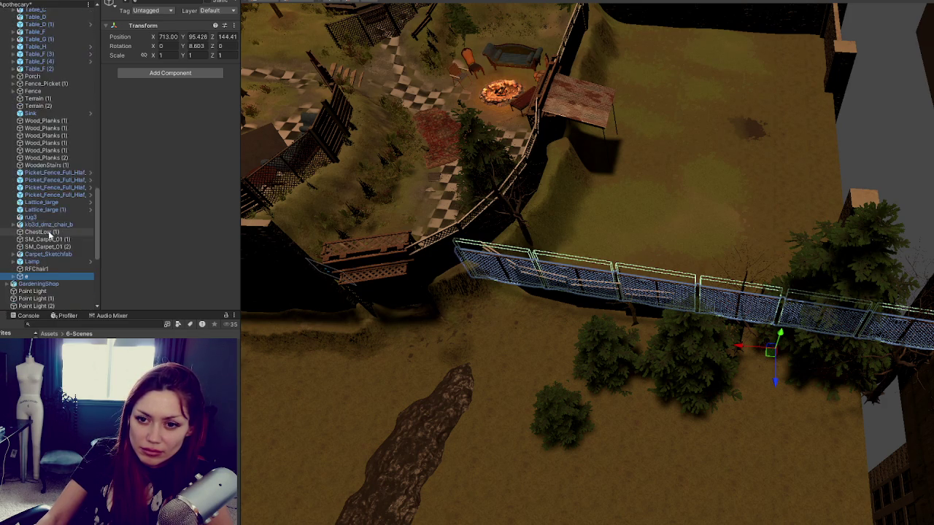
scroll(48, 291, down, 2)
click(53, 306)
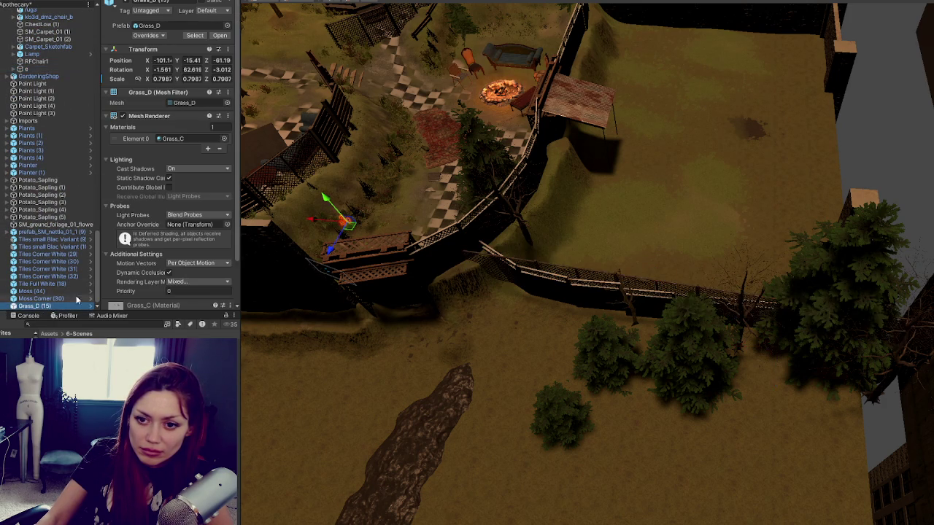
drag(258, 225, 337, 238)
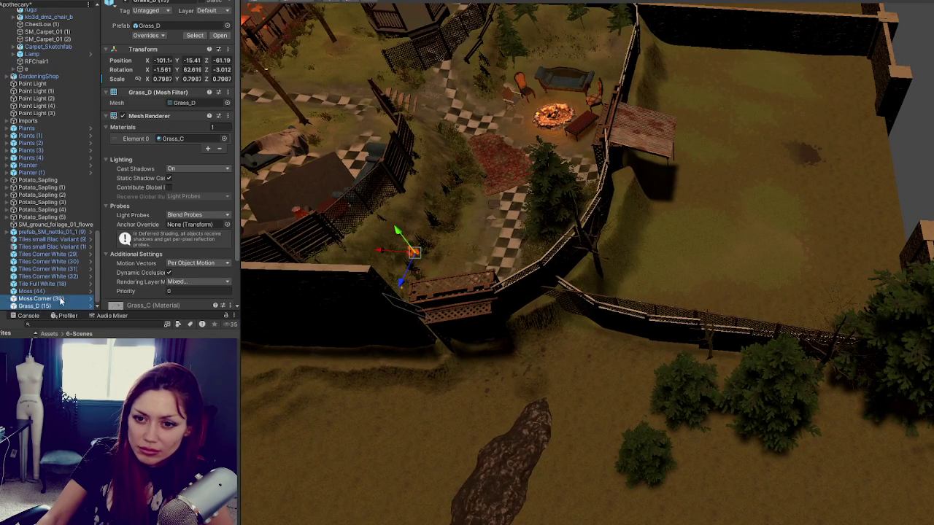
ctrl+click(43, 298)
scroll(515, 248, up, 5)
mouse_move(440, 232)
mouse_down()
mouse_move(452, 292)
mouse_move(480, 281)
mouse_up()
scroll(452, 292, up, 5)
scroll(480, 281, up, 10)
mouse_move(811, 409)
mouse_down()
mouse_move(727, 379)
mouse_move(541, 281)
mouse_up()
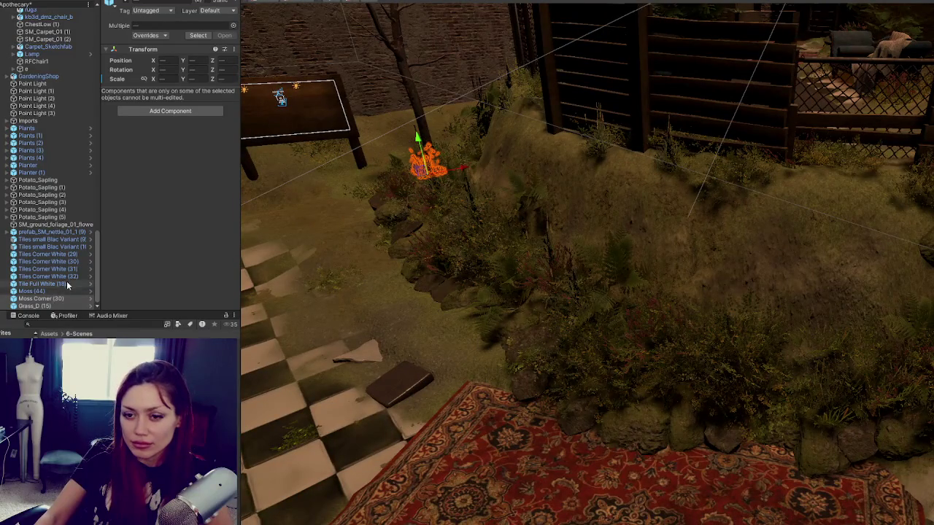
- Group Moss (44) and Moss Corner (30) under a new empty parent, then collapse it
click(44, 291)
shift+click(56, 299)
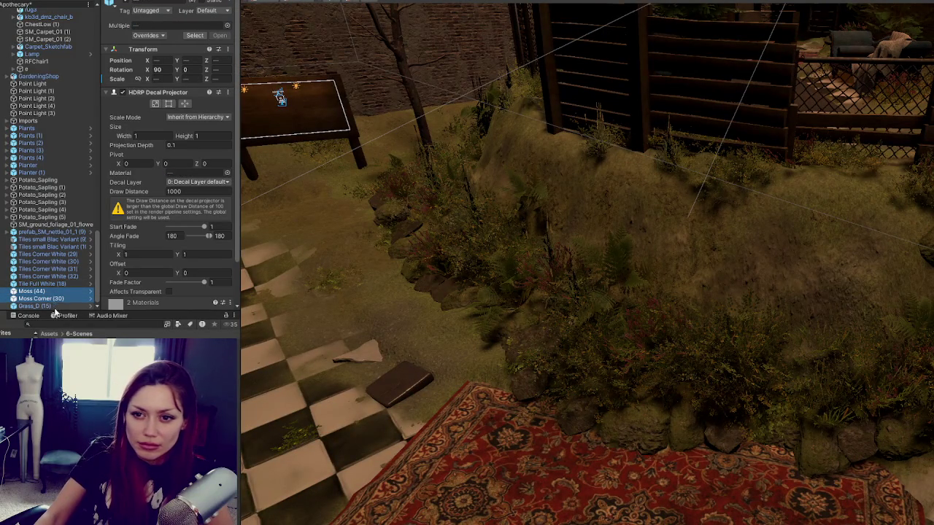
click(55, 299)
shift+click(43, 291)
right_click(56, 292)
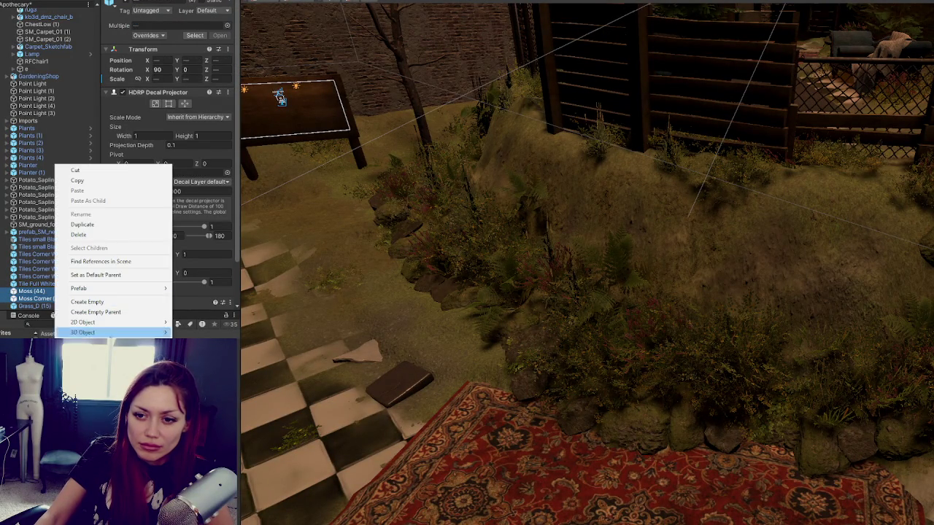
click(116, 313)
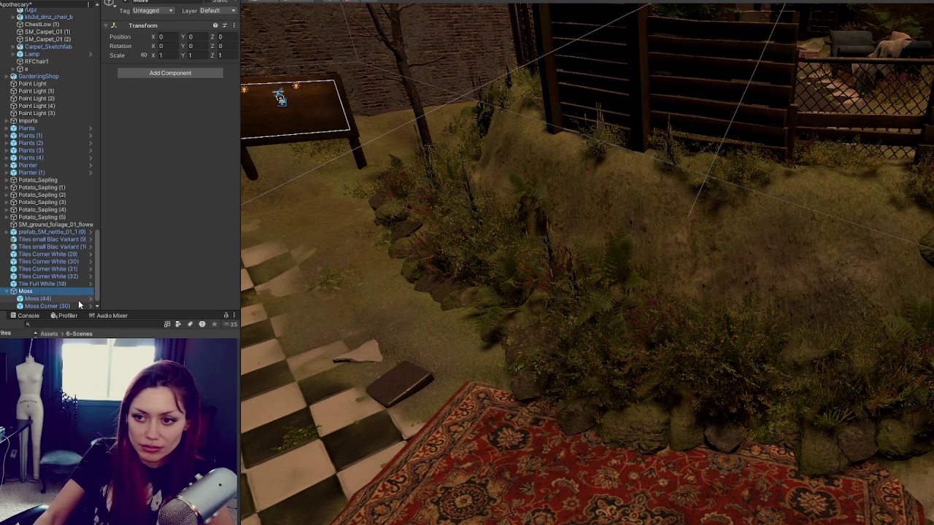
click(7, 292)
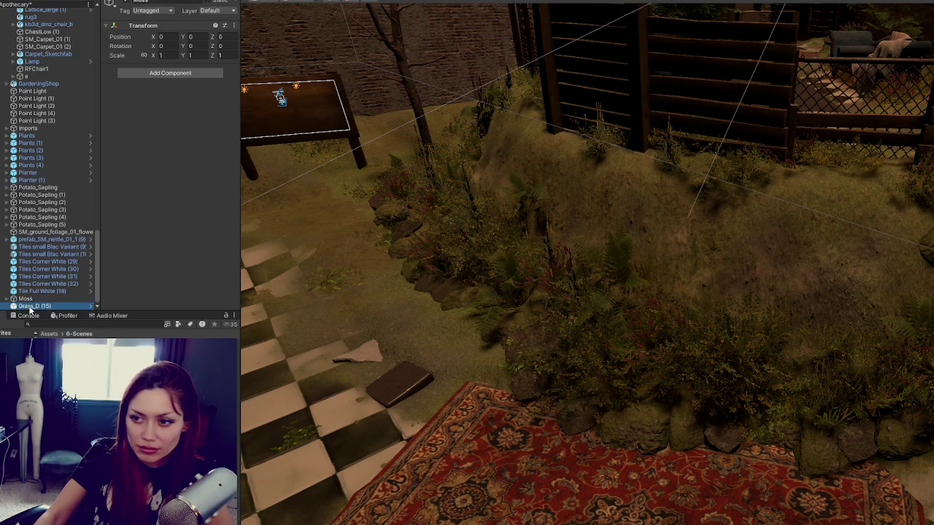
click(31, 307)
scroll(455, 267, up, 5)
scroll(454, 267, down, 4)
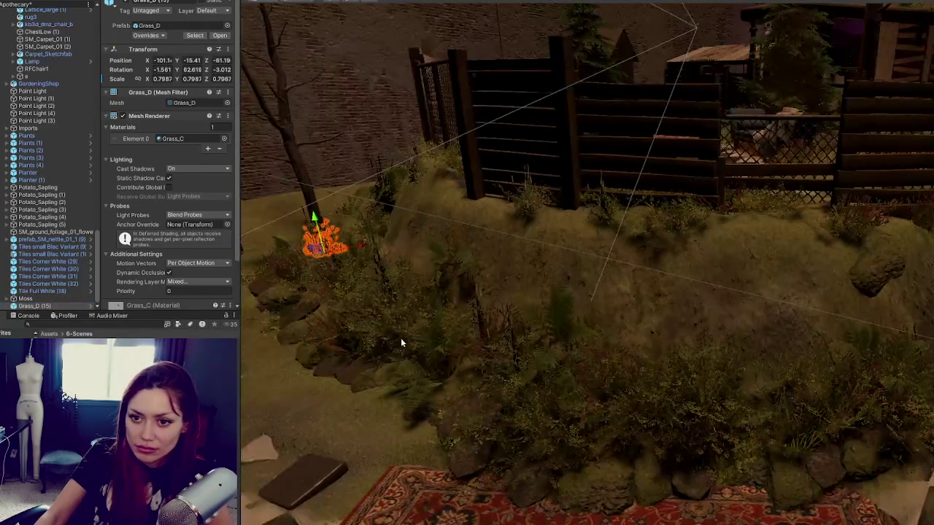
- Select Bush_01 (69) and browse the bushes in the Ground Foliage group
click(401, 338)
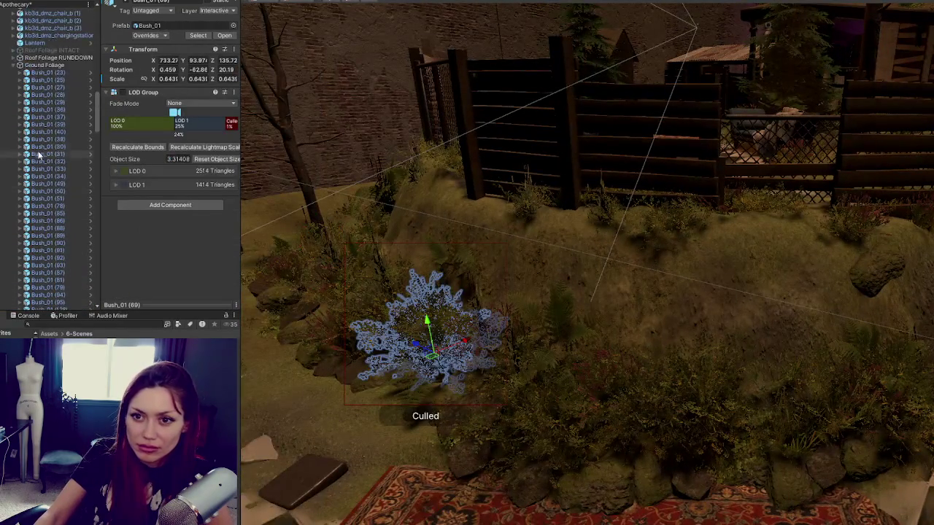
scroll(40, 154, up, 4)
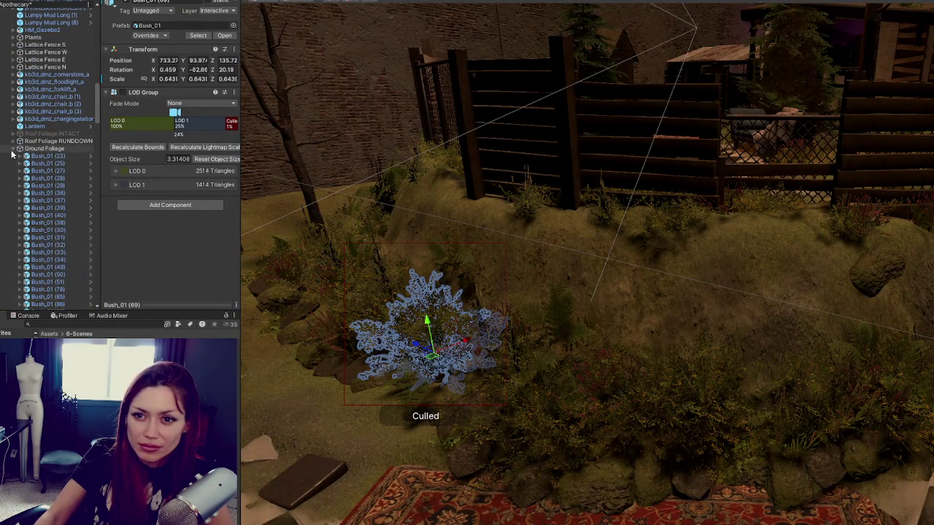
click(13, 150)
scroll(40, 274, down, 6)
scroll(58, 216, down, 7)
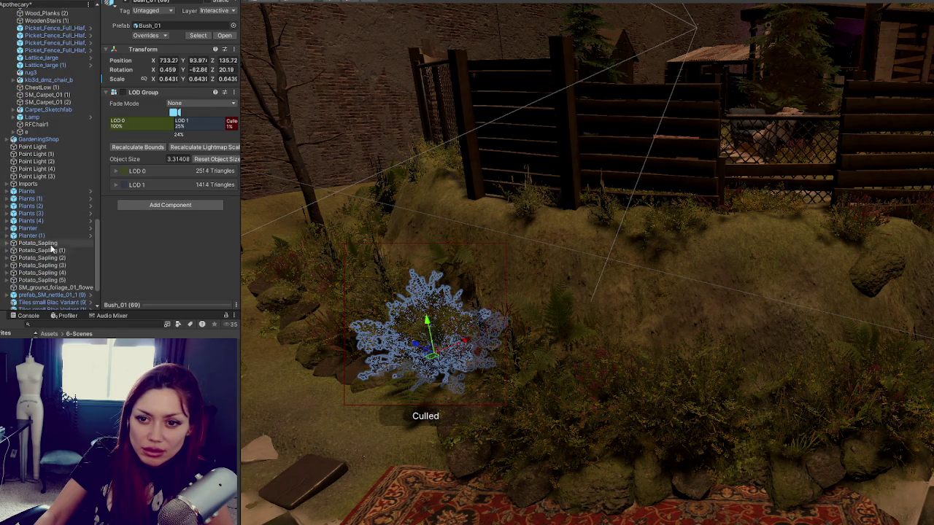
scroll(58, 266, down, 3)
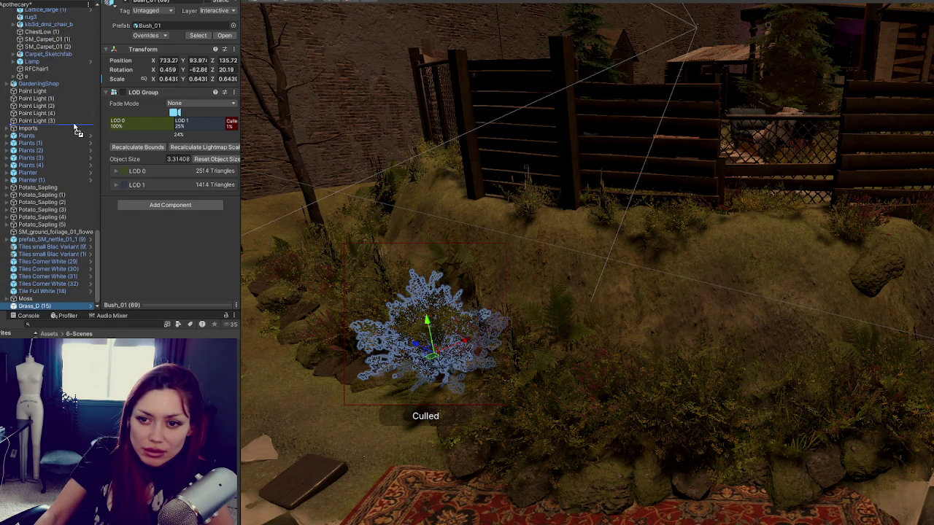
scroll(57, 61, up, 1)
scroll(57, 61, up, 8)
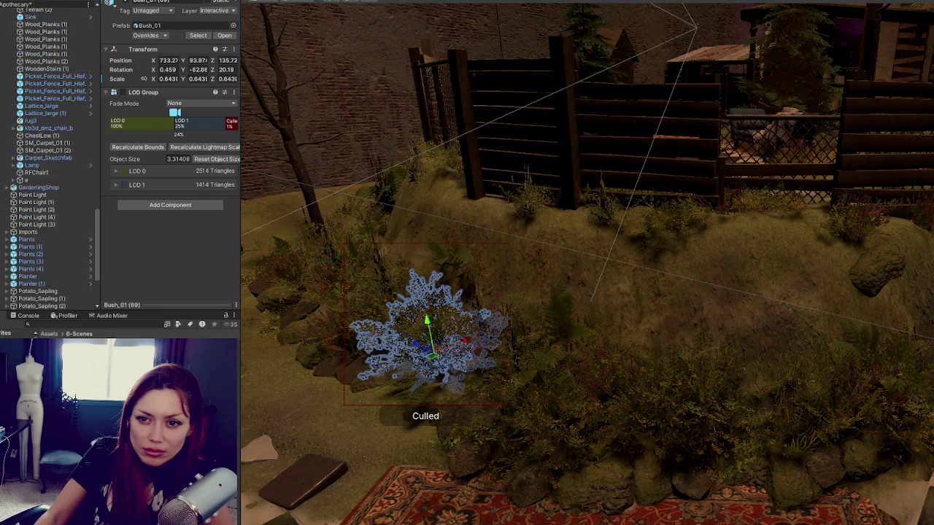
scroll(45, 25, up, 10)
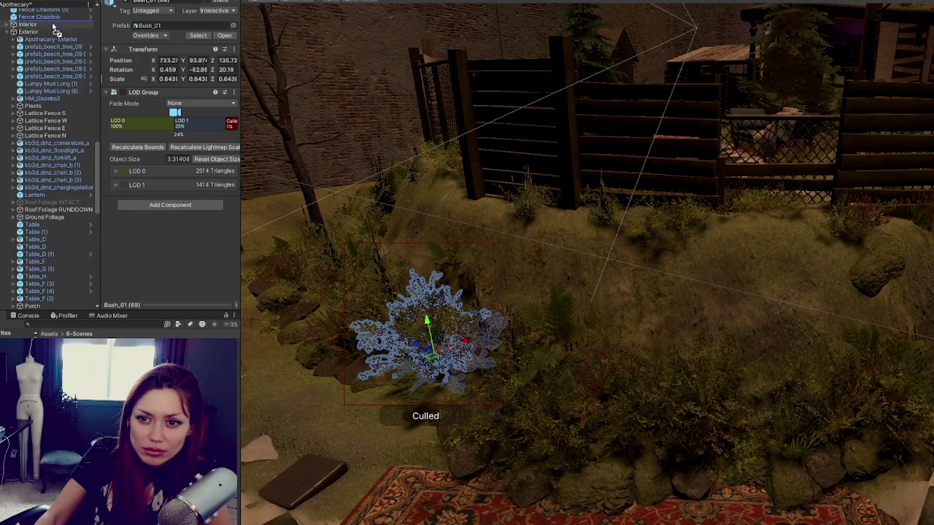
click(35, 217)
scroll(33, 168, down, 10)
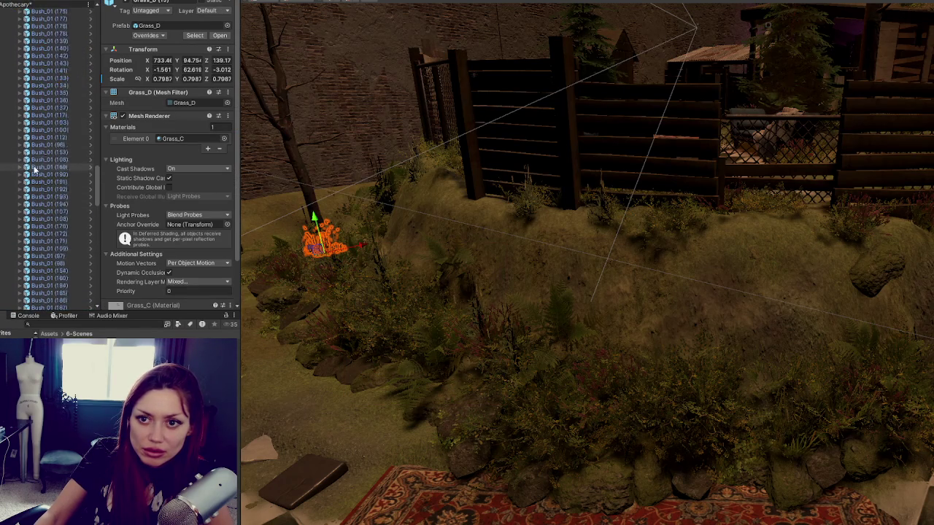
scroll(33, 159, up, 10)
click(15, 137)
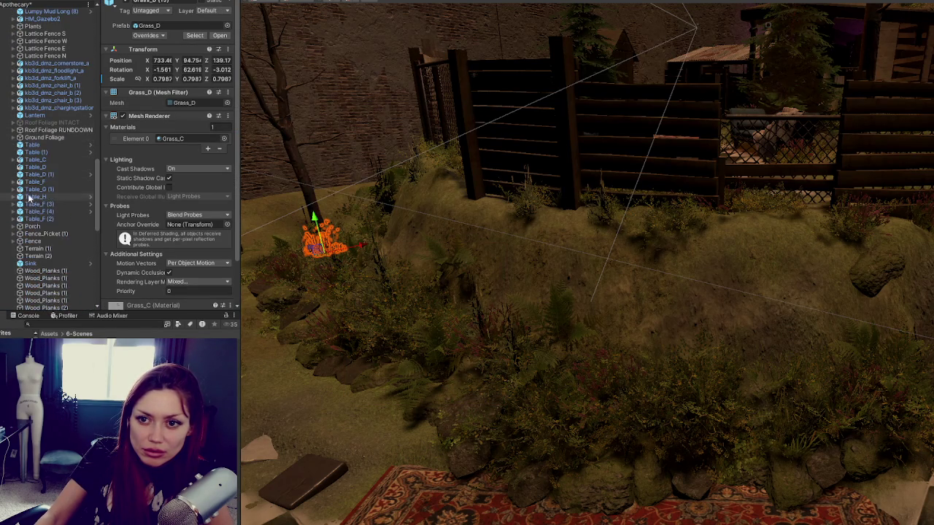
- Frame the tables Table through Table_F (2), then tip RFChair1 onto its side
click(33, 145)
shift+click(36, 218)
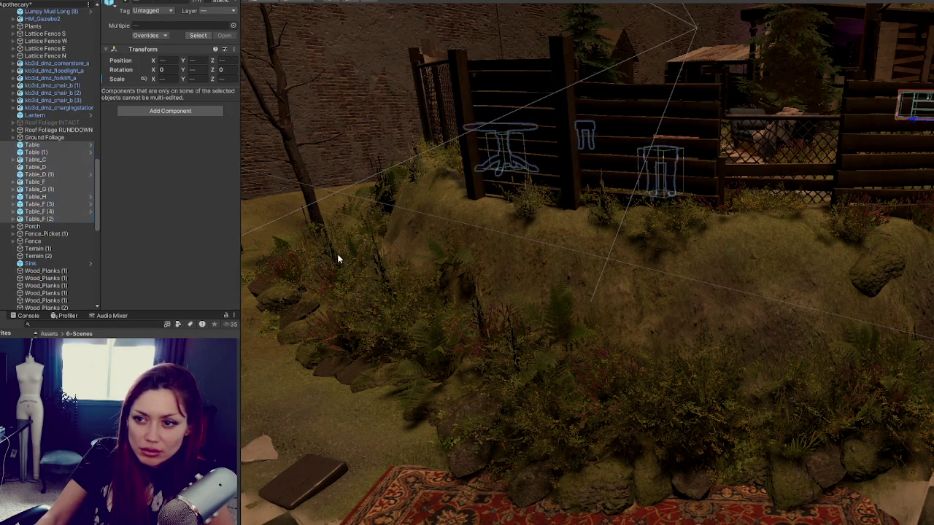
key(f)
mouse_move(516, 276)
mouse_down()
mouse_move(460, 324)
mouse_move(582, 313)
mouse_move(615, 251)
mouse_move(526, 161)
mouse_move(559, 265)
mouse_up()
click(427, 209)
mouse_move(428, 209)
mouse_down()
mouse_move(549, 273)
mouse_move(418, 236)
mouse_up()
mouse_move(382, 196)
mouse_down()
mouse_move(397, 208)
mouse_move(434, 209)
mouse_move(398, 236)
mouse_move(389, 265)
mouse_move(391, 232)
mouse_move(381, 272)
mouse_move(400, 270)
mouse_move(400, 254)
mouse_move(369, 272)
mouse_move(395, 251)
mouse_move(410, 262)
mouse_move(429, 308)
mouse_move(407, 309)
mouse_move(414, 324)
mouse_up()
key(e)
key(e)
- Select rug3 to nudge it with the move tool, then pick Table_H
click(429, 309)
key(w)
click(584, 284)
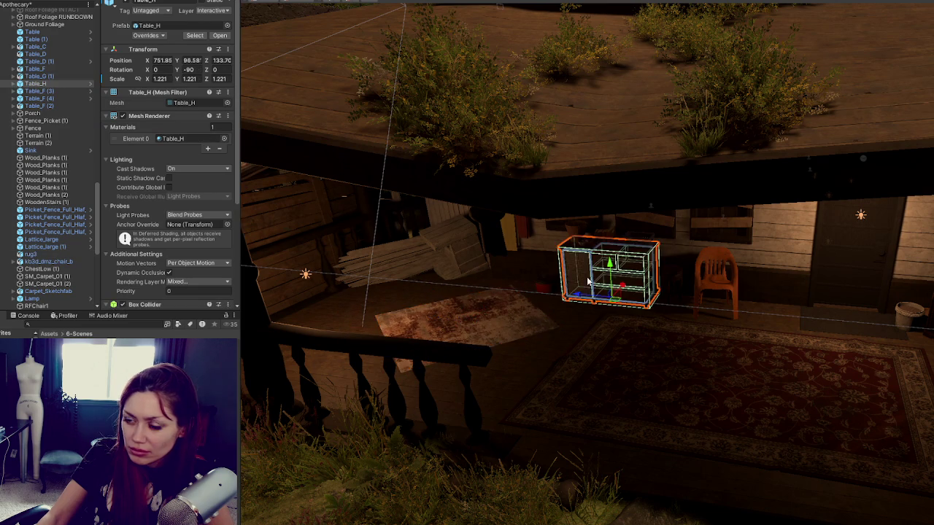
- Tip the orange plastic chair onto its side and slide it onto the rug
key(f)
scroll(744, 307, down, 5)
drag(744, 307, 674, 288)
click(812, 338)
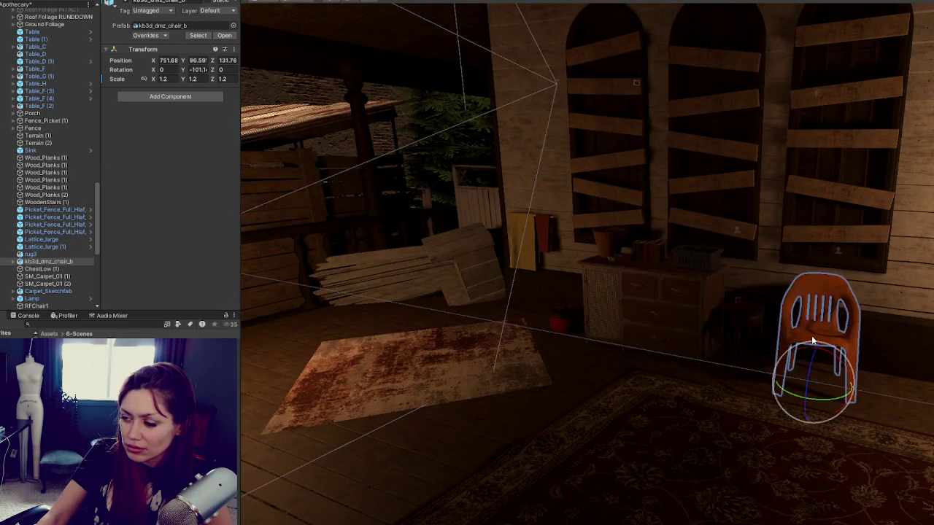
mouse_move(837, 362)
mouse_down()
mouse_move(744, 329)
mouse_move(751, 341)
mouse_up()
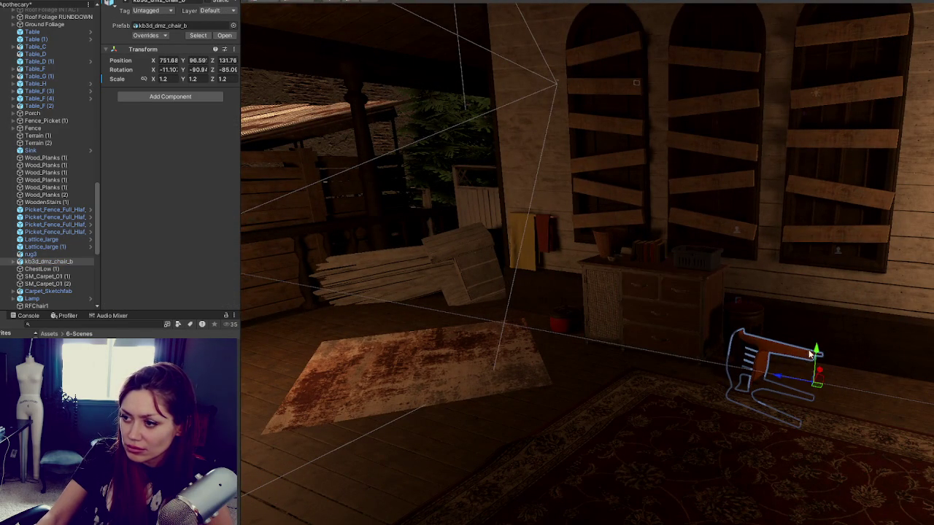
key(e)
mouse_move(823, 327)
mouse_down()
mouse_move(814, 351)
mouse_move(505, 332)
mouse_up()
mouse_move(551, 310)
mouse_down()
mouse_move(467, 332)
mouse_move(321, 410)
mouse_move(493, 398)
mouse_move(412, 404)
mouse_up()
key(e)
mouse_move(455, 365)
mouse_down()
mouse_move(477, 362)
mouse_move(451, 347)
mouse_move(403, 288)
mouse_move(393, 250)
mouse_move(381, 260)
mouse_move(507, 433)
mouse_move(571, 365)
mouse_move(552, 350)
mouse_move(548, 292)
mouse_up()
- Adjust RFChair1's rotation, then undo the change
click(460, 262)
mouse_move(460, 261)
mouse_down()
mouse_move(509, 253)
mouse_move(452, 280)
mouse_move(447, 248)
mouse_up()
key(w)
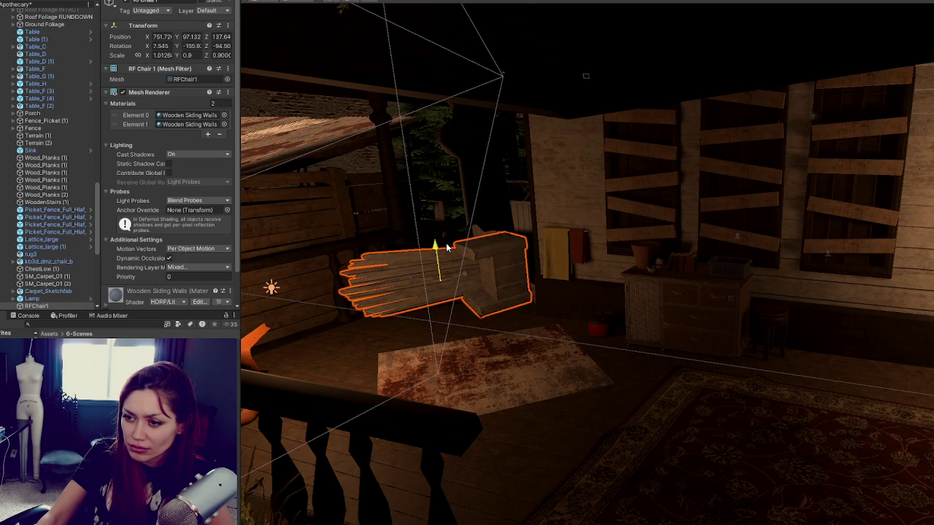
key(ctrl+z)
- Try a duplicate of Basket_F on the rug, then delete the copy
click(625, 321)
click(646, 257)
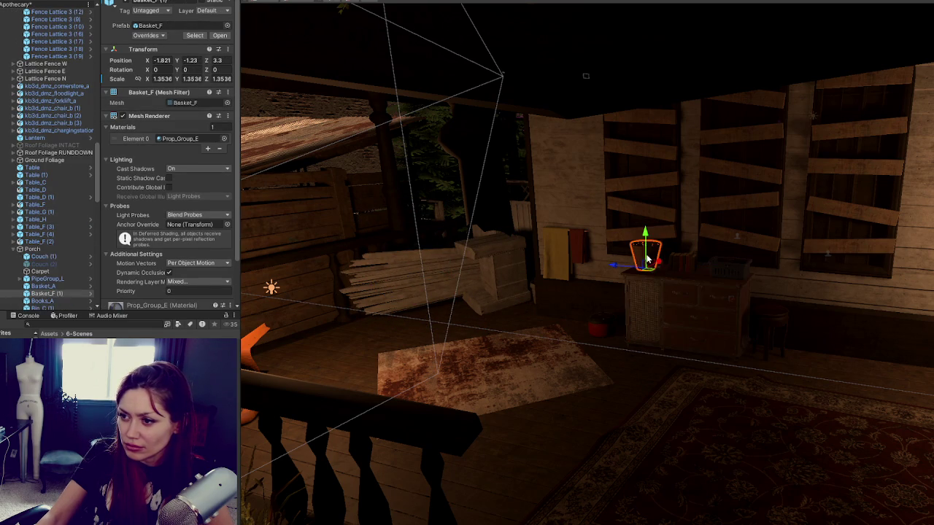
key(ctrl+d)
drag(655, 271, 462, 346)
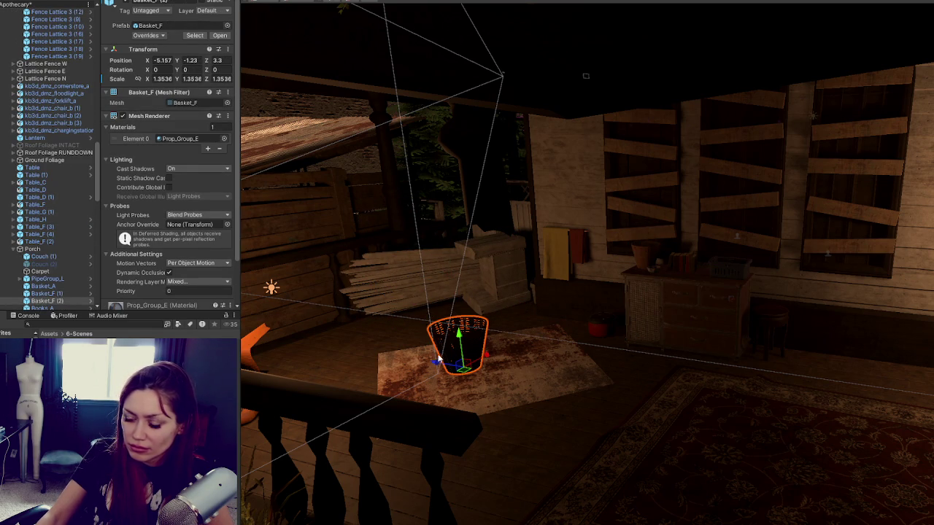
key(Delete)
- Move the small table onto the porch floor and tilt it onto its side
click(780, 324)
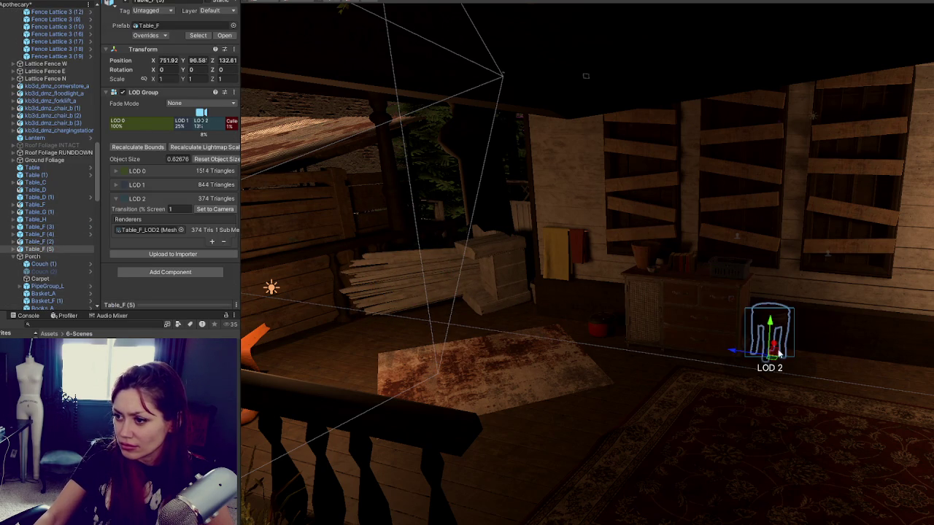
mouse_move(773, 348)
mouse_down()
mouse_move(717, 400)
mouse_move(350, 357)
mouse_move(396, 358)
mouse_move(412, 393)
mouse_move(408, 381)
mouse_up()
key(e)
mouse_move(339, 317)
mouse_down()
mouse_move(339, 307)
mouse_move(346, 336)
mouse_up()
key(f)
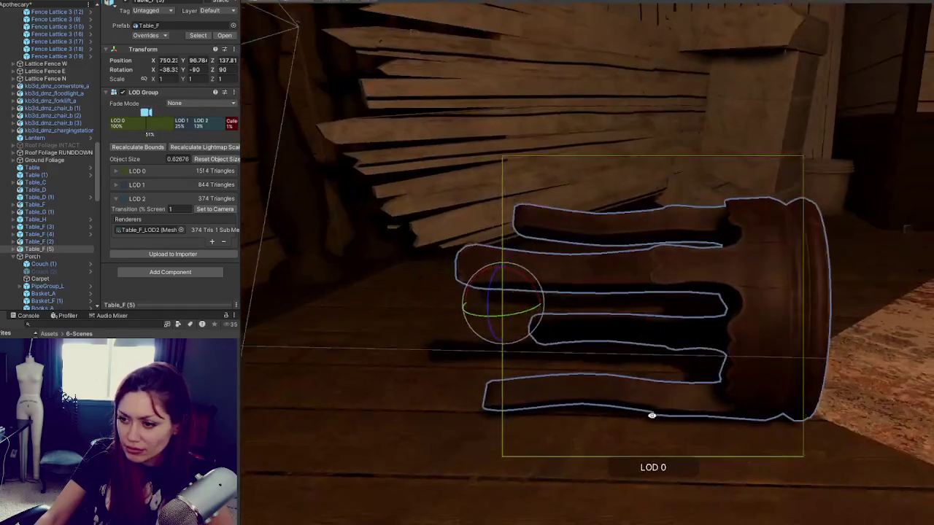
mouse_move(534, 294)
mouse_down()
mouse_move(510, 281)
mouse_move(496, 287)
mouse_move(495, 312)
mouse_up()
key(w)
scroll(499, 297, down, 10)
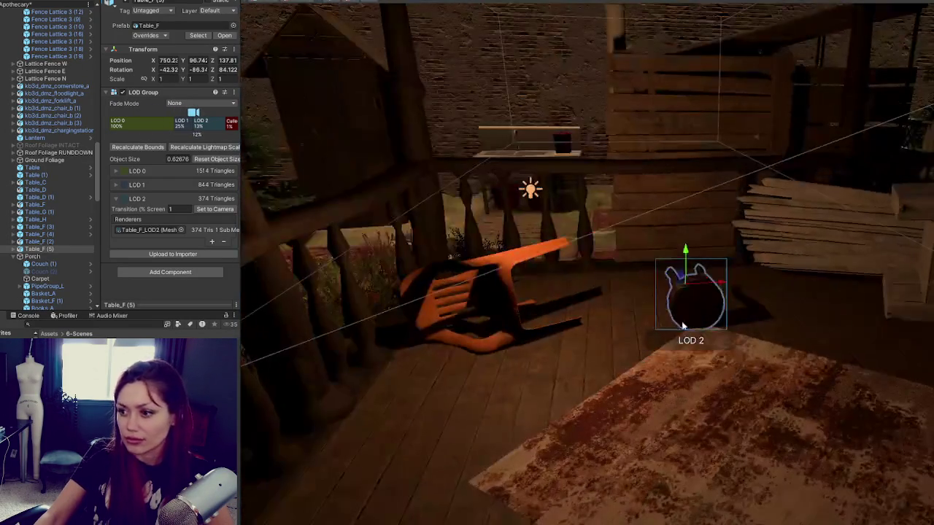
- Turn the toppled table copy around its vertical axis
key(e)
mouse_move(640, 296)
mouse_down()
mouse_move(771, 309)
mouse_move(741, 323)
mouse_move(886, 355)
mouse_move(894, 319)
mouse_move(882, 338)
mouse_up()
mouse_move(795, 328)
mouse_down()
mouse_move(896, 323)
mouse_move(572, 349)
mouse_up()
- Duplicate Bin_B (2) and place the copy on the edge of the rug
click(851, 317)
key(w)
key(ctrl+d)
mouse_move(824, 326)
mouse_down()
mouse_move(368, 343)
mouse_move(334, 367)
mouse_move(476, 384)
mouse_move(409, 375)
mouse_up()
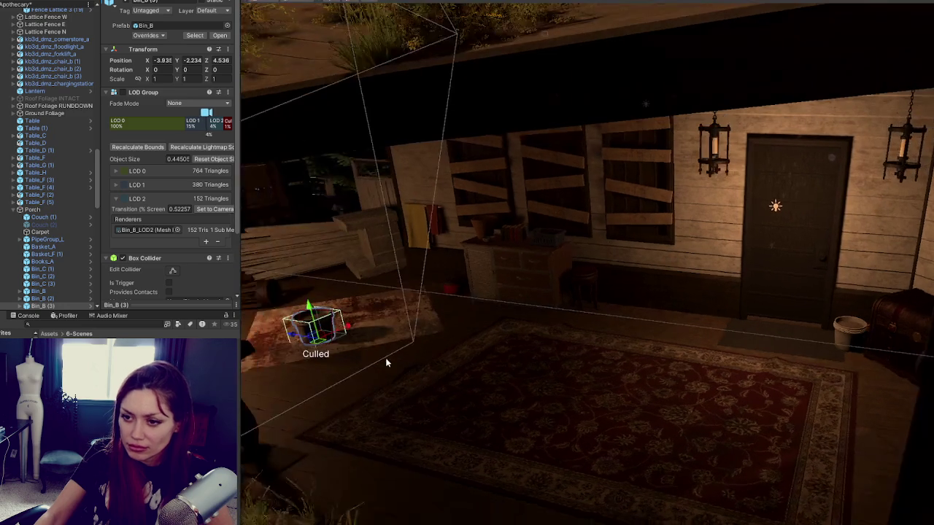
drag(343, 330, 303, 366)
key(f)
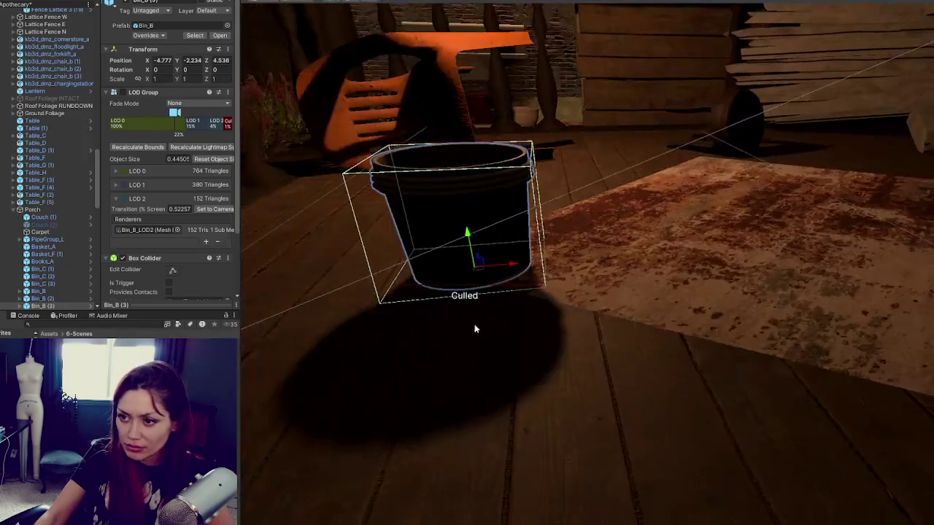
scroll(479, 257, down, 3)
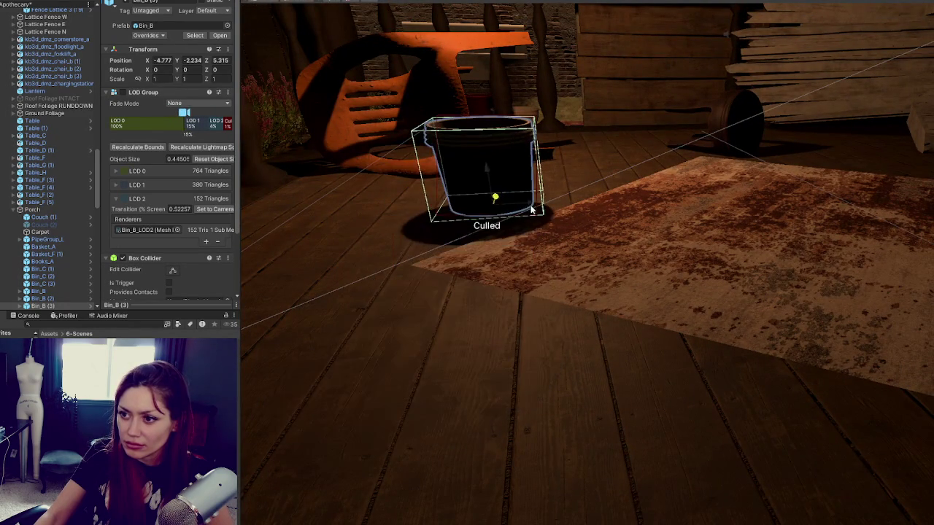
drag(494, 202, 606, 202)
key(f)
scroll(594, 184, up, 2)
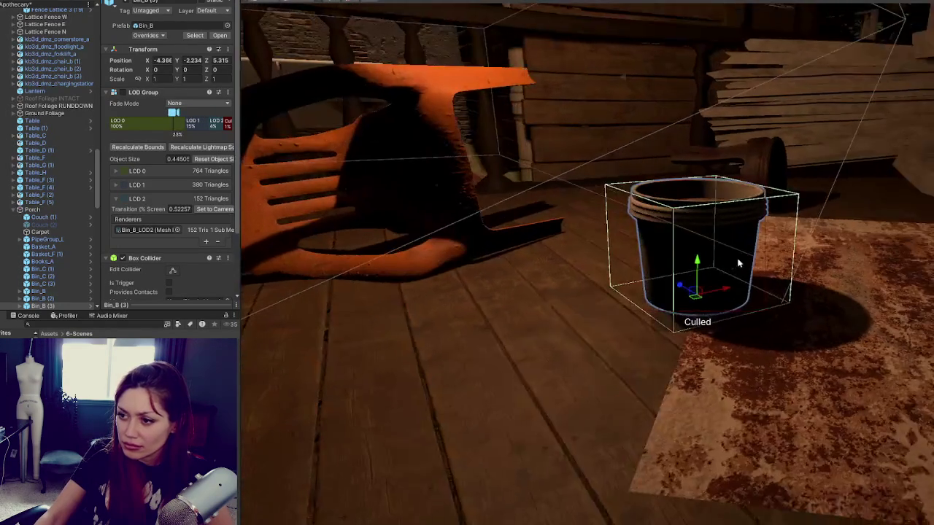
mouse_move(697, 262)
mouse_down()
mouse_move(430, 307)
mouse_move(511, 277)
mouse_move(657, 248)
mouse_up()
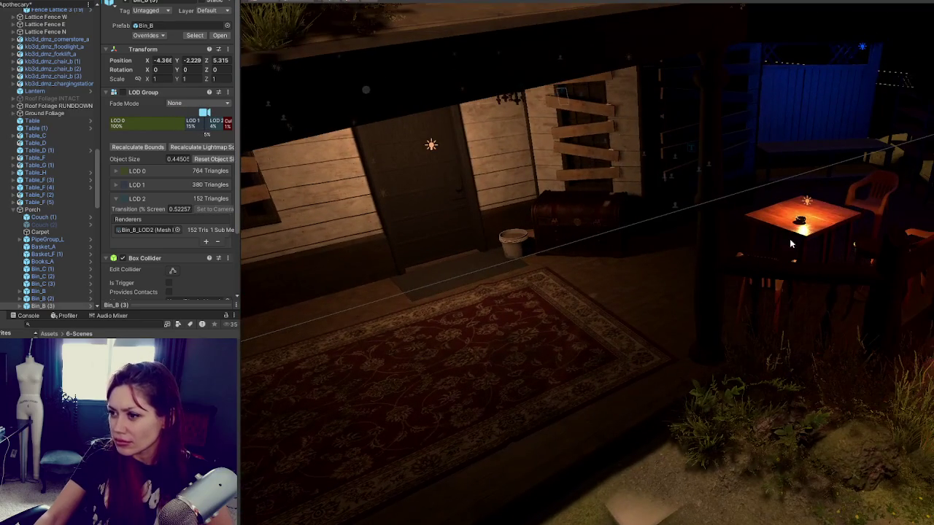
- Duplicate Table_D (1), tip the copy onto its side, and slide it toward the plank pile
click(822, 232)
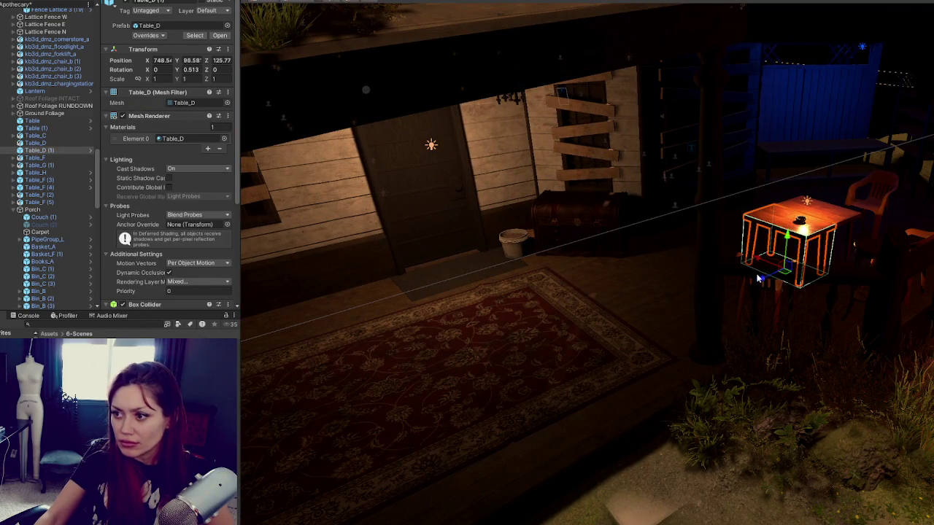
key(ctrl+d)
mouse_move(759, 279)
mouse_down()
mouse_move(464, 279)
mouse_move(666, 291)
mouse_up()
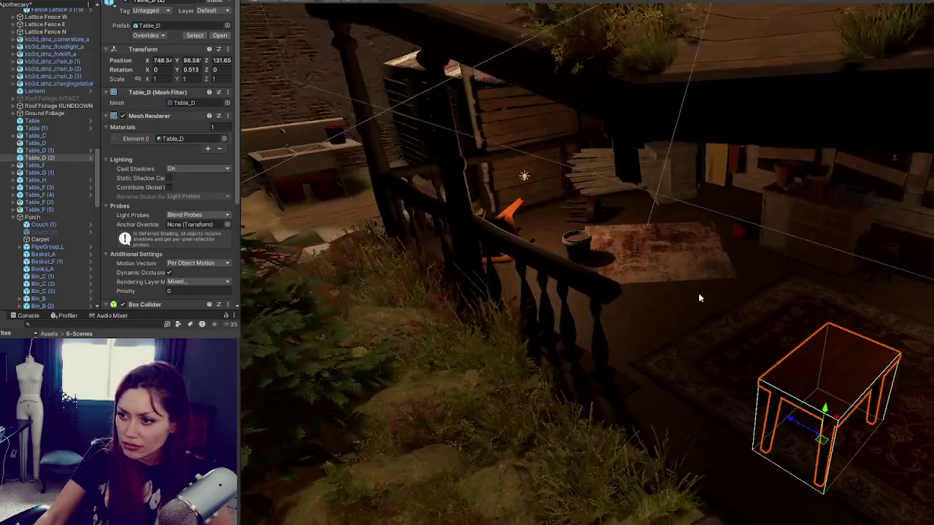
drag(847, 429, 763, 385)
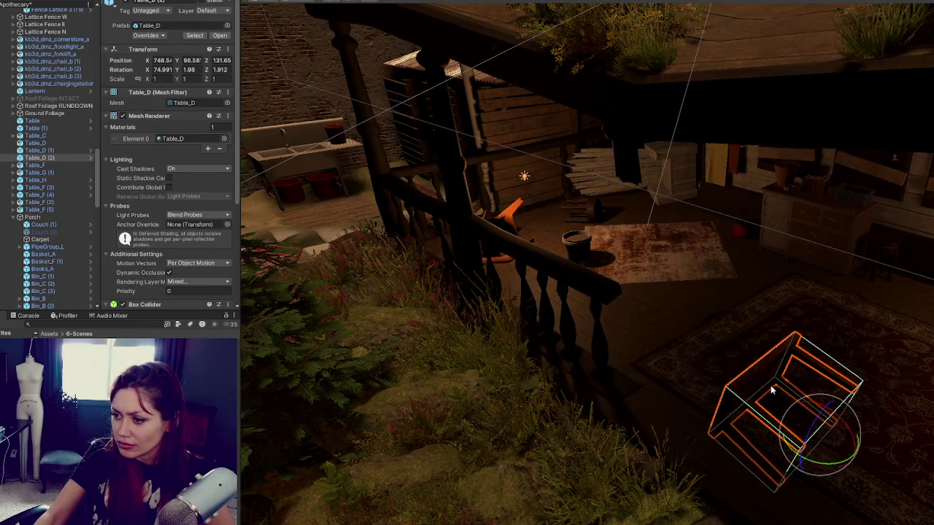
mouse_move(815, 421)
mouse_down()
mouse_move(823, 396)
mouse_move(834, 413)
mouse_move(829, 377)
mouse_move(620, 270)
mouse_move(564, 209)
mouse_up()
drag(583, 263, 709, 204)
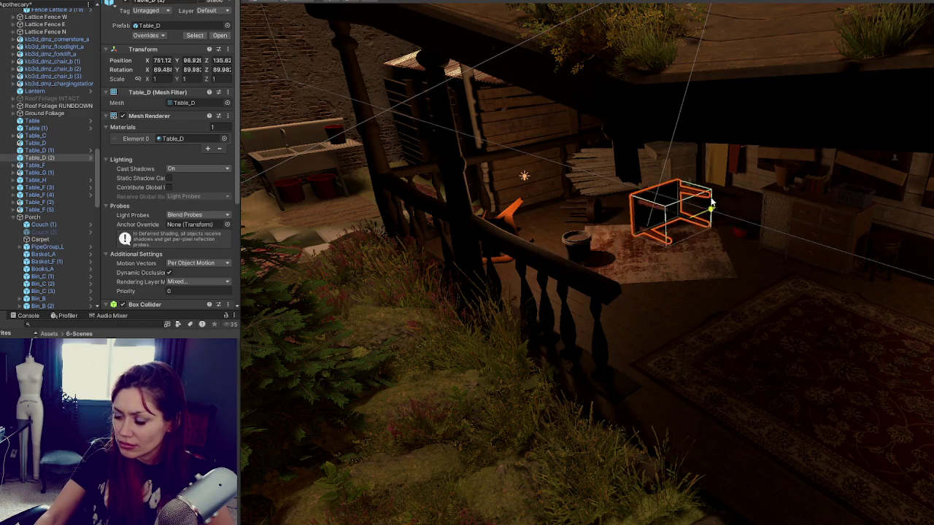
- Turn the toppled table halfway around and push it back slightly
key(f)
key(e)
scroll(896, 362, up, 2)
drag(896, 362, 716, 358)
mouse_move(794, 338)
mouse_down()
mouse_move(675, 295)
mouse_move(555, 233)
mouse_move(576, 253)
mouse_move(587, 246)
mouse_up()
key(e)
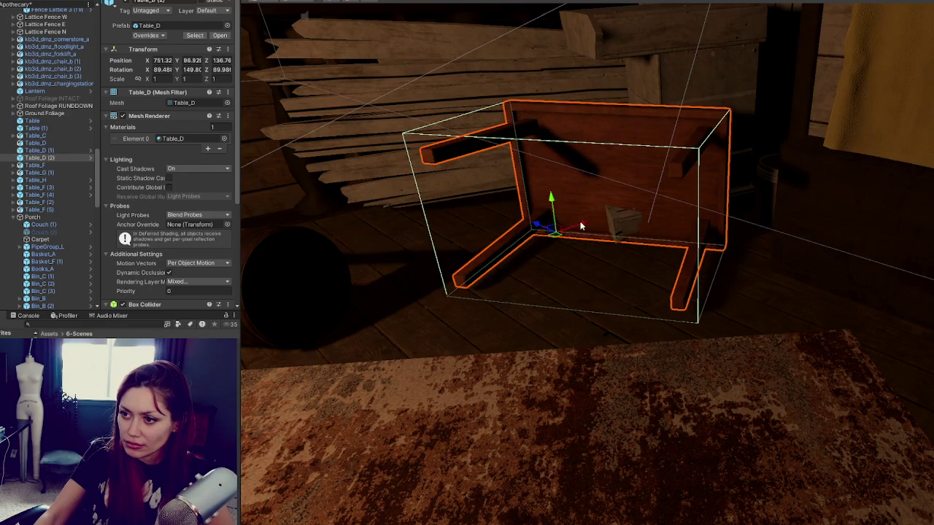
scroll(645, 333, down, 5)
- Focus the view on the orange chair by the table
mouse_move(645, 333)
mouse_down()
mouse_move(837, 259)
mouse_move(893, 276)
mouse_up()
click(837, 259)
key(f)
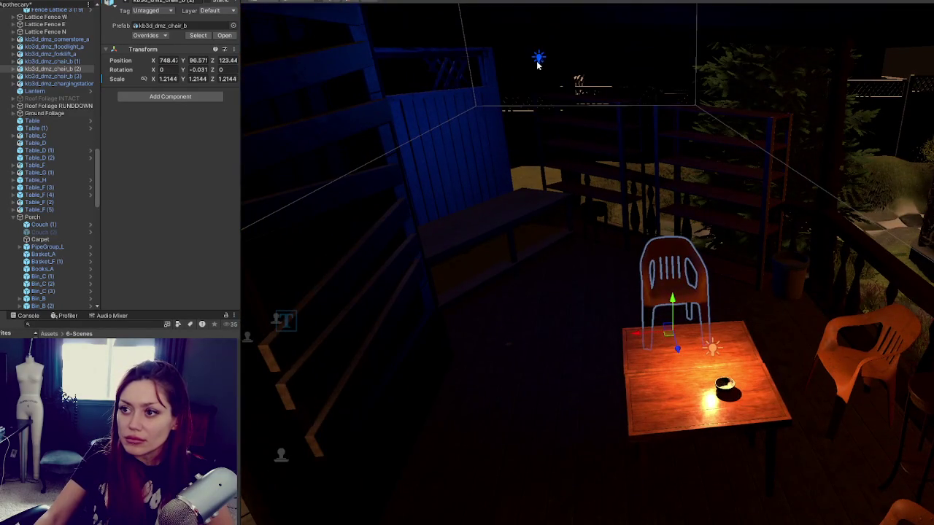
- Delete Point Light (14) and move Shelf_G next to the bench
click(540, 58)
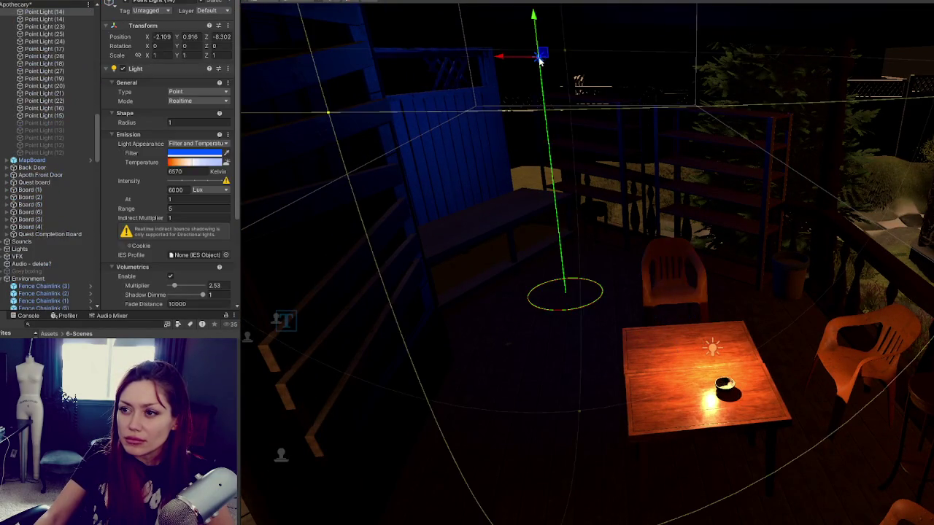
key(Delete)
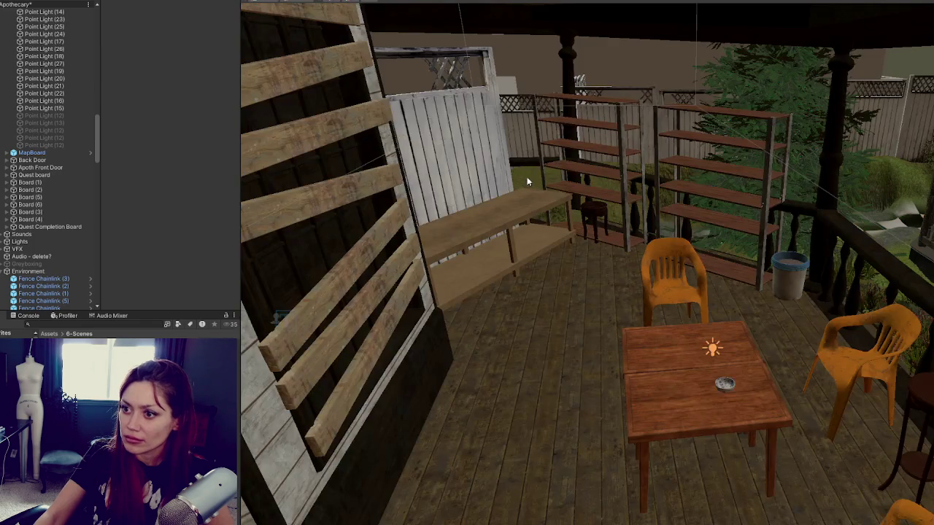
click(532, 200)
click(608, 168)
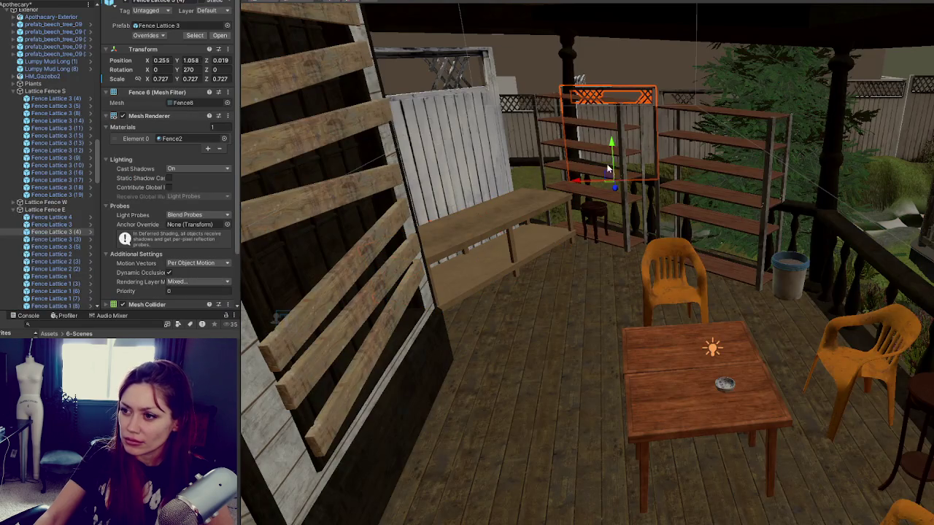
click(720, 196)
mouse_move(722, 210)
mouse_down()
mouse_move(536, 298)
mouse_move(591, 343)
mouse_move(589, 315)
mouse_move(544, 343)
mouse_up()
- Lay the shelf flat with a 90° rotation and raise it slightly off the floor
key(e)
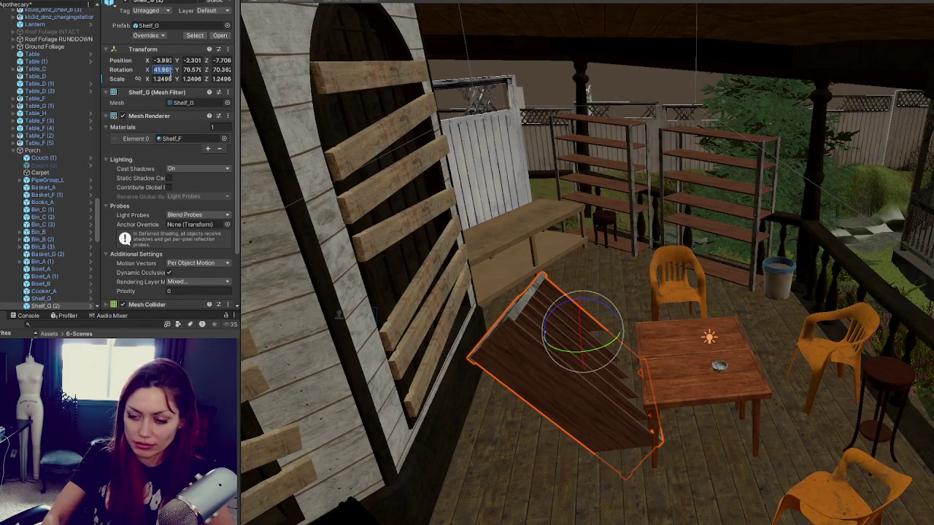
text(0)
key(Tab)
text(000)
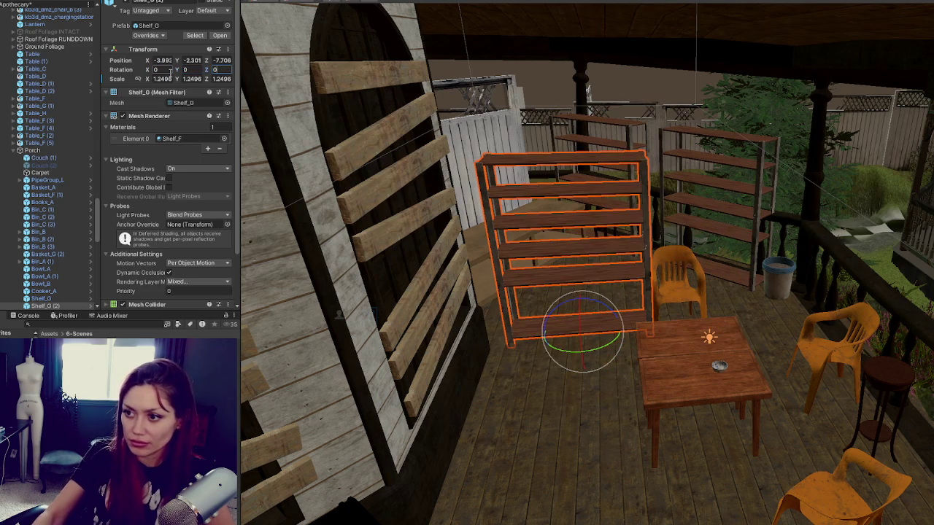
key(shift+Tab)
key(shift+Tab)
text(90)
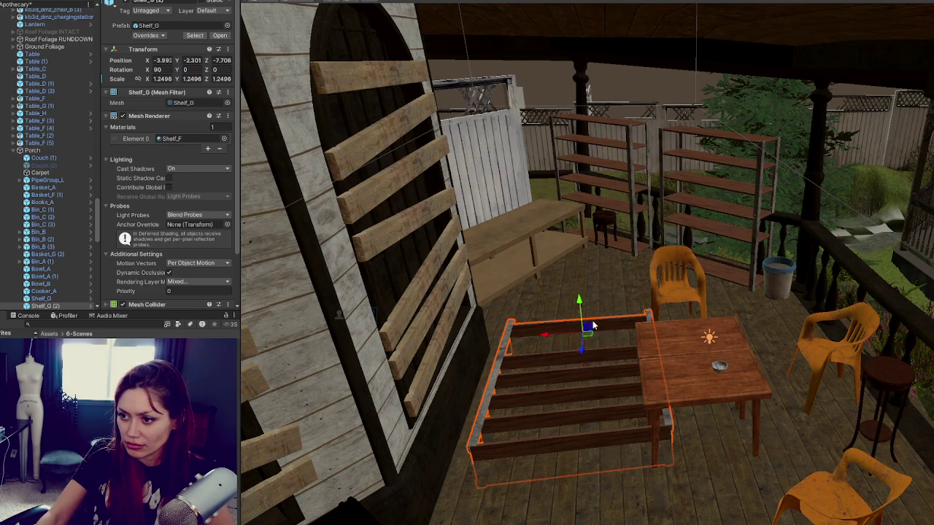
mouse_move(584, 297)
mouse_down()
mouse_move(581, 279)
mouse_move(587, 301)
mouse_move(557, 287)
mouse_move(611, 302)
mouse_move(613, 312)
mouse_up()
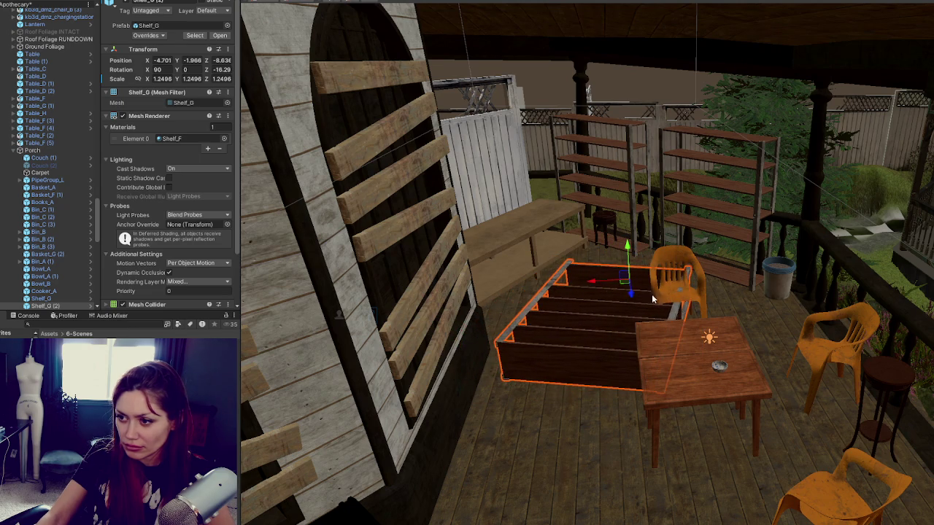
- Select Table_D, its chairs and its point light for grouping in the hierarchy
click(675, 277)
scroll(700, 240, down, 5)
click(715, 217)
click(513, 327)
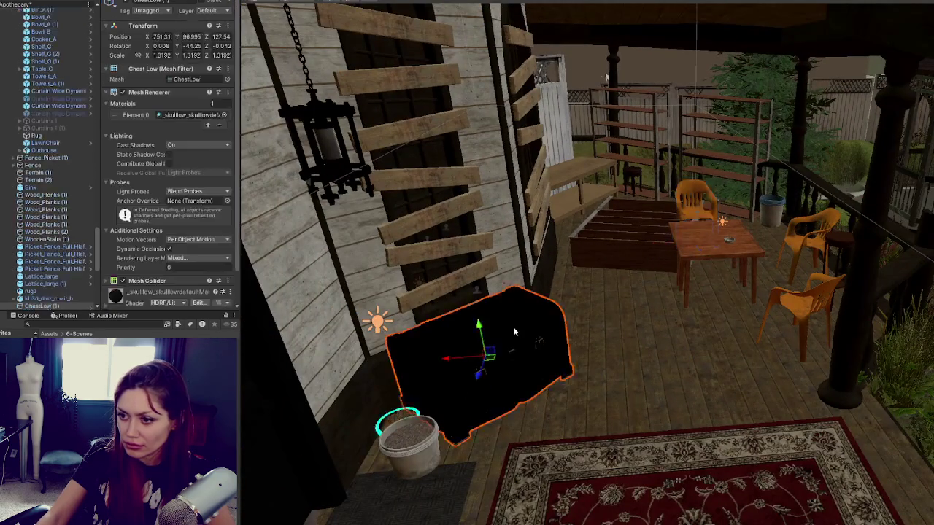
click(698, 222)
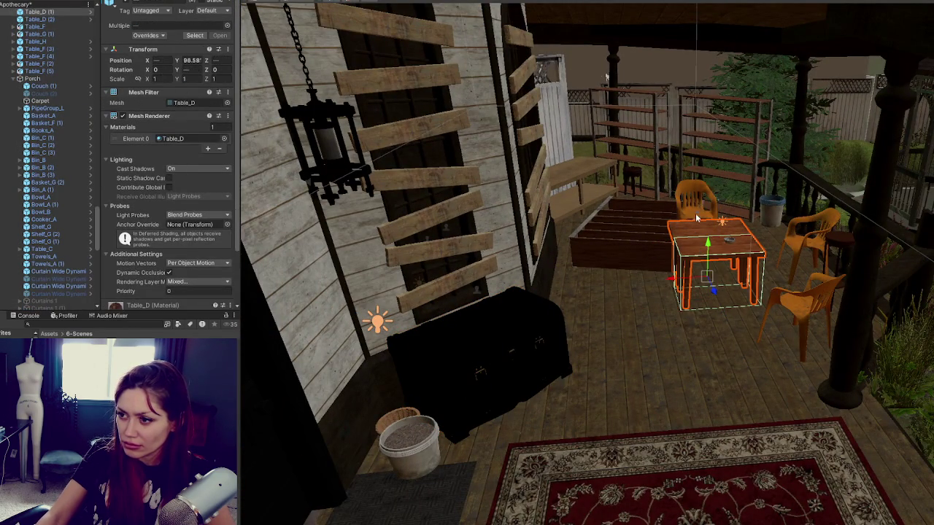
ctrl+click(696, 213)
ctrl+click(800, 263)
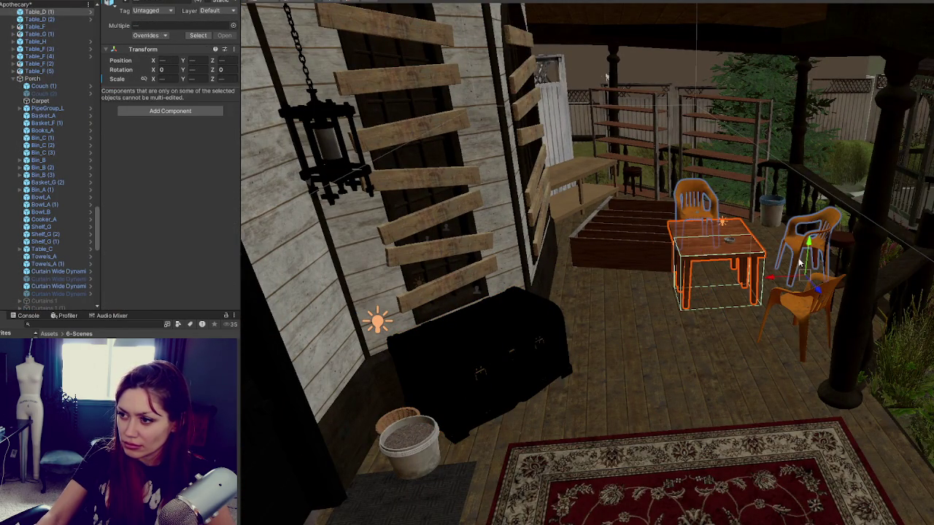
ctrl+click(725, 226)
right_click(81, 198)
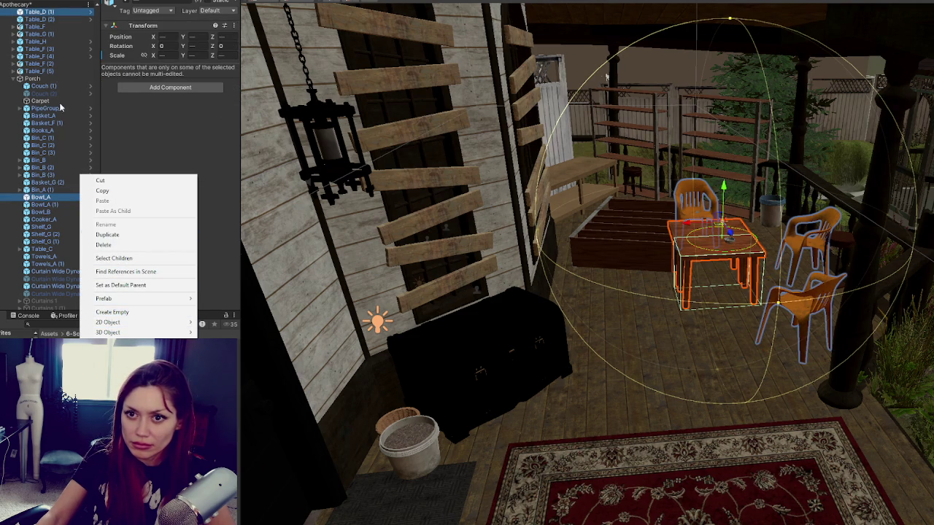
- Wrap the selected table set in a new parent named Porch Table
click(42, 17)
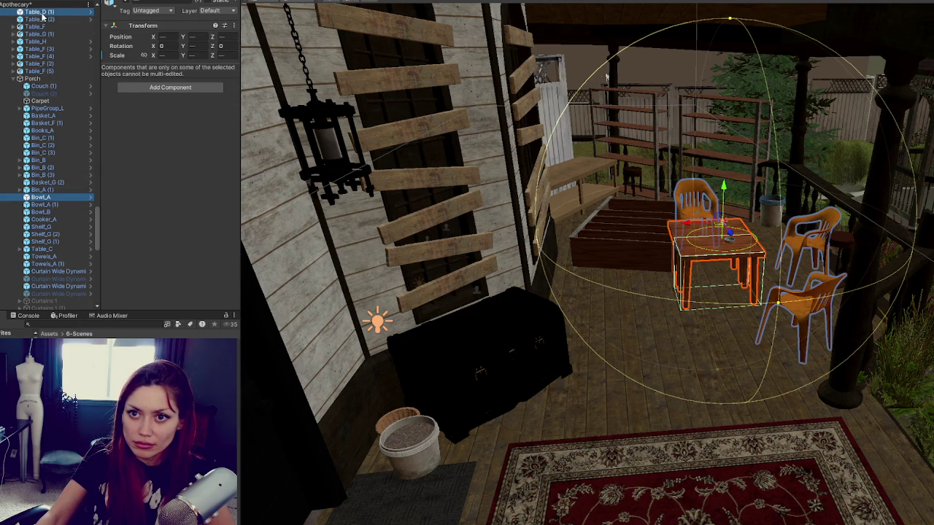
drag(40, 79, 42, 80)
right_click(41, 65)
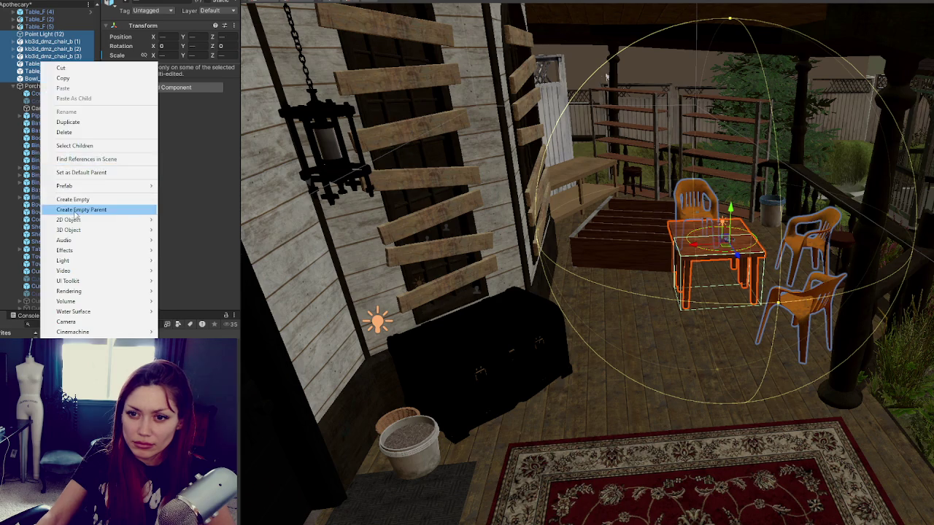
click(75, 212)
text(Porch Table)
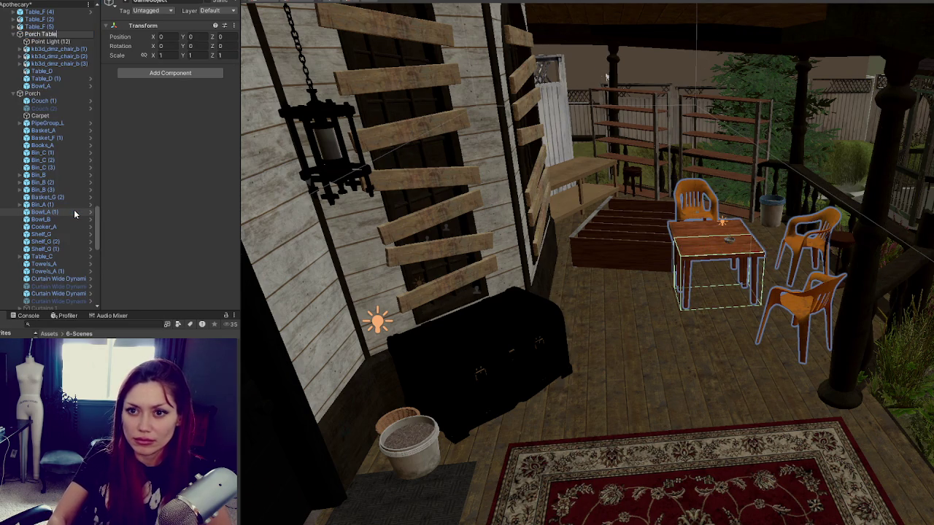
key(Return)
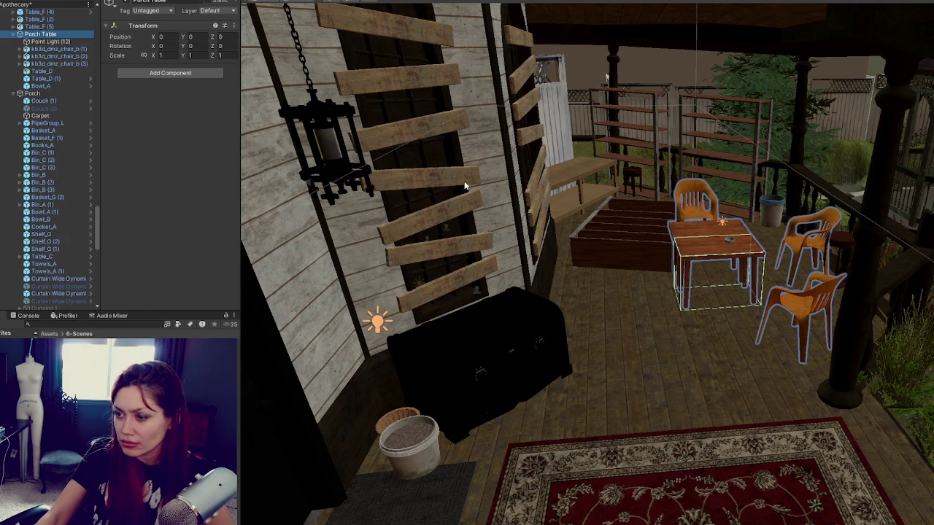
- Create a new empty GameObject and try moving Point Light (12) through Bowl_A into it
click(50, 41)
click(59, 56)
right_click(41, 57)
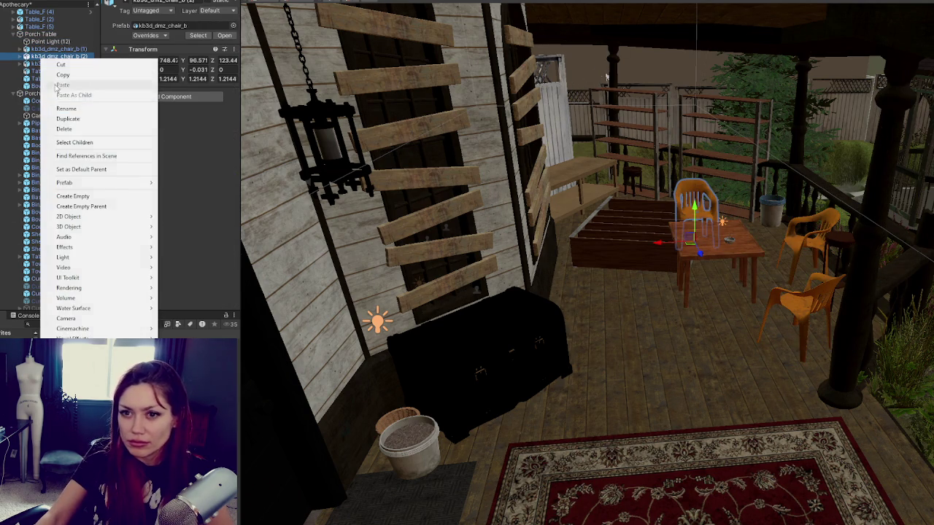
click(73, 196)
drag(43, 86, 43, 31)
click(50, 49)
shift+click(41, 100)
drag(46, 43, 44, 64)
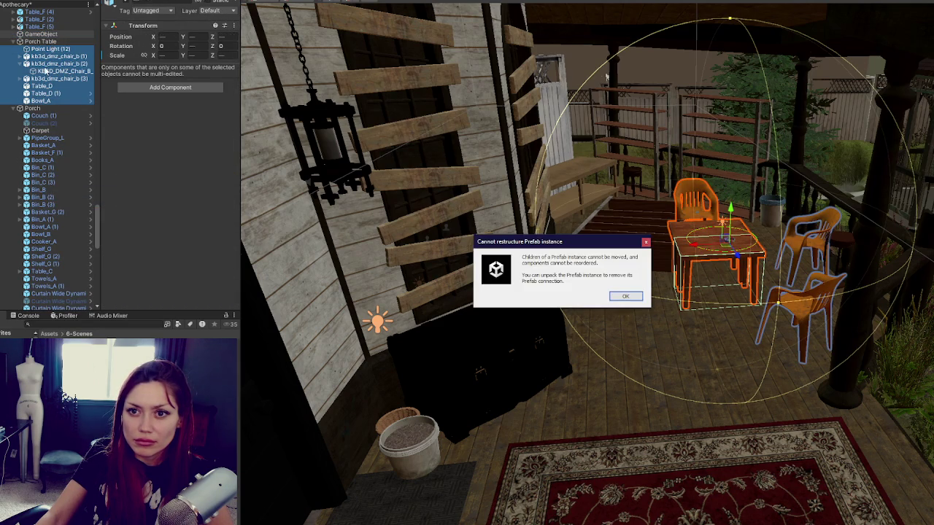
click(625, 296)
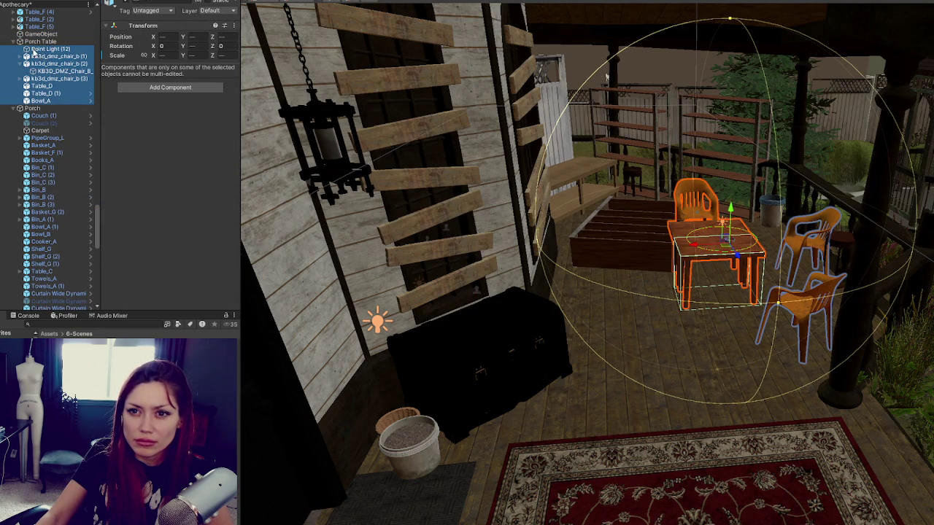
- Move the light, chairs, tables and bowl under the new GameObject
click(34, 53)
key(ctrl+z)
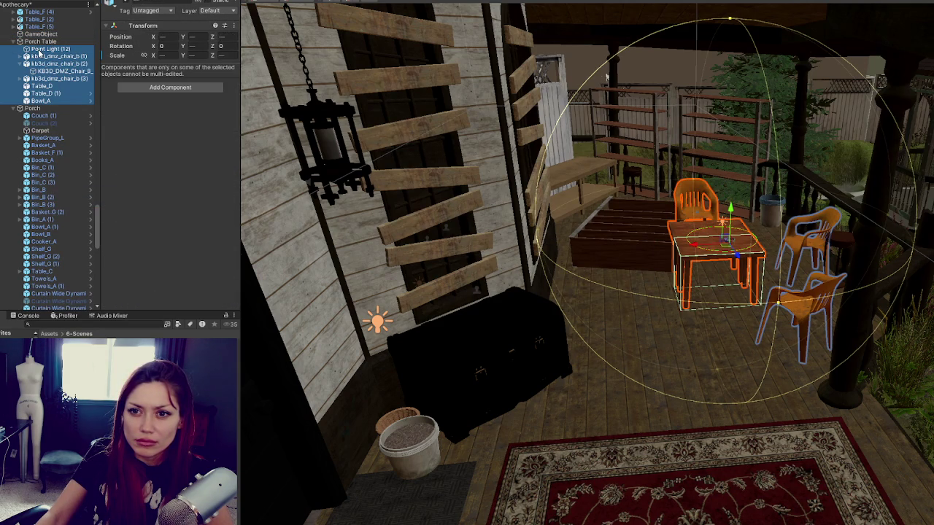
drag(40, 55, 40, 36)
click(629, 296)
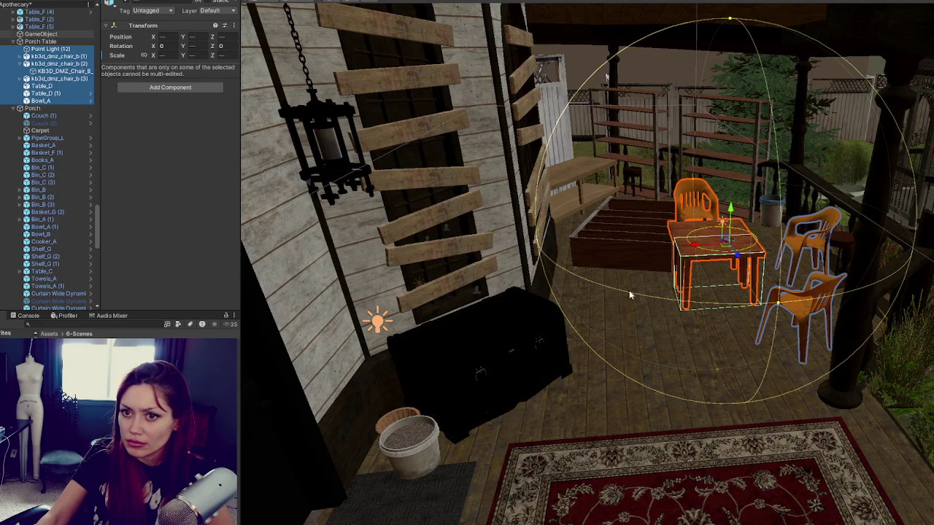
click(67, 72)
key(ctrl+z)
click(33, 49)
key(ctrl+z)
drag(44, 40, 42, 36)
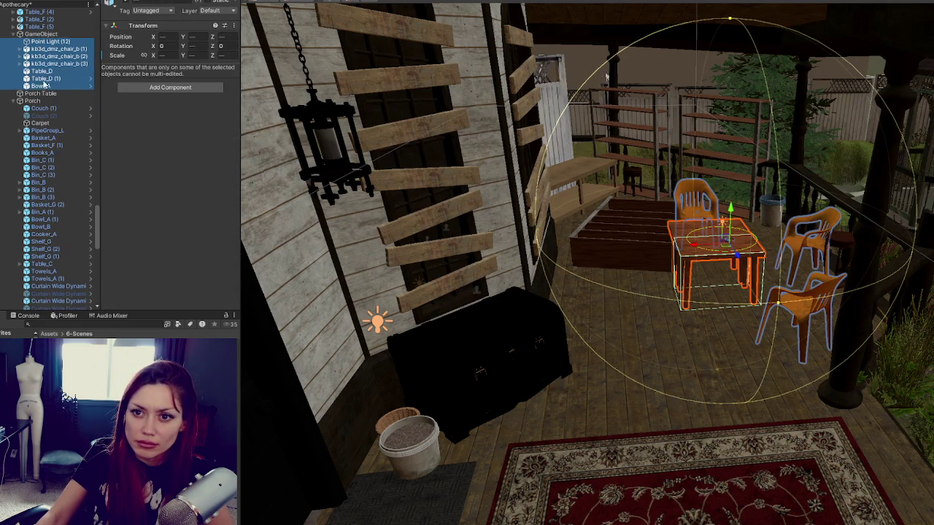
- Delete the leftover empty Porch Table parent
click(48, 94)
click(44, 34)
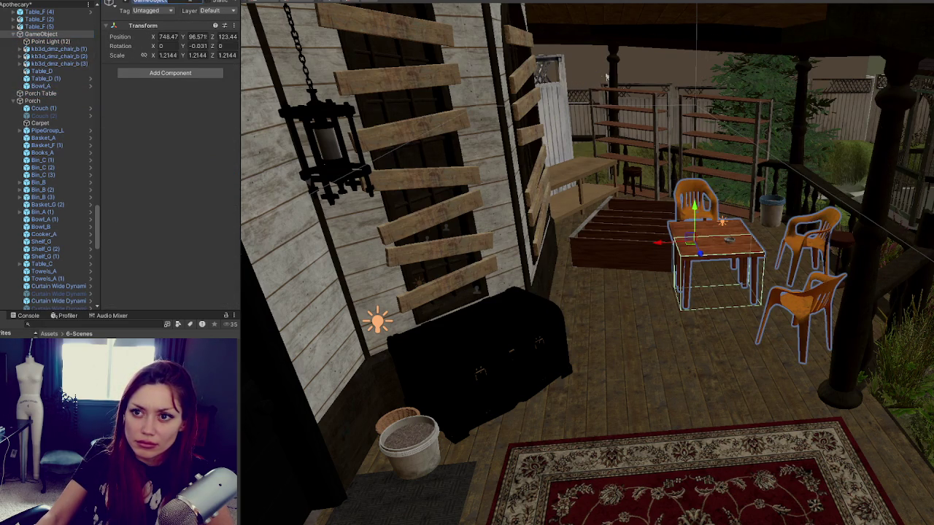
click(66, 93)
key(Delete)
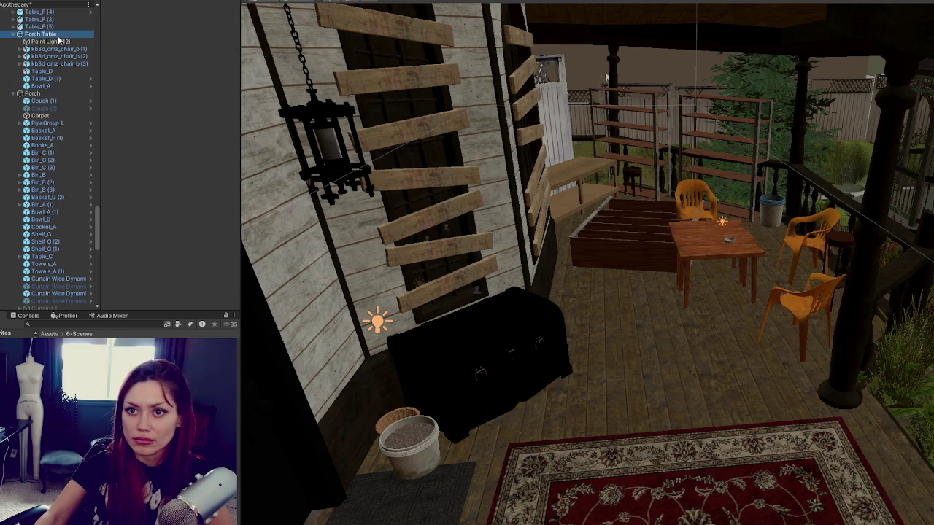
- Shift the Porch Table group to the left
click(59, 35)
key(f)
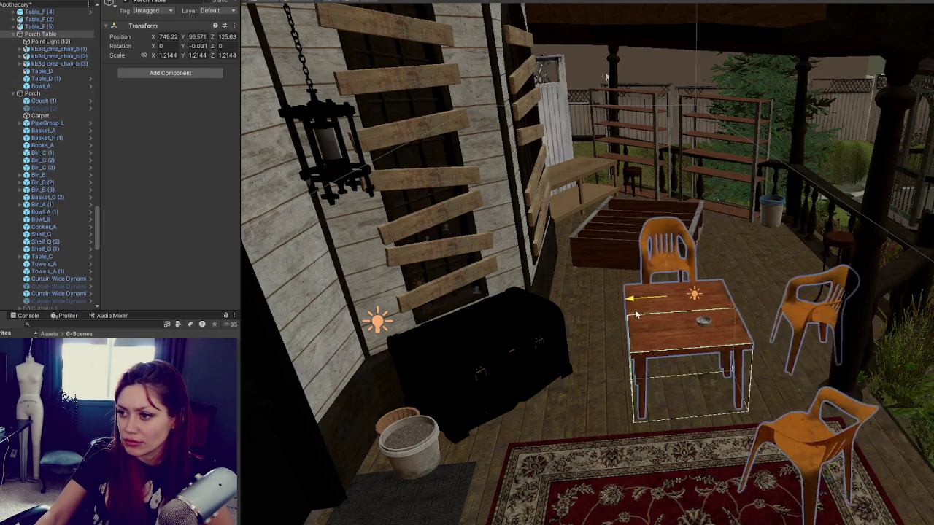
drag(637, 313, 601, 322)
- Move the front orange chair behind the table and rotate it
click(745, 465)
mouse_move(745, 464)
mouse_down()
mouse_move(729, 335)
mouse_move(702, 297)
mouse_move(751, 240)
mouse_move(745, 259)
mouse_move(754, 233)
mouse_up()
key(e)
key(w)
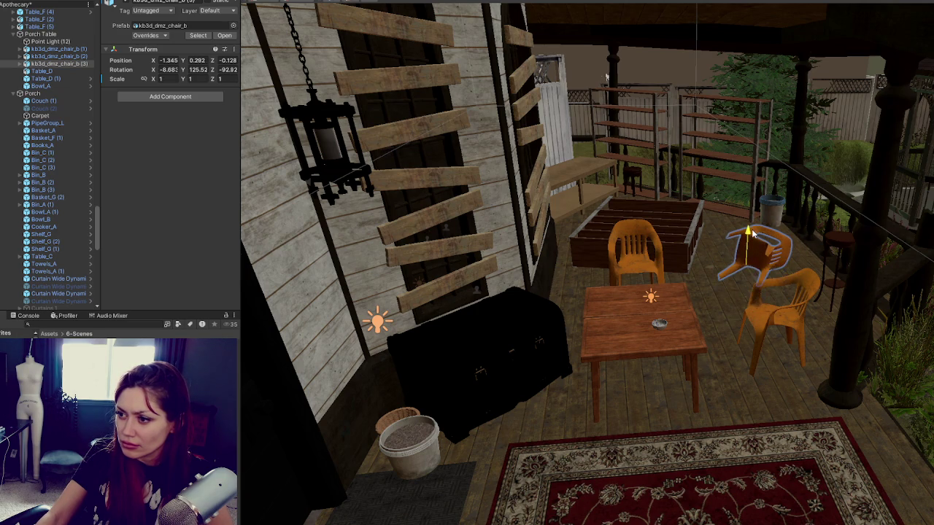
- Move Table_F near the railing and raise it slightly
click(634, 185)
mouse_move(633, 207)
mouse_down()
mouse_move(734, 233)
mouse_move(716, 227)
mouse_up()
key(e)
key(f)
key(w)
mouse_move(819, 252)
mouse_down()
mouse_move(825, 202)
mouse_move(842, 169)
mouse_move(836, 156)
mouse_move(825, 183)
mouse_move(697, 261)
mouse_move(780, 300)
mouse_up()
key(e)
key(w)
key(e)
key(w)
- Tip Table_F on its side at rotation 40.7, 65.2, -82.3, sliding it down-right
scroll(828, 185, down, 5)
key(e)
mouse_move(712, 257)
mouse_down()
mouse_move(769, 253)
mouse_move(584, 229)
mouse_move(733, 241)
mouse_move(788, 337)
mouse_move(783, 314)
mouse_move(786, 323)
mouse_up()
key(w)
mouse_move(792, 366)
mouse_down()
mouse_move(819, 392)
mouse_move(806, 375)
mouse_move(812, 365)
mouse_move(809, 376)
mouse_up()
key(w)
scroll(814, 364, down, 8)
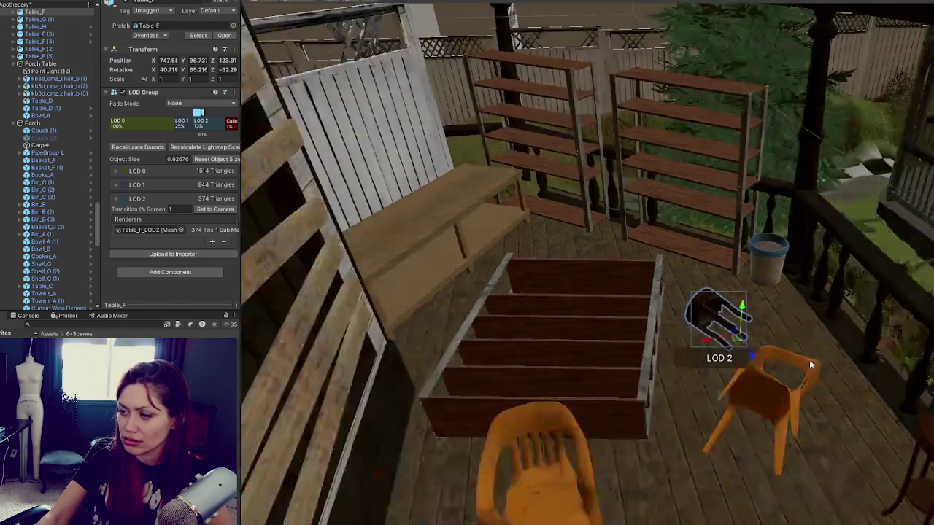
scroll(770, 390, down, 10)
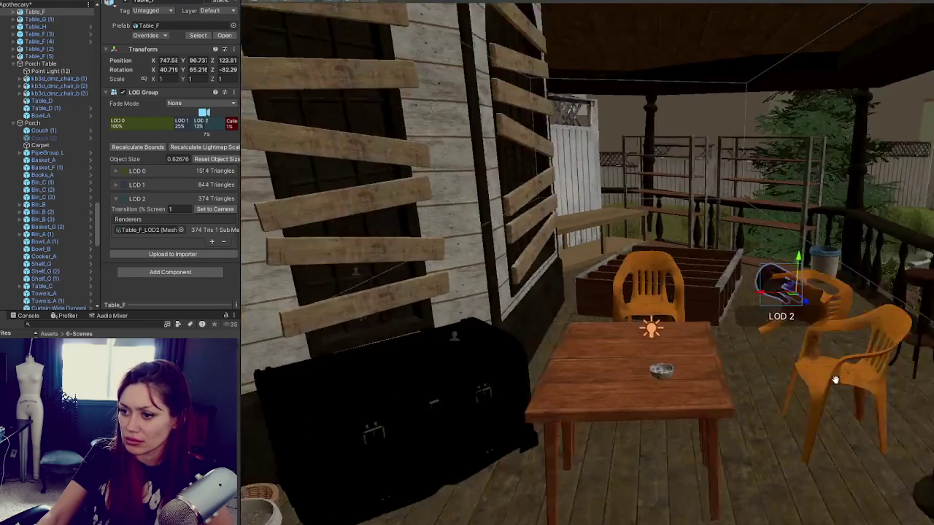
- Nudge the Porch Table group slightly
scroll(825, 373, down, 5)
click(705, 364)
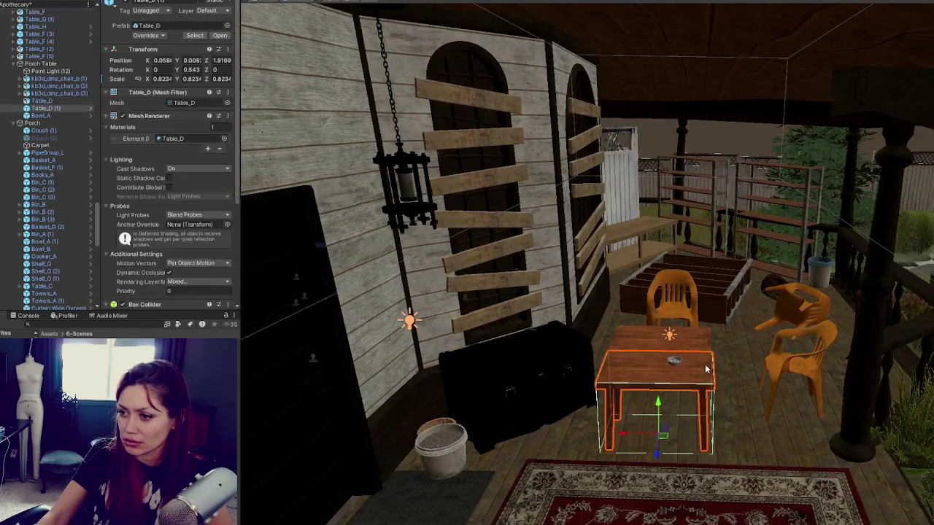
scroll(705, 365, up, 5)
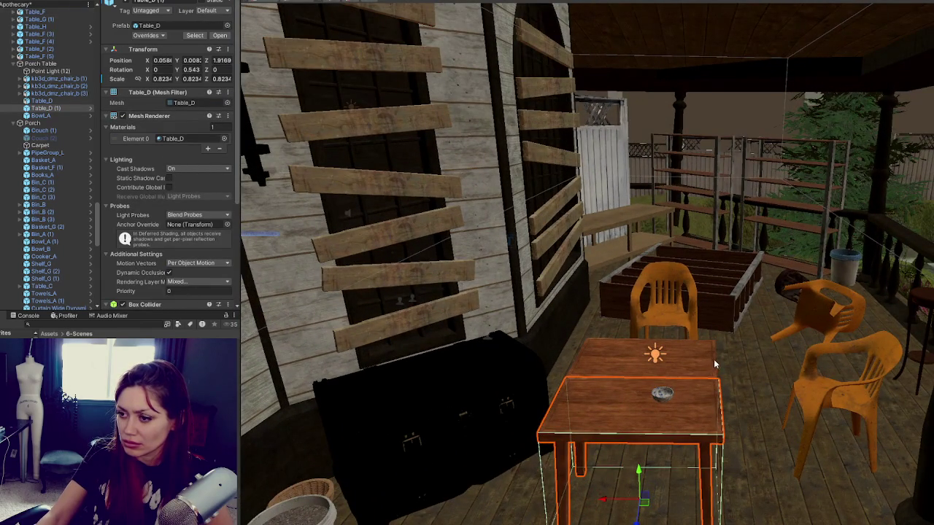
scroll(713, 366, down, 5)
scroll(695, 369, up, 5)
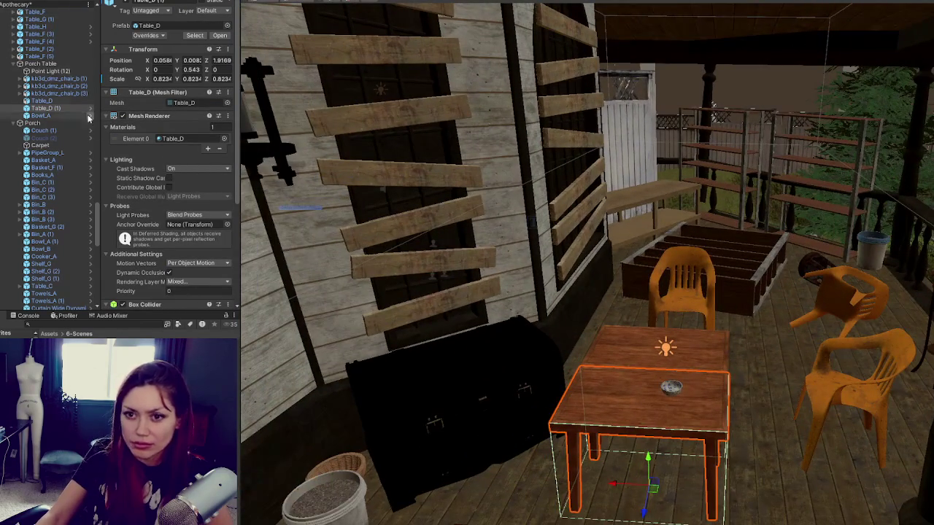
click(41, 65)
mouse_move(652, 345)
mouse_down()
mouse_move(697, 368)
mouse_move(663, 359)
mouse_move(707, 367)
mouse_move(655, 292)
mouse_up()
- Move one orange chair left and turn the right chair toward the table
click(654, 292)
mouse_move(624, 341)
mouse_down()
mouse_move(576, 358)
mouse_move(620, 329)
mouse_move(726, 297)
mouse_move(919, 350)
mouse_up()
click(927, 355)
mouse_move(917, 401)
mouse_down()
mouse_move(886, 419)
mouse_move(905, 437)
mouse_move(898, 448)
mouse_up()
key(e)
alt+drag(897, 449, 794, 442)
mouse_move(709, 420)
mouse_down()
mouse_move(716, 429)
mouse_move(809, 422)
mouse_up()
- Slide Table_D (1) and the other table to the left together
click(718, 382)
click(786, 301)
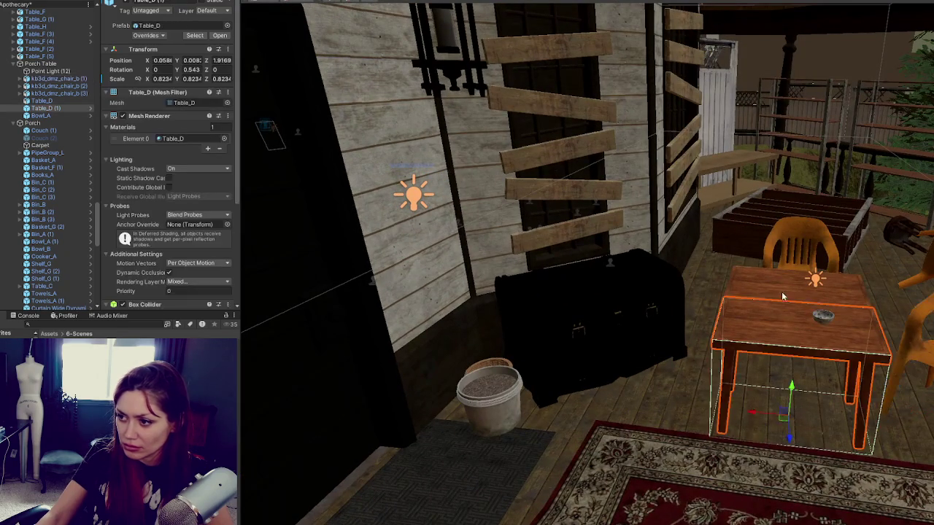
shift+click(809, 308)
drag(756, 370, 720, 367)
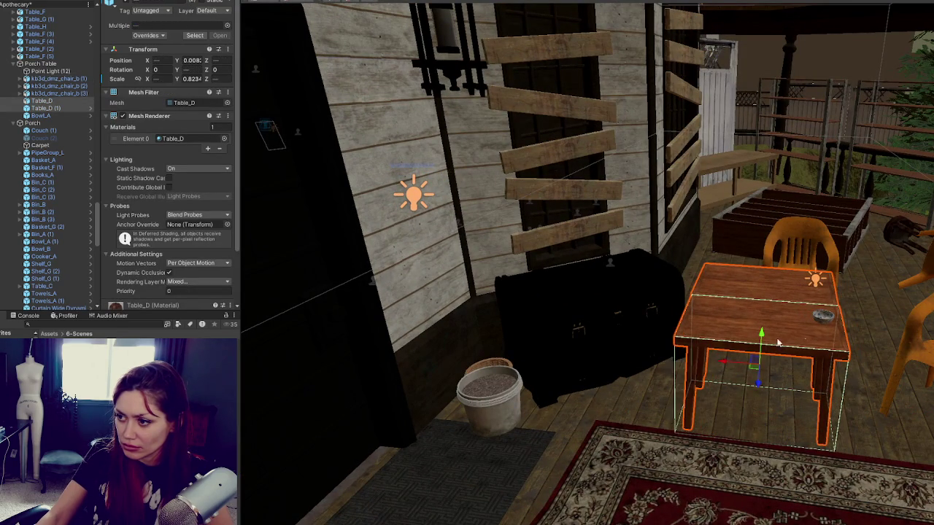
click(818, 324)
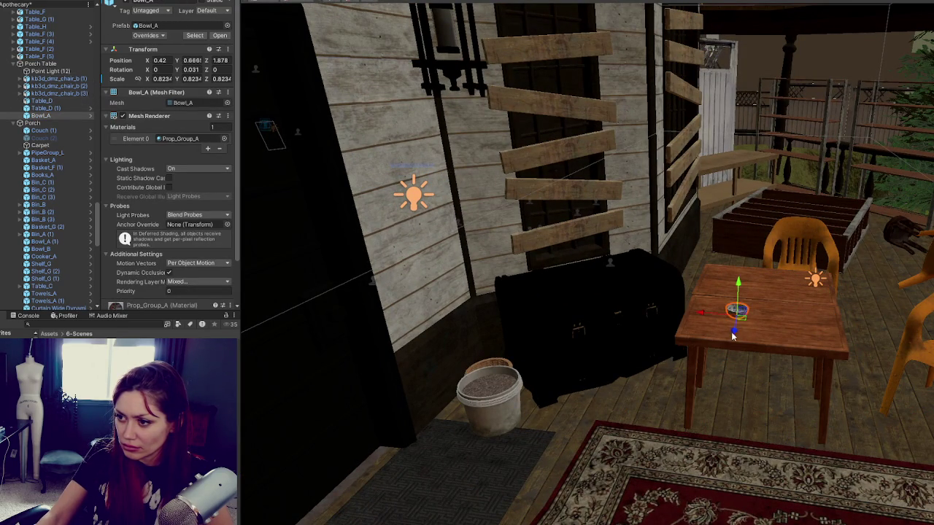
- Place the porch point light over the centre of the table
click(815, 279)
drag(813, 280, 772, 268)
click(777, 243)
key(f)
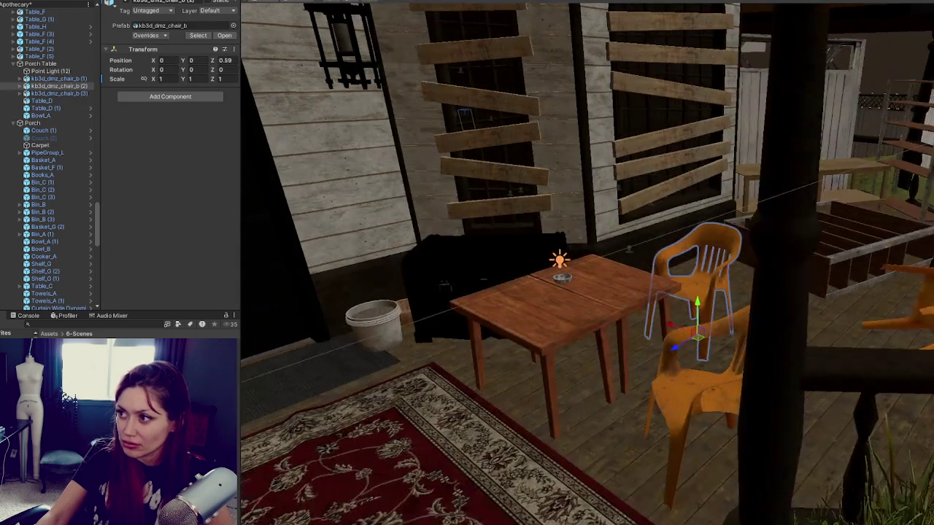
mouse_move(773, 310)
mouse_down()
mouse_move(836, 298)
mouse_move(790, 334)
mouse_move(839, 278)
mouse_move(687, 271)
mouse_move(617, 306)
mouse_move(909, 333)
mouse_move(683, 335)
mouse_up()
click(628, 308)
mouse_move(444, 204)
mouse_down()
mouse_move(246, 48)
mouse_move(550, 323)
mouse_move(545, 313)
mouse_move(695, 276)
mouse_move(741, 222)
mouse_move(730, 234)
mouse_move(681, 236)
mouse_move(714, 257)
mouse_up()
scroll(547, 313, down, 2)
- Set the front-door Point Light's Range to 8 and view the lit door
click(735, 234)
scroll(733, 261, up, 3)
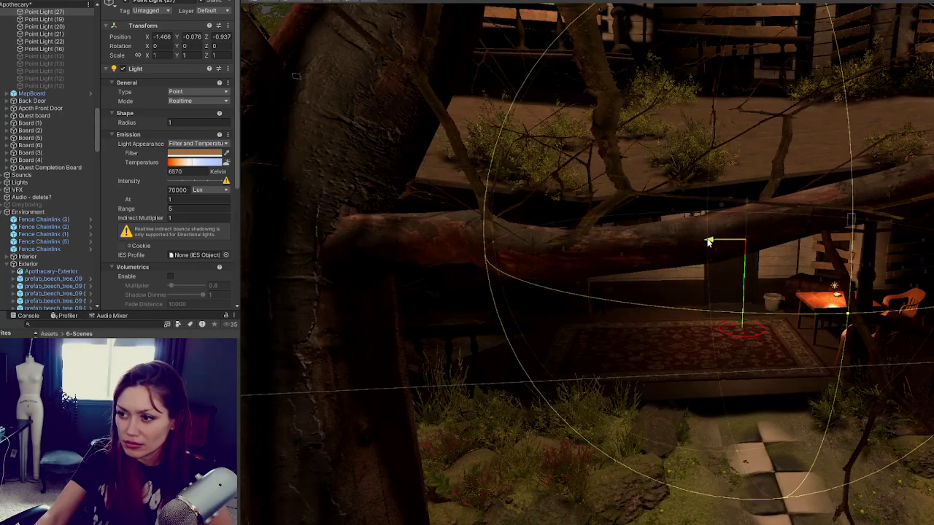
scroll(706, 242, down, 4)
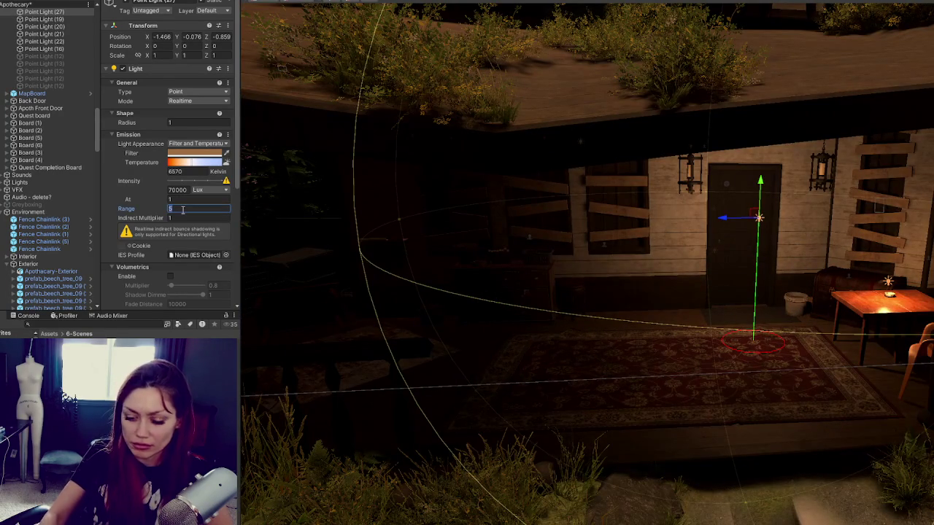
key(Return)
scroll(175, 211, down, 2)
scroll(772, 273, down, 3)
mouse_move(773, 273)
mouse_down()
mouse_move(746, 267)
mouse_move(773, 271)
mouse_up()
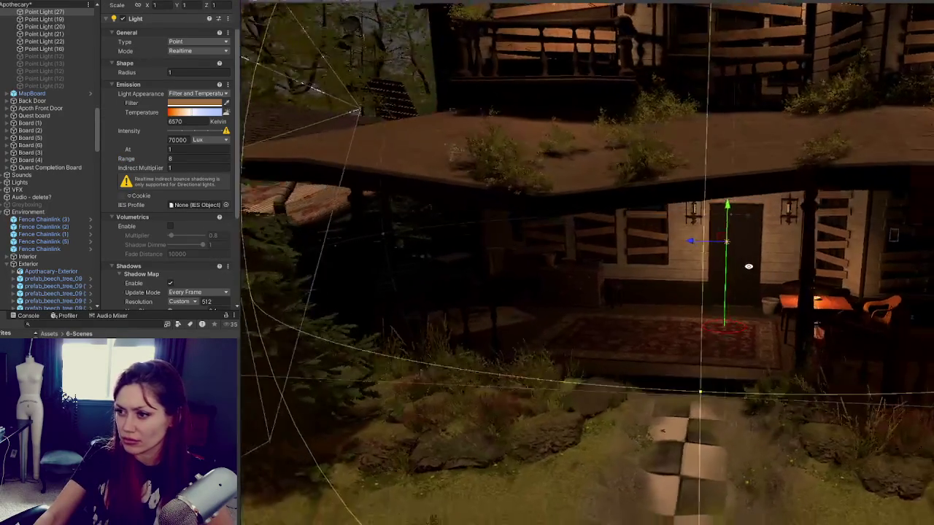
scroll(726, 264, down, 3)
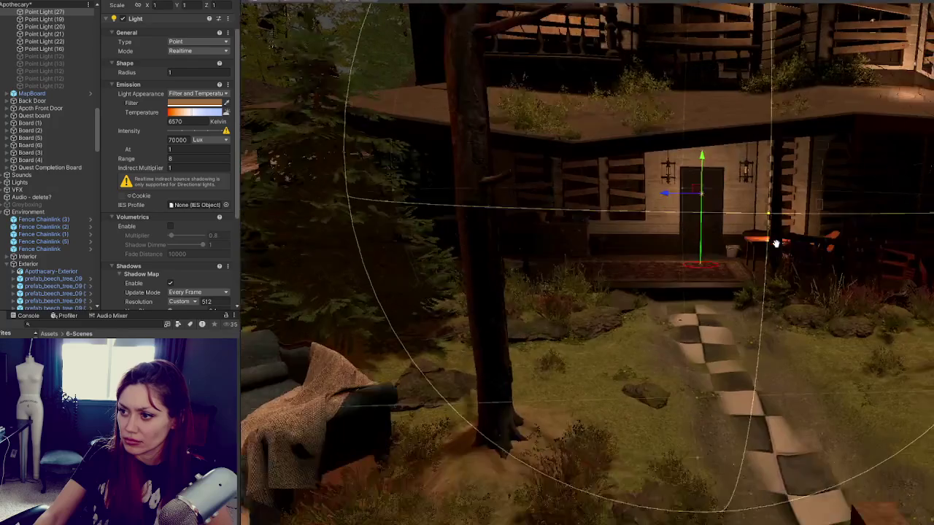
mouse_move(701, 277)
mouse_down()
mouse_move(726, 264)
mouse_move(846, 255)
mouse_up()
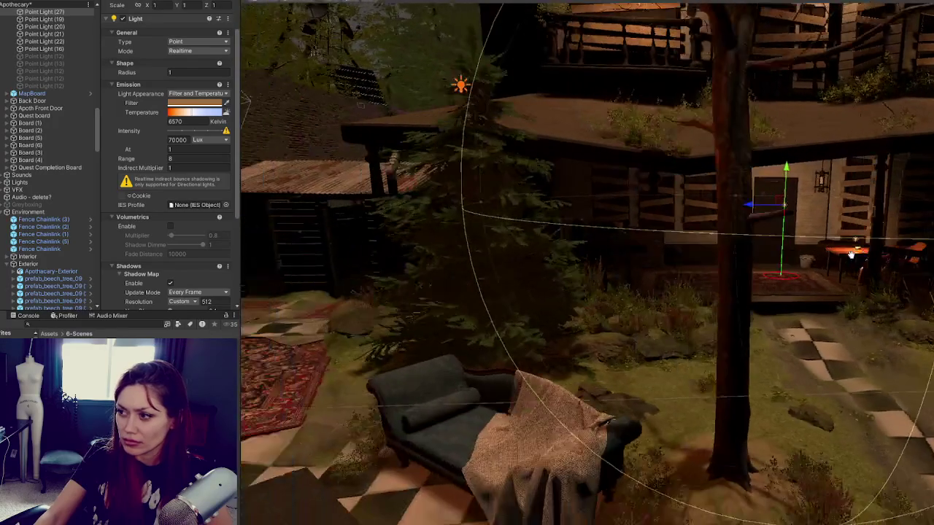
scroll(846, 255, down, 3)
drag(636, 254, 617, 216)
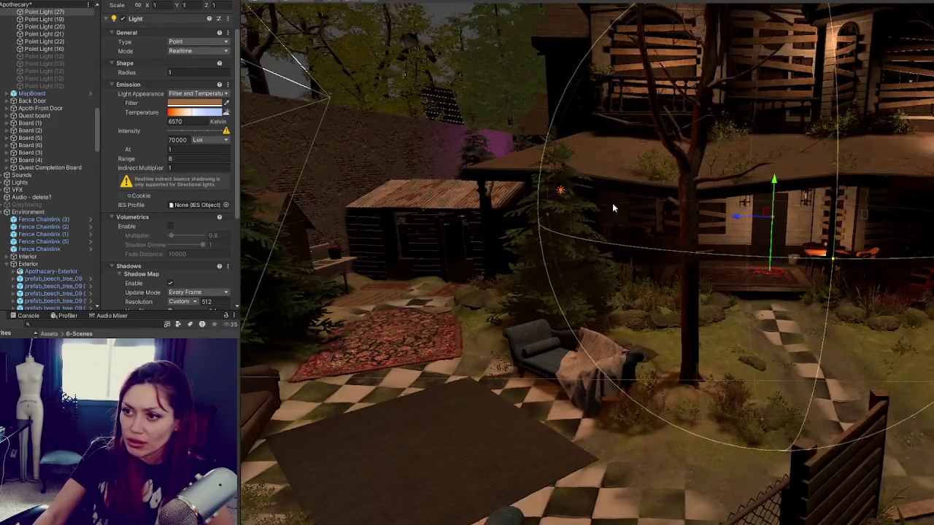
- Toggle the Lawn Lights object off and back on to compare the lighting
click(561, 191)
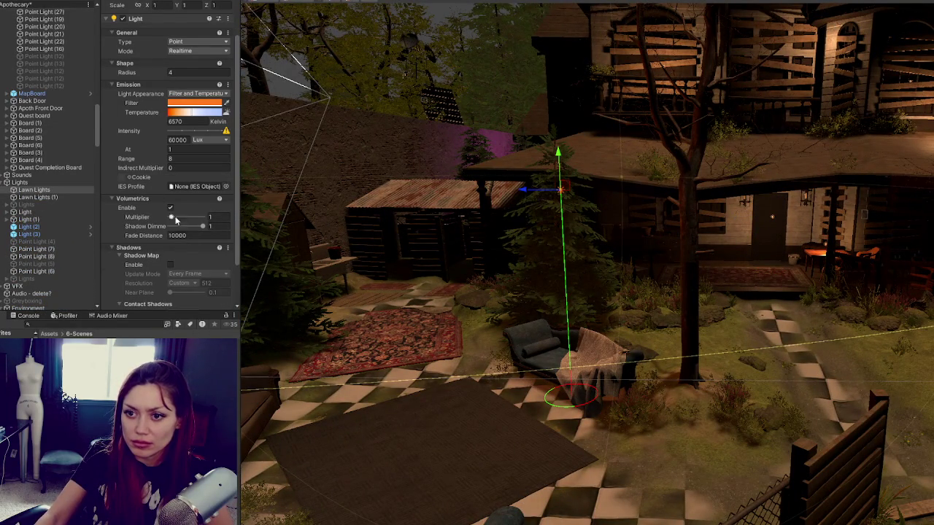
scroll(115, 3, up, 2)
click(127, 2)
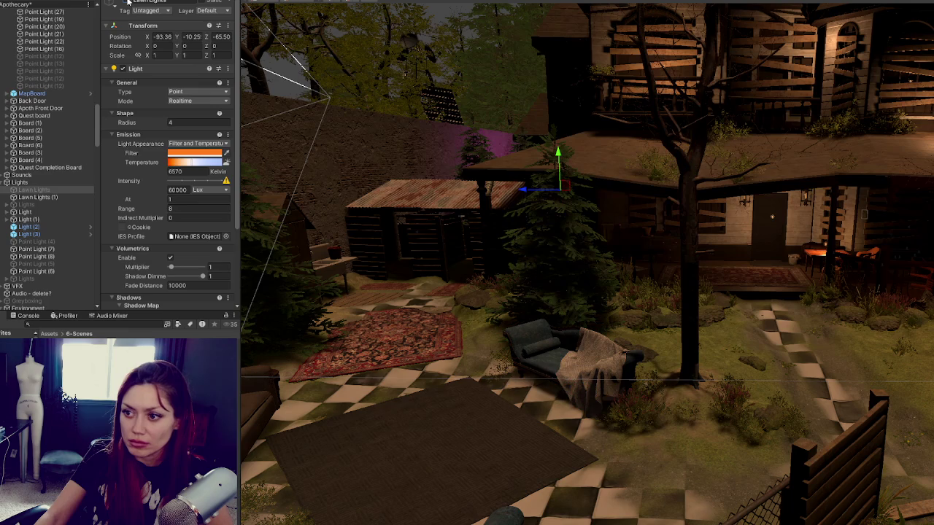
click(127, 3)
drag(613, 219, 624, 151)
click(624, 151)
drag(598, 220, 767, 246)
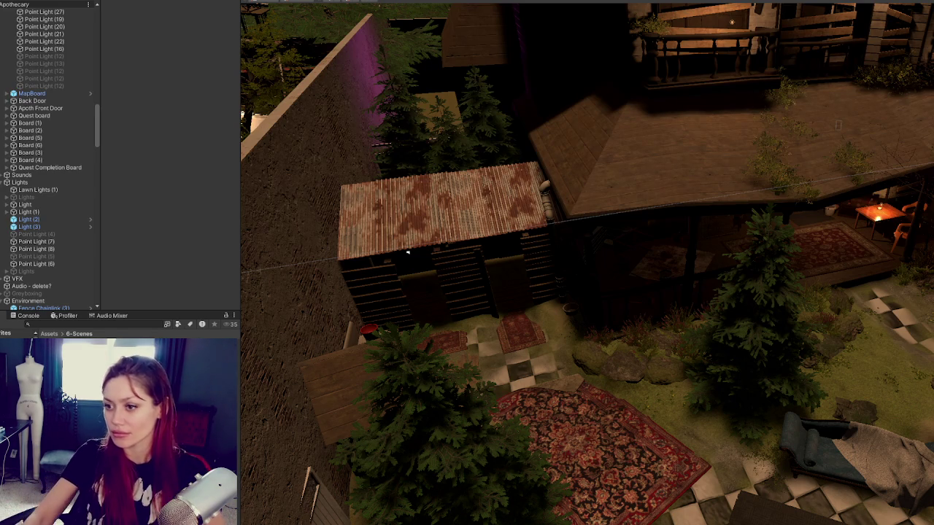
- Move and rotate Picket_Fence_2 and Picket_Fence_2 (1) to follow the slope
key(w)
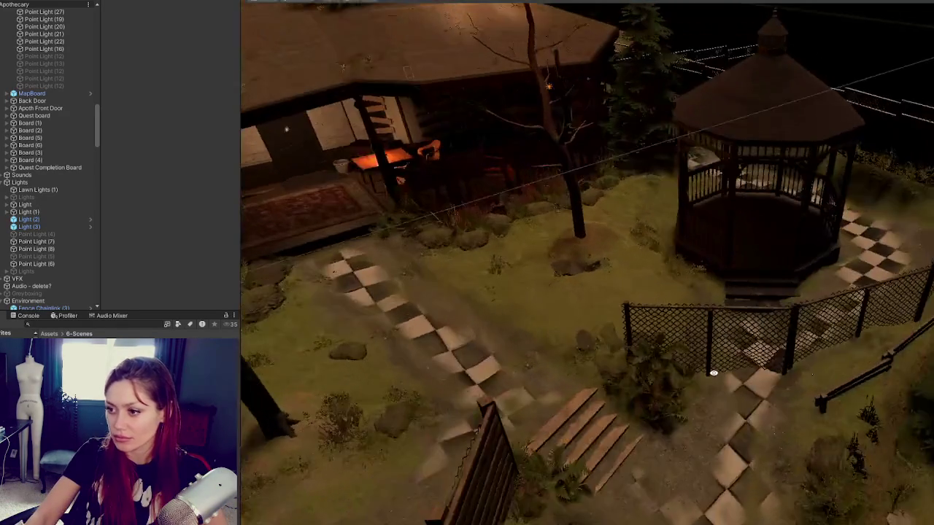
mouse_move(713, 373)
mouse_down()
mouse_move(712, 442)
mouse_move(718, 366)
mouse_move(798, 266)
mouse_up()
click(798, 265)
key(f)
mouse_move(665, 340)
mouse_down()
mouse_move(694, 340)
mouse_move(694, 330)
mouse_move(682, 379)
mouse_up()
key(e)
mouse_move(668, 482)
mouse_down()
mouse_move(682, 483)
mouse_move(752, 403)
mouse_move(632, 408)
mouse_up()
click(680, 413)
key(w)
drag(666, 463, 666, 435)
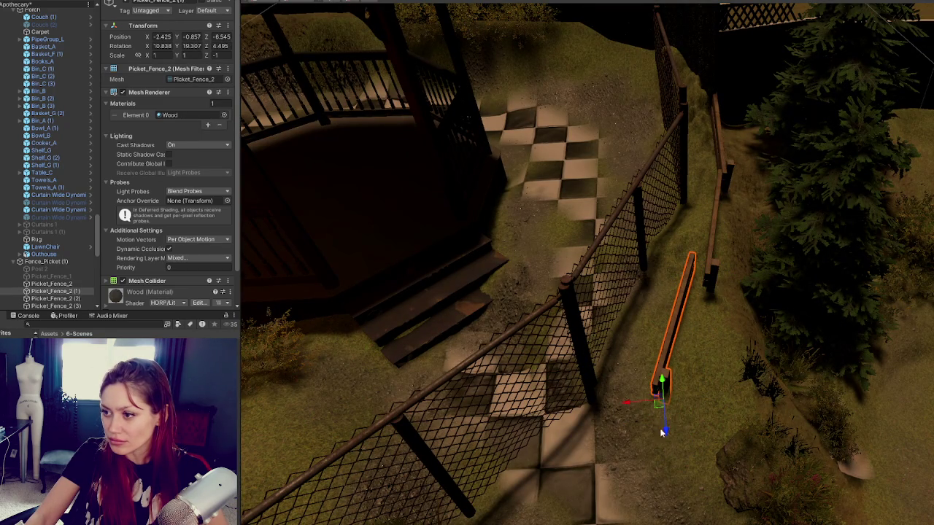
drag(628, 406, 604, 402)
key(e)
drag(659, 423, 645, 436)
- Rotate Picket_Fence_2 (2) and raise the lower rail so the rails line up
click(713, 296)
key(w)
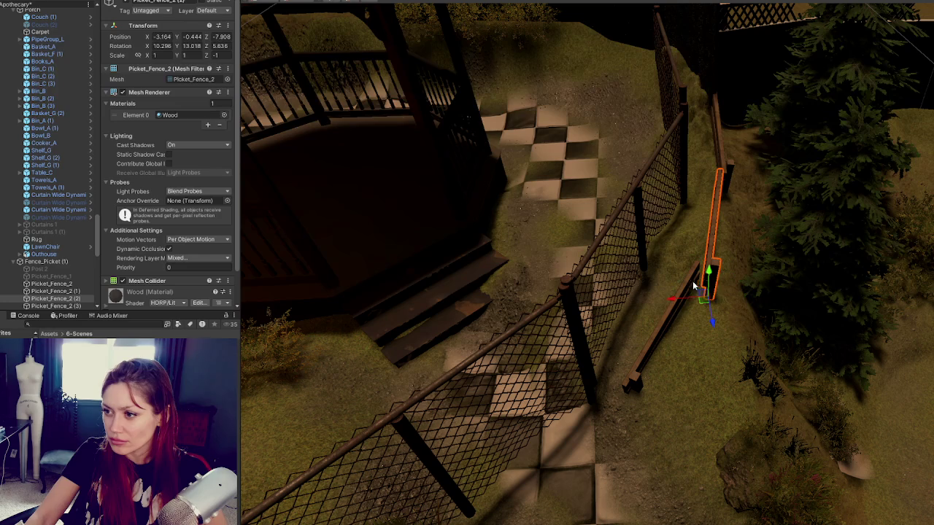
key(e)
mouse_move(692, 320)
mouse_down()
mouse_move(663, 301)
mouse_move(695, 324)
mouse_move(705, 319)
mouse_up()
key(e)
key(w)
mouse_move(821, 368)
mouse_down()
mouse_move(769, 334)
mouse_move(820, 307)
mouse_move(752, 371)
mouse_move(770, 382)
mouse_up()
click(676, 410)
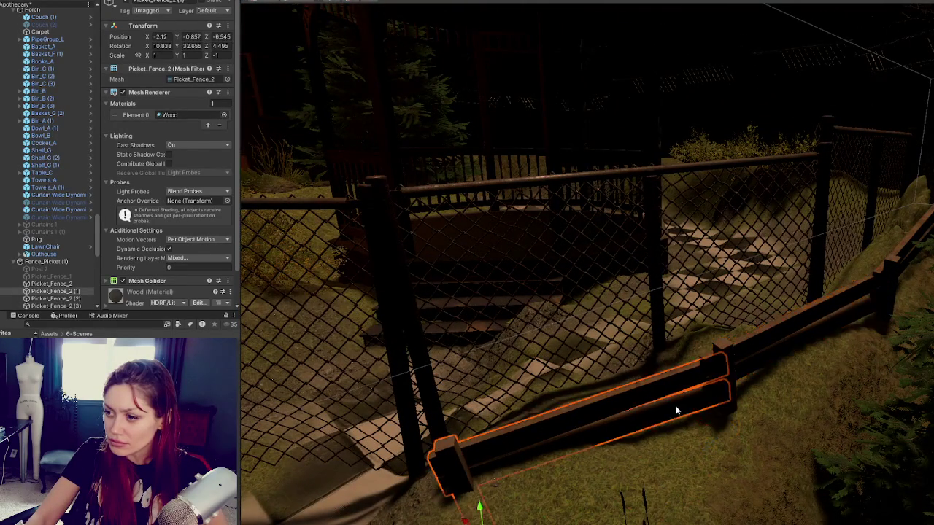
mouse_move(480, 507)
mouse_down()
mouse_move(485, 485)
mouse_move(491, 490)
mouse_up()
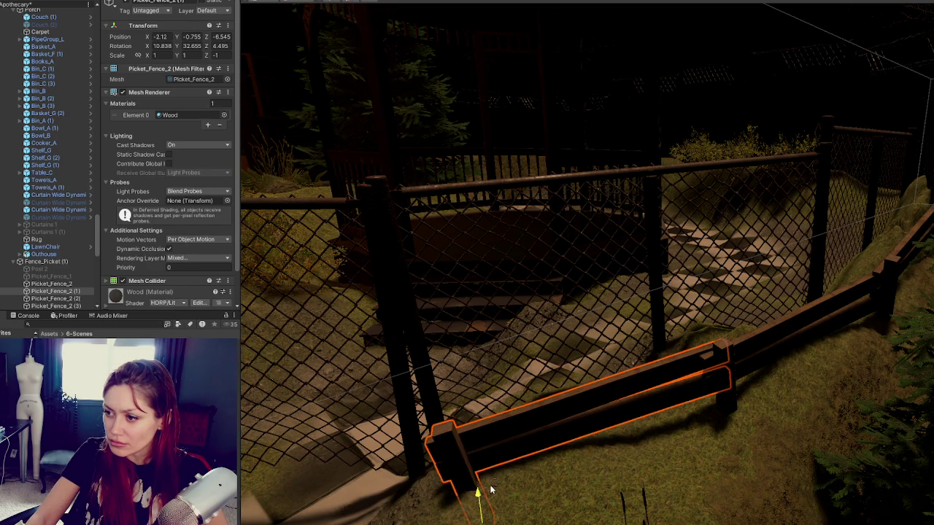
click(720, 363)
key(e)
drag(734, 421, 738, 442)
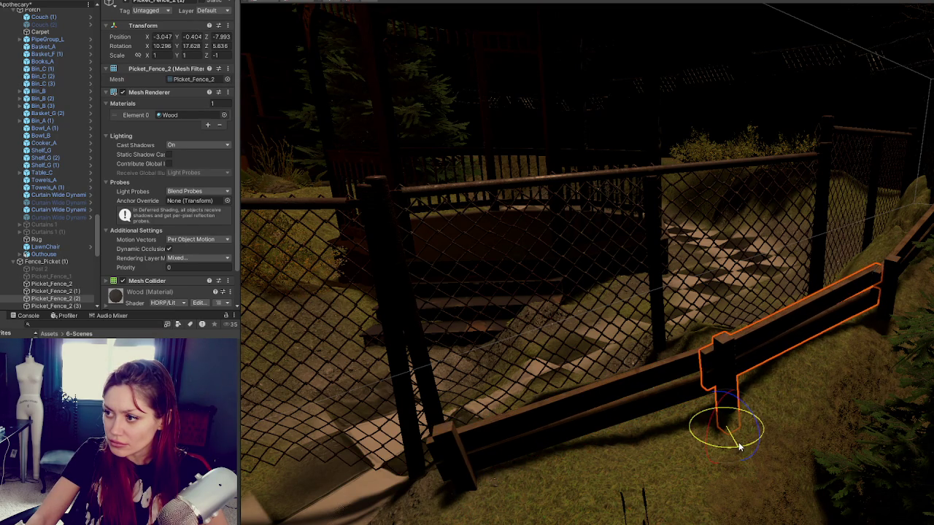
click(603, 464)
- Fine-tune a fence rail's tilt and rotation to match the ground
mouse_move(603, 464)
mouse_down()
mouse_move(758, 435)
mouse_move(646, 431)
mouse_move(719, 323)
mouse_move(719, 294)
mouse_move(692, 293)
mouse_up()
click(719, 294)
key(w)
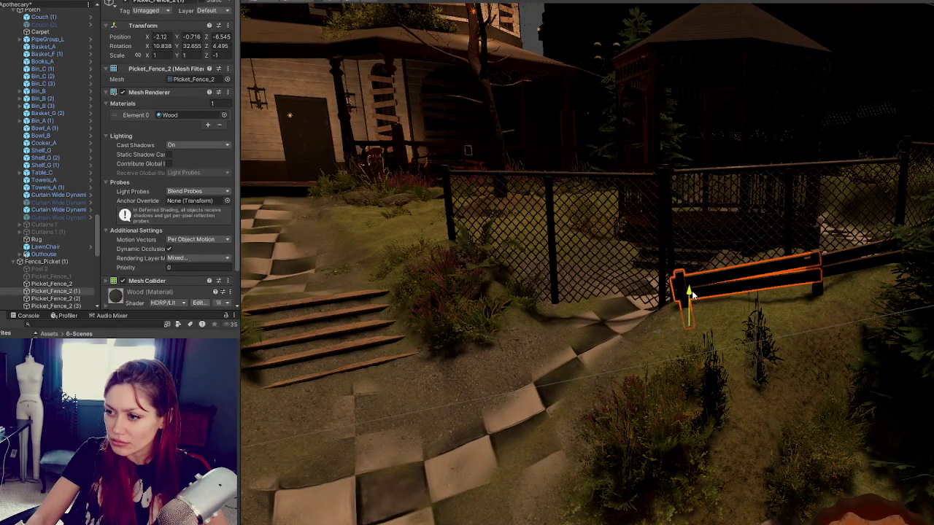
key(e)
drag(709, 295, 714, 305)
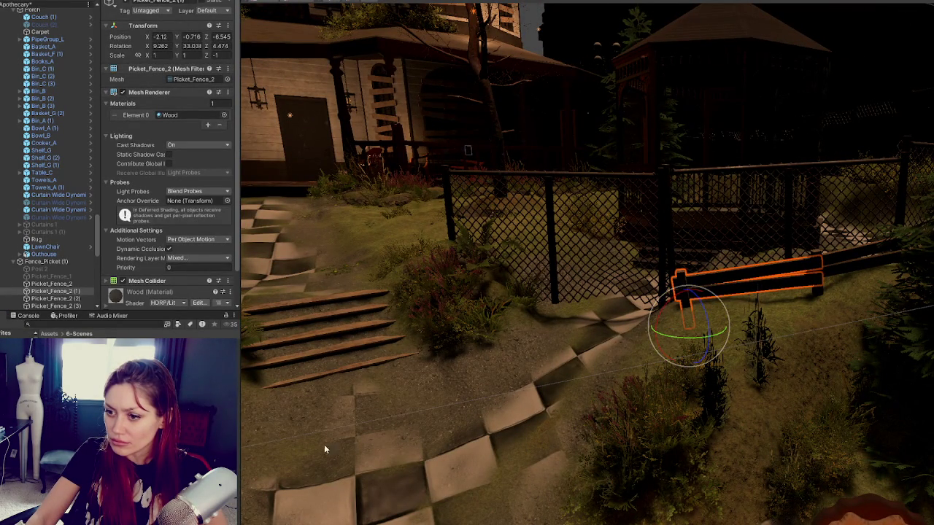
click(257, 475)
drag(257, 475, 701, 310)
mouse_move(686, 289)
mouse_down()
mouse_move(711, 306)
mouse_move(719, 286)
mouse_up()
key(f)
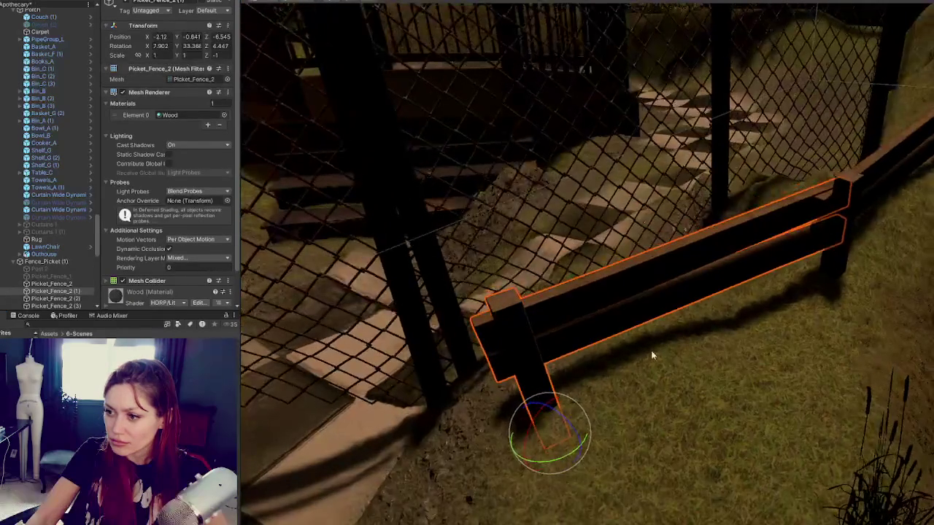
drag(564, 458, 567, 456)
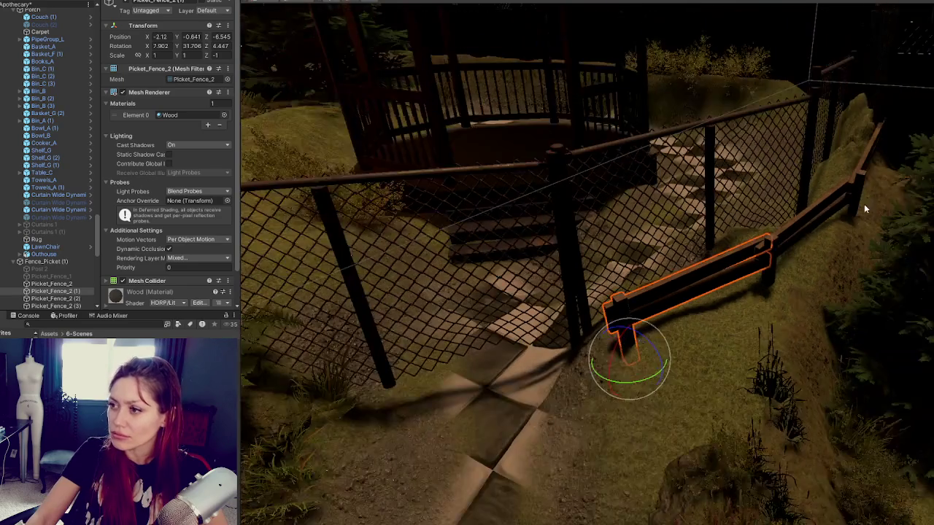
click(836, 227)
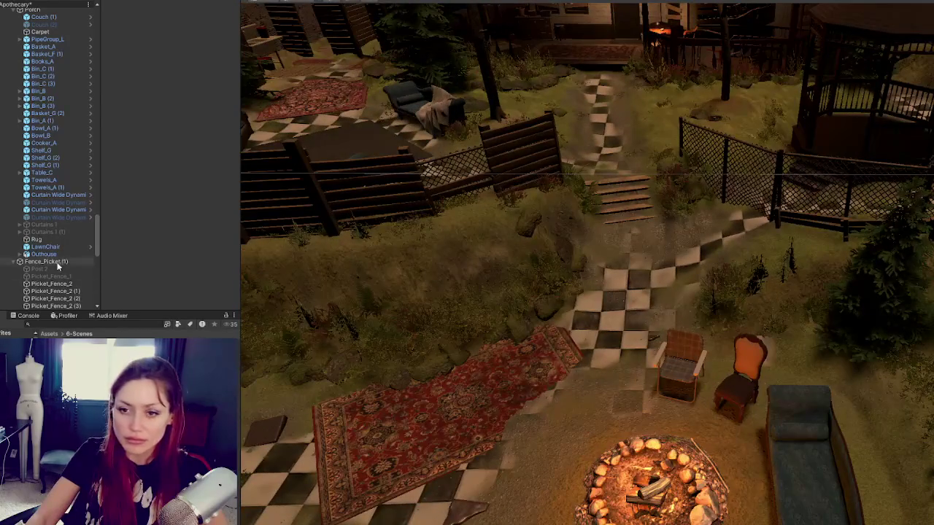
- Delete the inactive Post 2 and Picket_Fence_1 from the Fence_Picket (1) group
click(59, 261)
click(47, 275)
key(Delete)
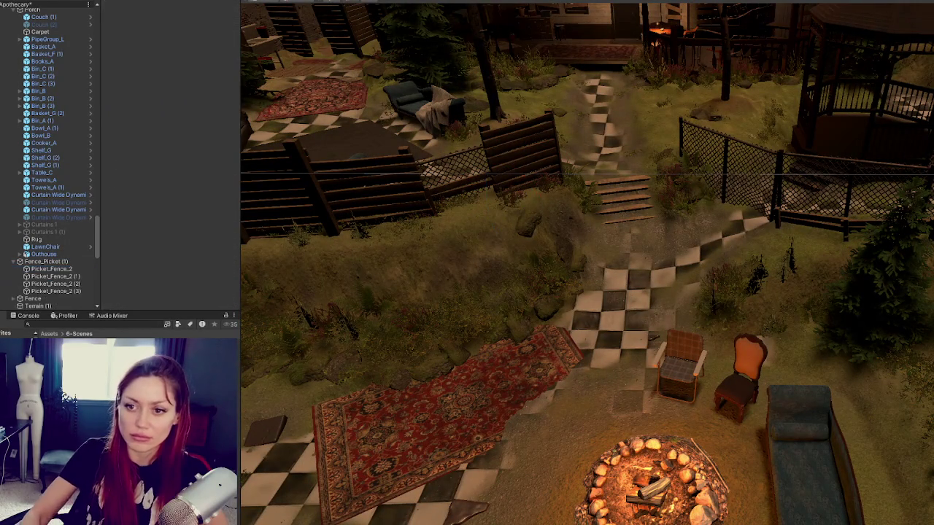
click(78, 232)
key(Up)
key(Up)
key(Up)
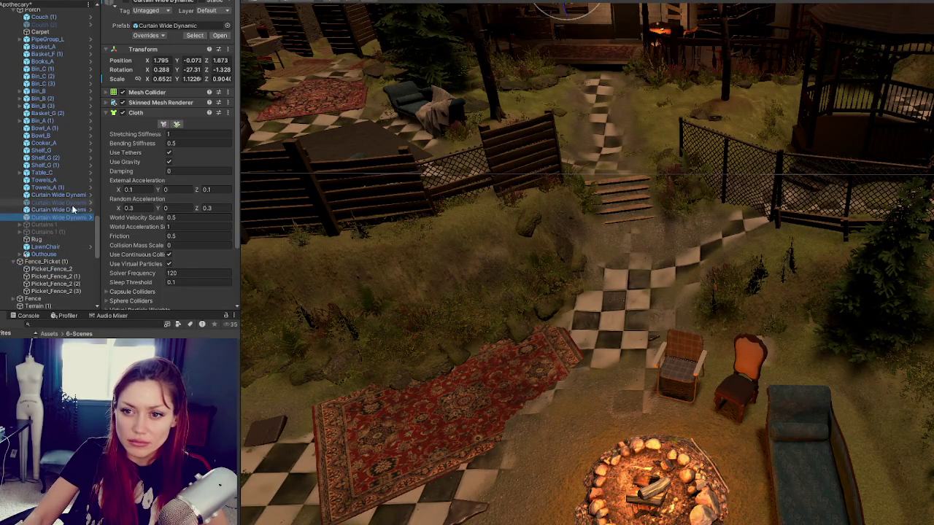
- Delete the greyed-out Couch (2) inside the Porch group
scroll(73, 248, down, 10)
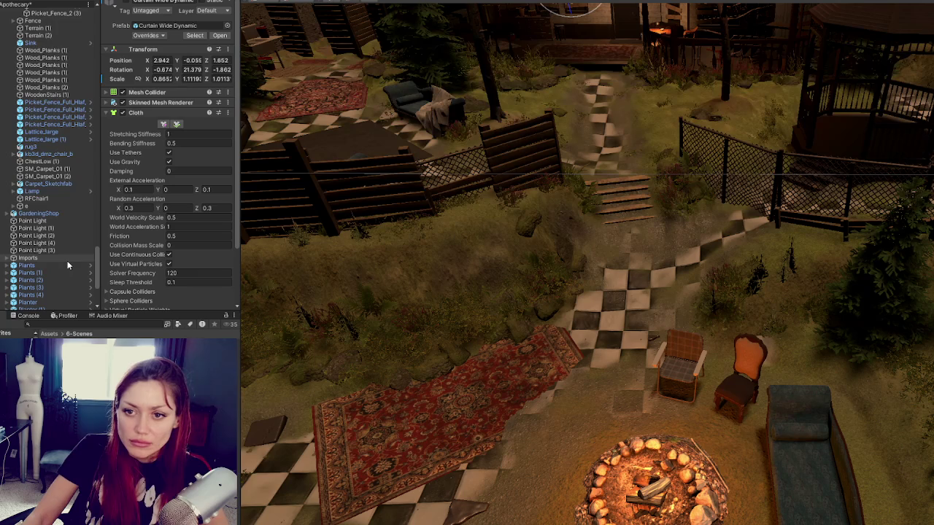
scroll(67, 260, up, 5)
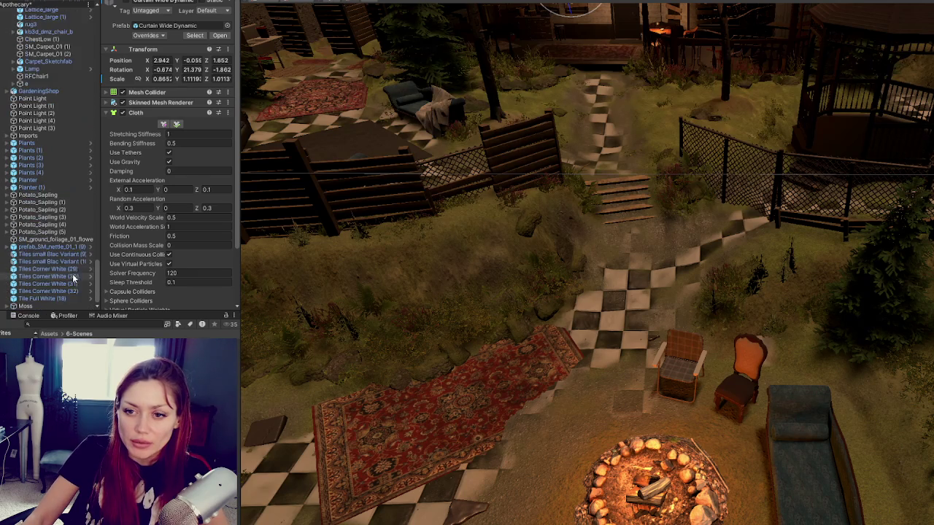
scroll(60, 130, up, 5)
scroll(60, 130, up, 10)
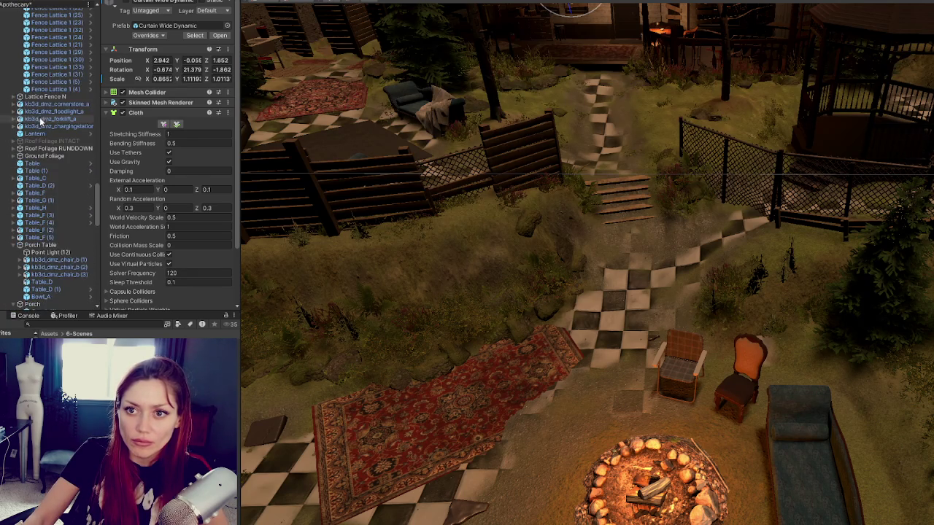
click(48, 165)
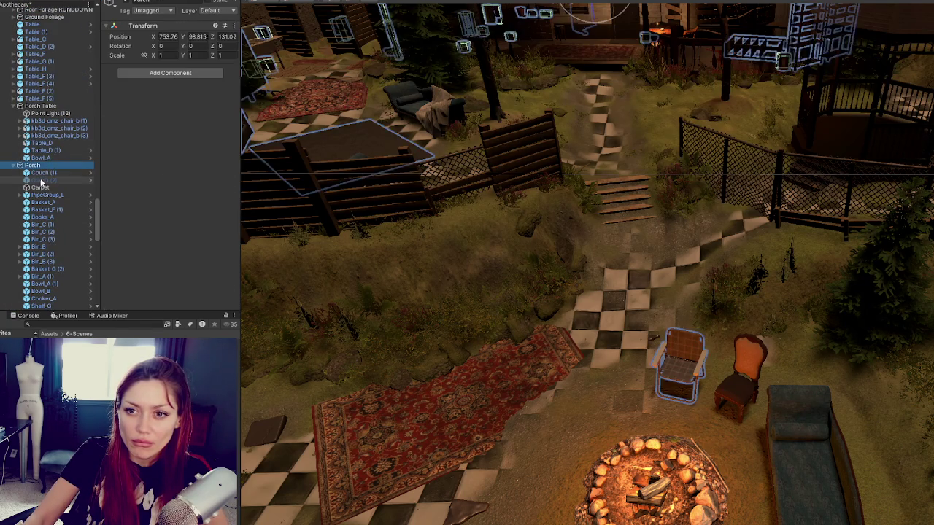
click(73, 180)
key(Delete)
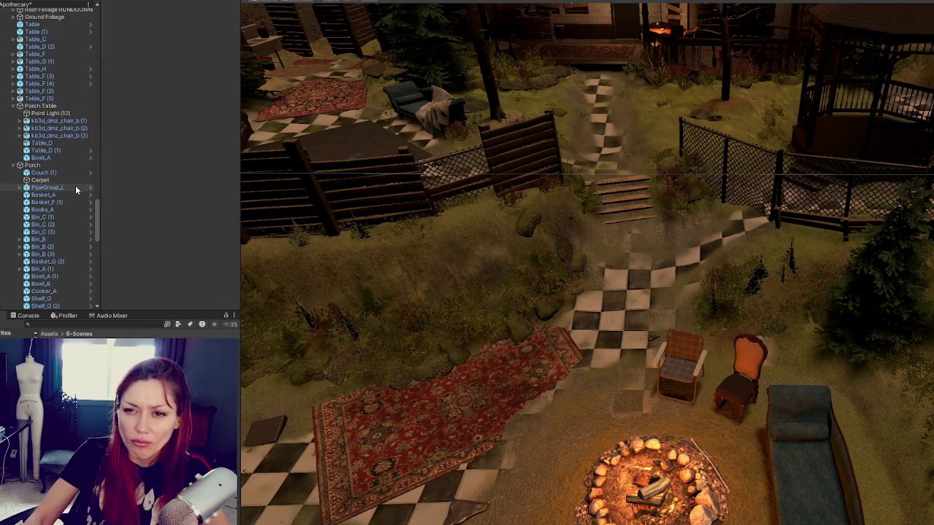
- Collapse Porch and inspect Point Light (12) under Porch Table
click(55, 167)
scroll(520, 136, down, 3)
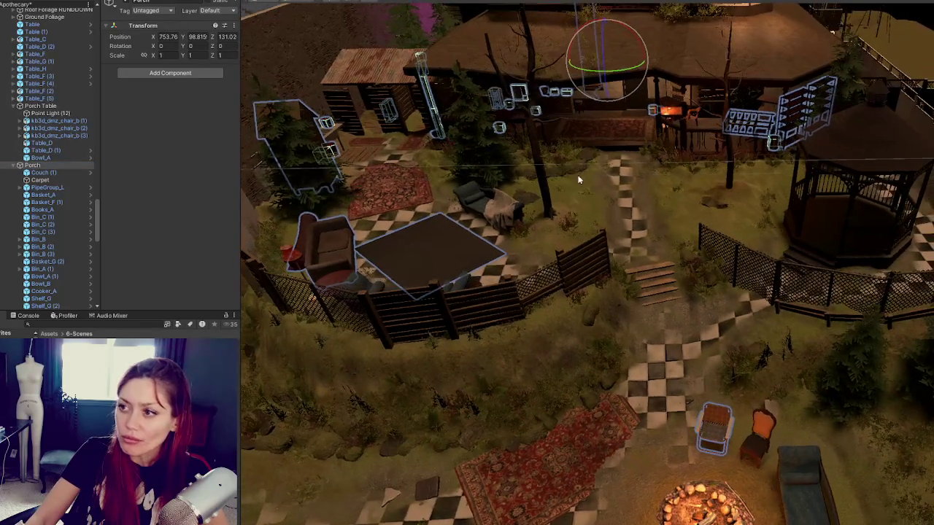
click(13, 165)
click(40, 158)
click(58, 129)
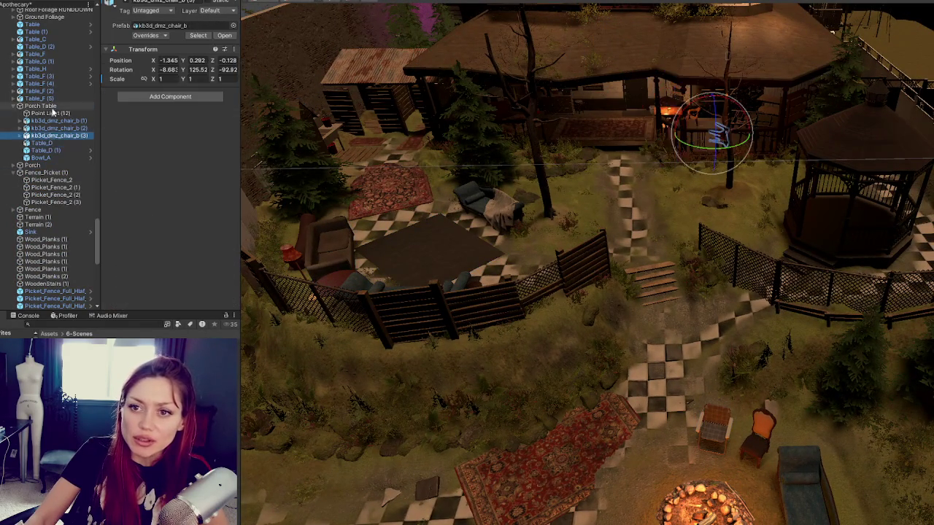
click(33, 107)
click(45, 114)
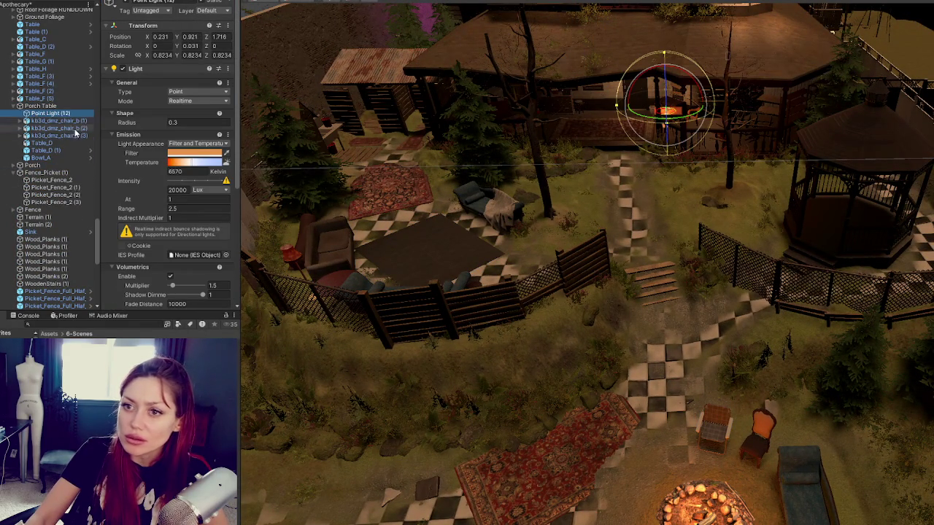
- Collapse Exterior and select the five loose Point Lights beside GardeningShop
scroll(45, 248, up, 5)
mouse_move(46, 255)
mouse_down()
mouse_move(58, 9)
mouse_move(63, 75)
mouse_up()
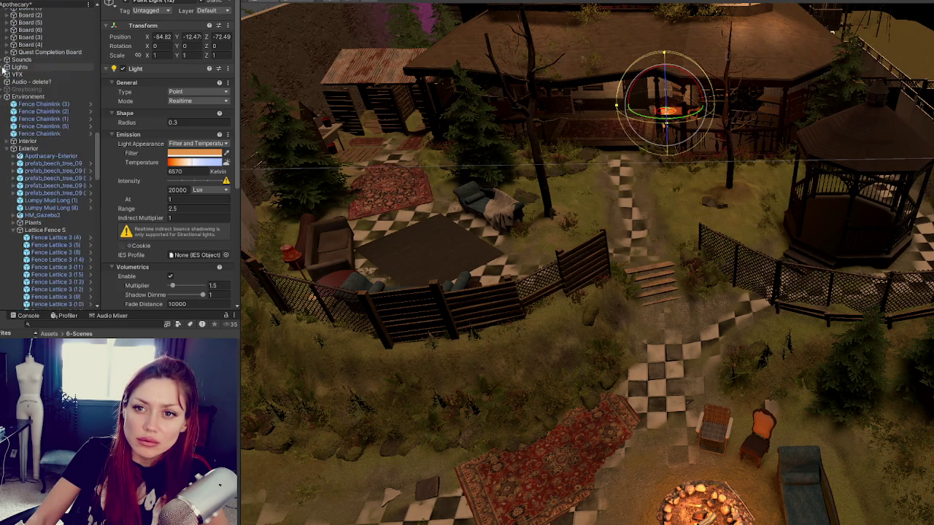
scroll(29, 88, down, 10)
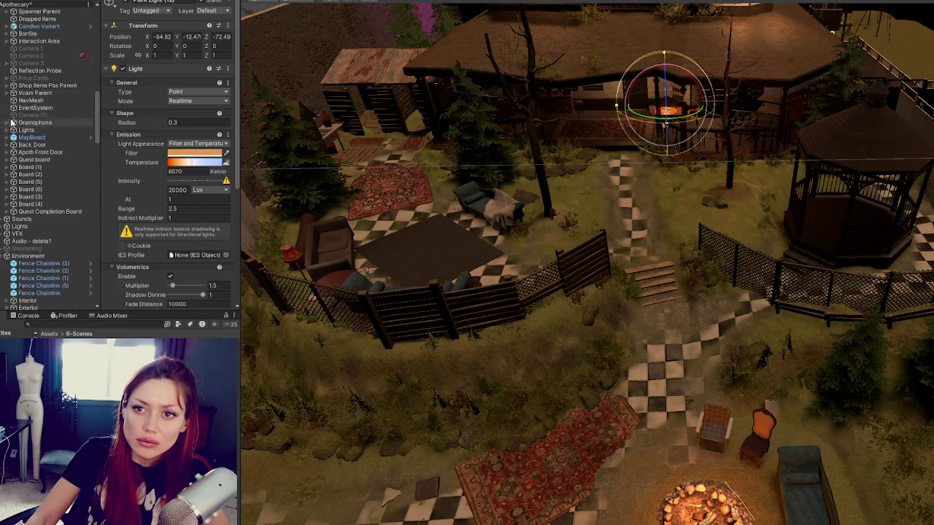
click(29, 141)
key(Left)
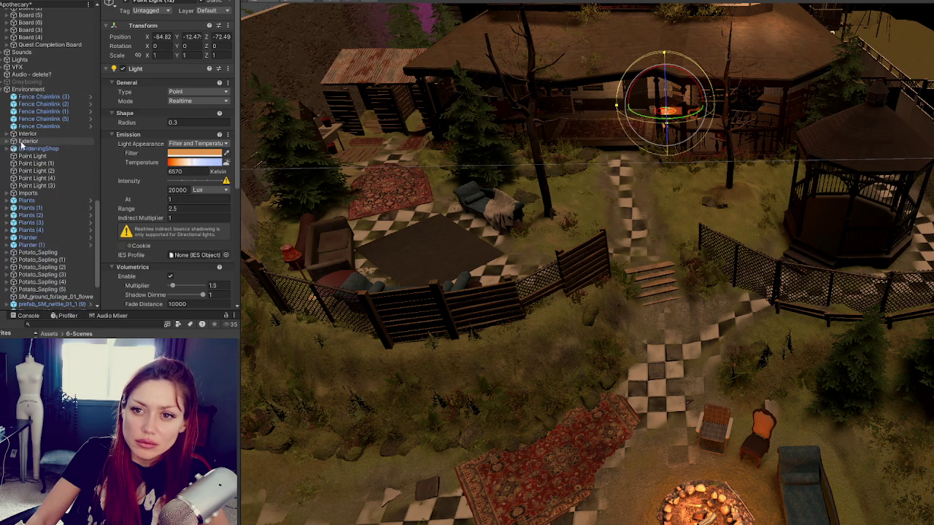
click(38, 148)
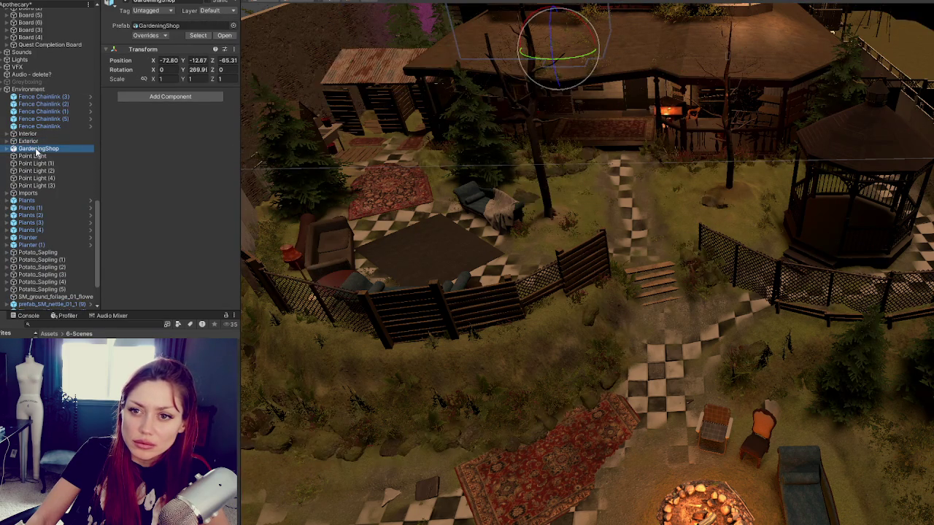
click(33, 157)
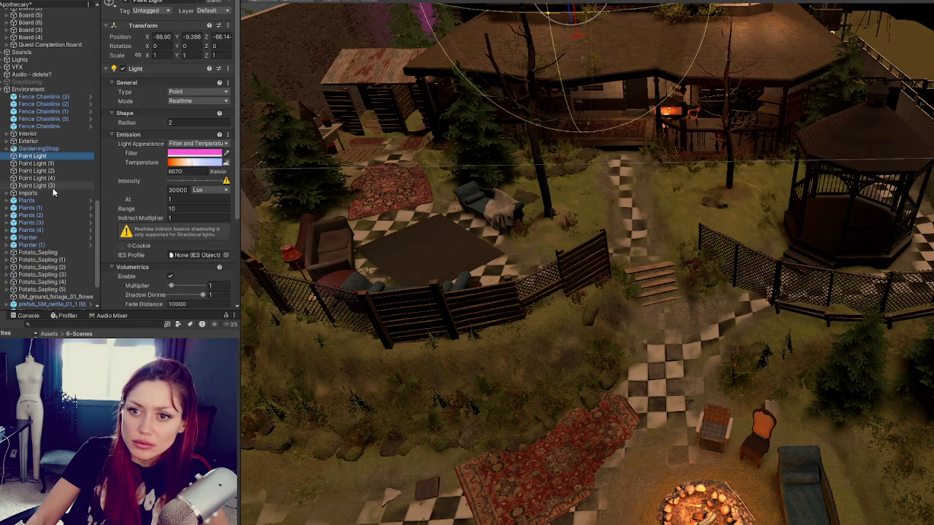
shift+click(45, 185)
scroll(53, 146, up, 10)
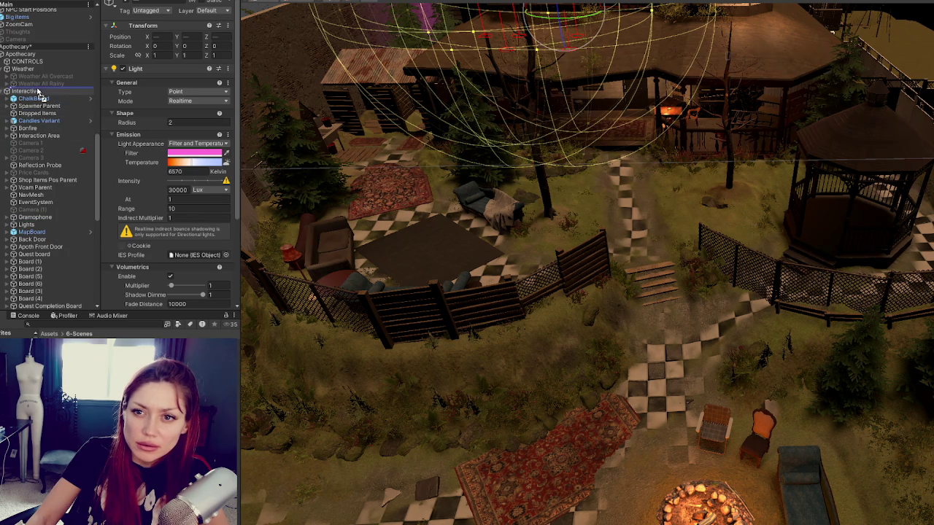
- Move the five loose Point Lights into the Lights group instead of Weather
drag(39, 87, 30, 70)
click(29, 70)
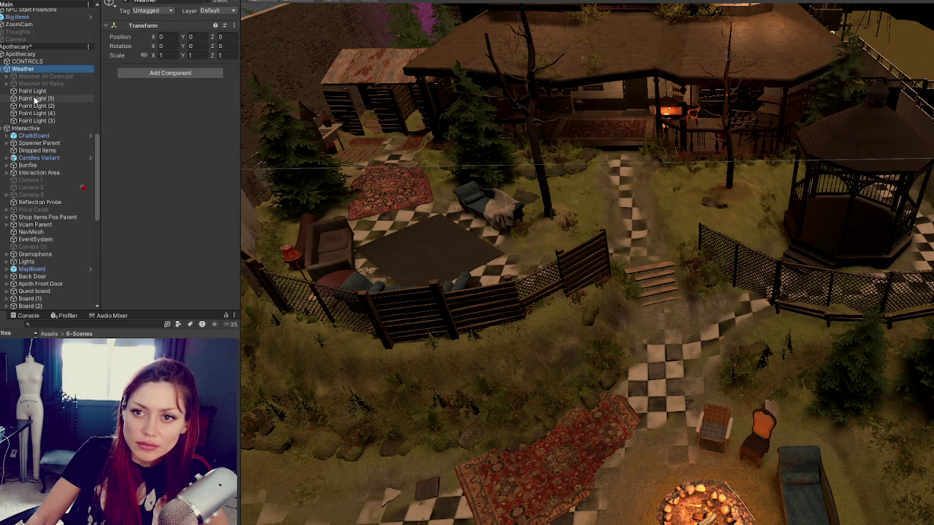
key(ctrl+z)
key(ctrl+z)
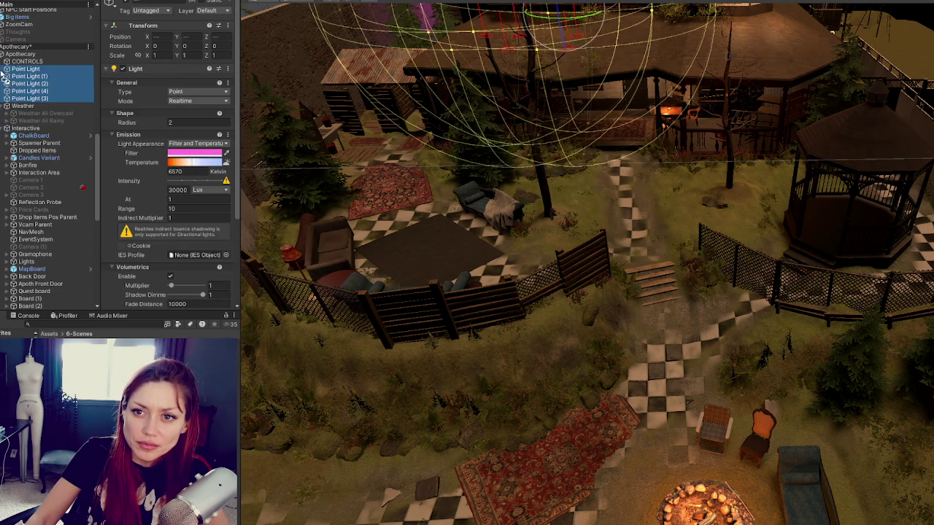
click(6, 106)
click(5, 114)
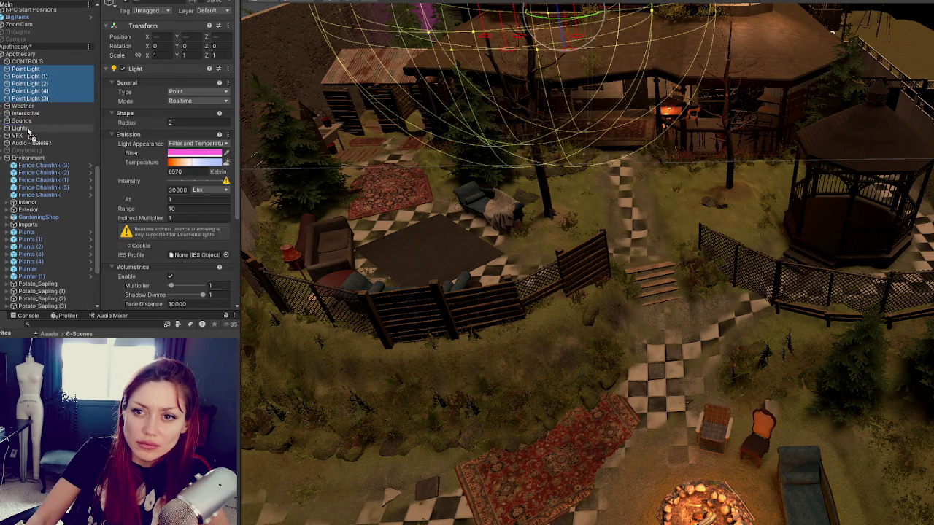
drag(29, 130, 29, 129)
click(5, 91)
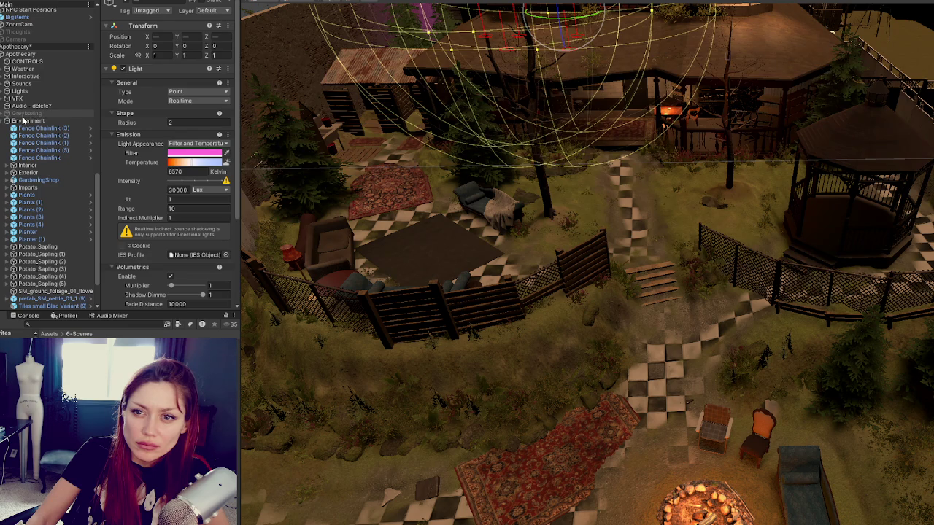
scroll(22, 125, down, 3)
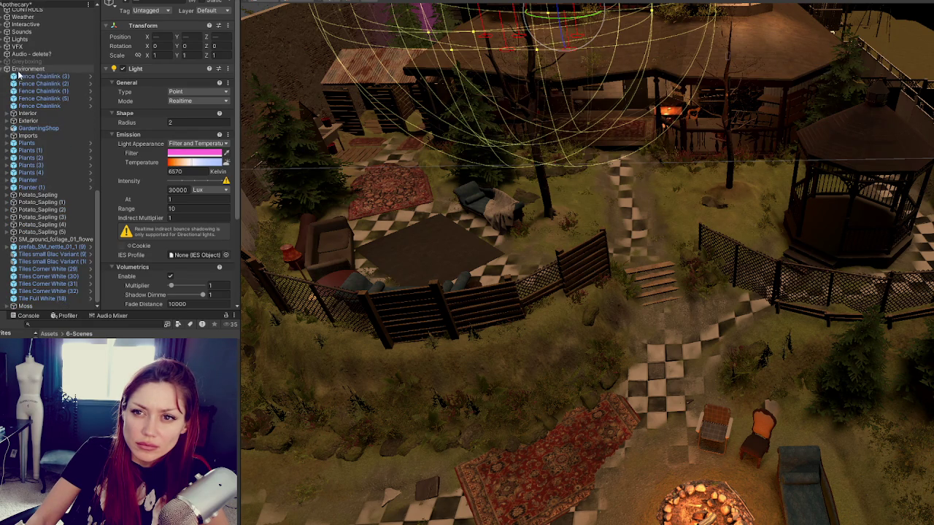
- Review selections of the Fence Chainlink, Plants-to-Planter (1) and Potato_Sapling objects
click(22, 69)
click(37, 76)
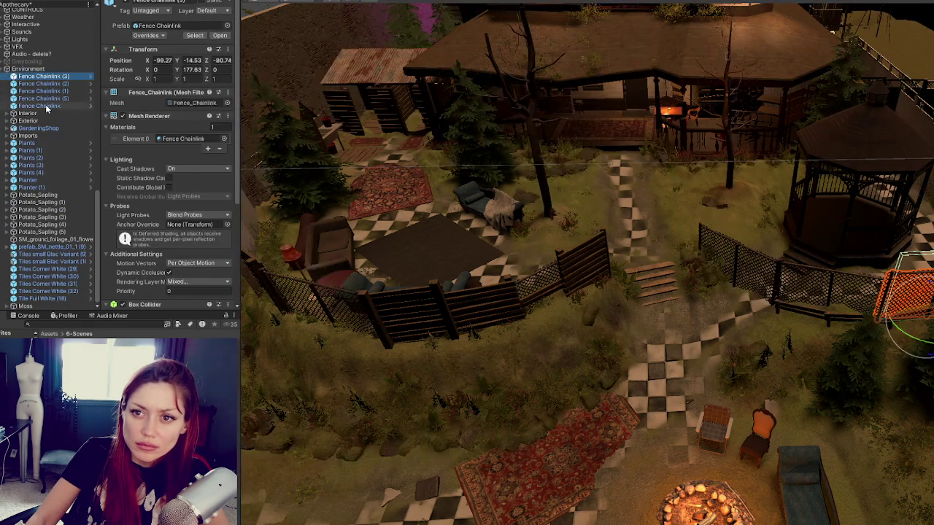
shift+click(47, 106)
click(7, 120)
scroll(44, 146, down, 5)
scroll(44, 94, up, 10)
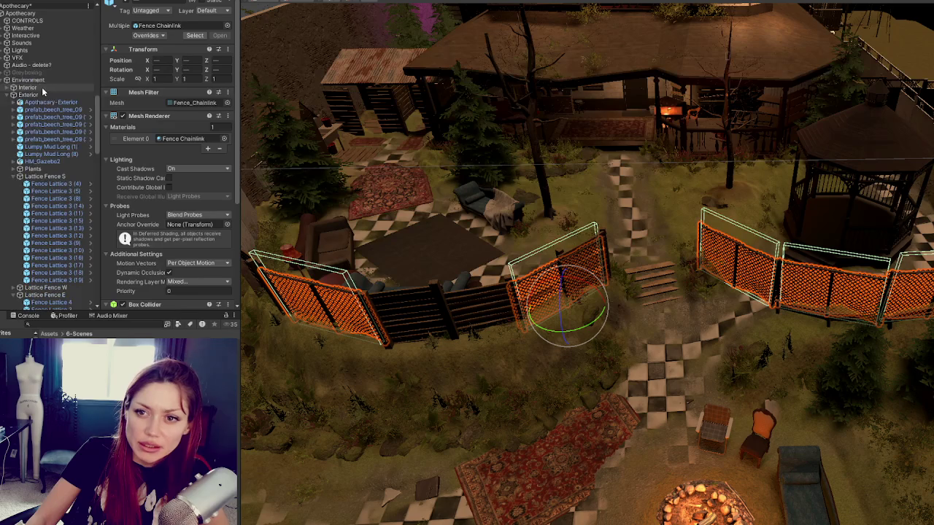
scroll(3, 100, down, 2)
click(13, 67)
click(29, 143)
shift+click(43, 187)
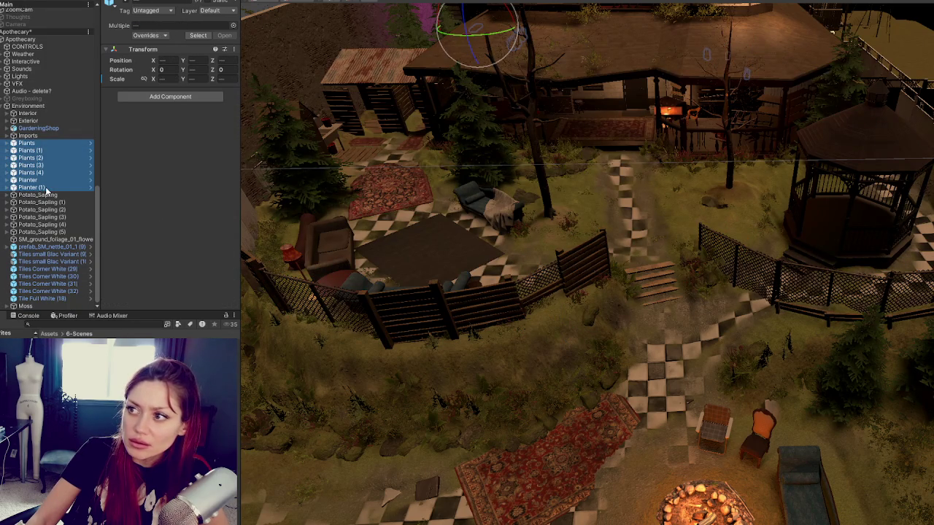
click(46, 196)
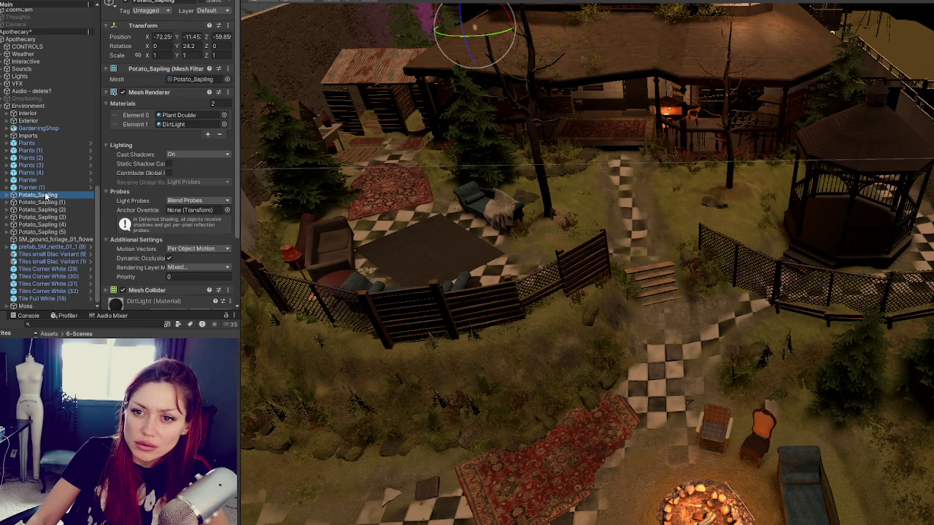
shift+click(52, 231)
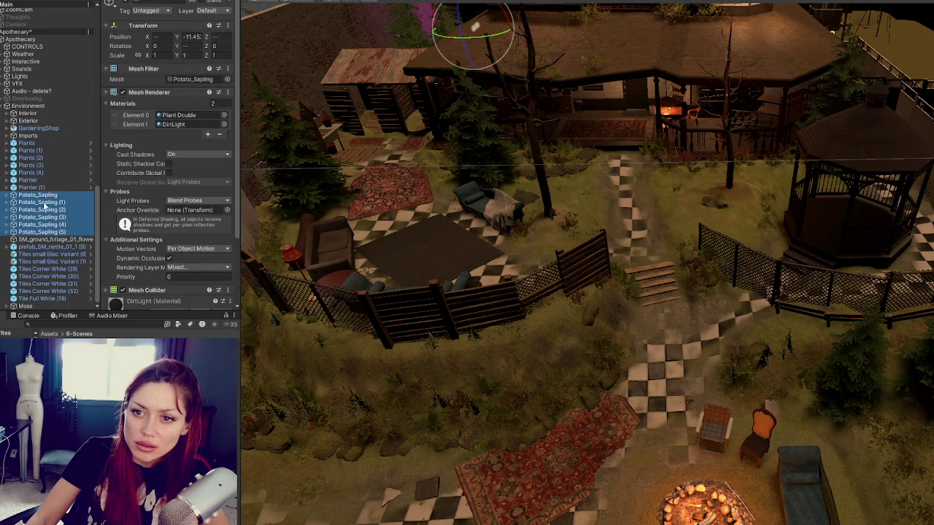
- Wrap GardeningShop in a new empty parent named GardenShop
click(49, 128)
right_click(51, 129)
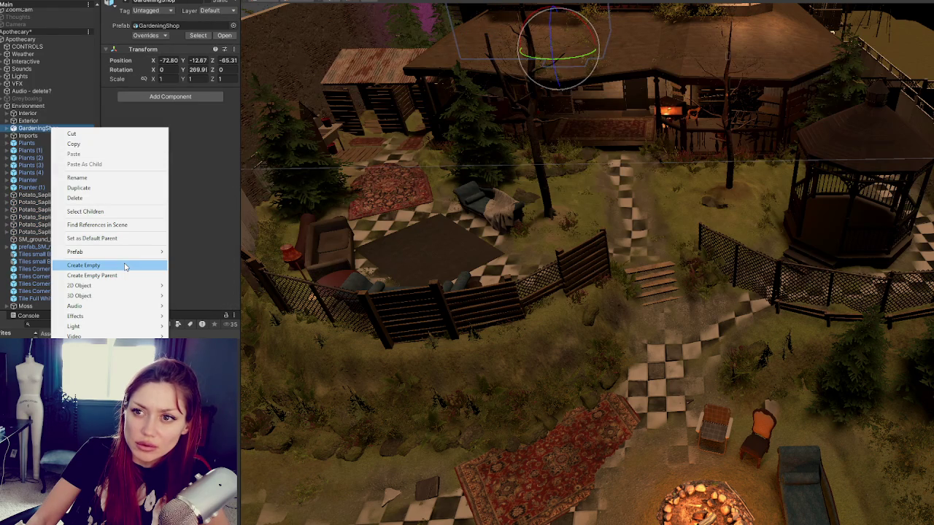
click(116, 275)
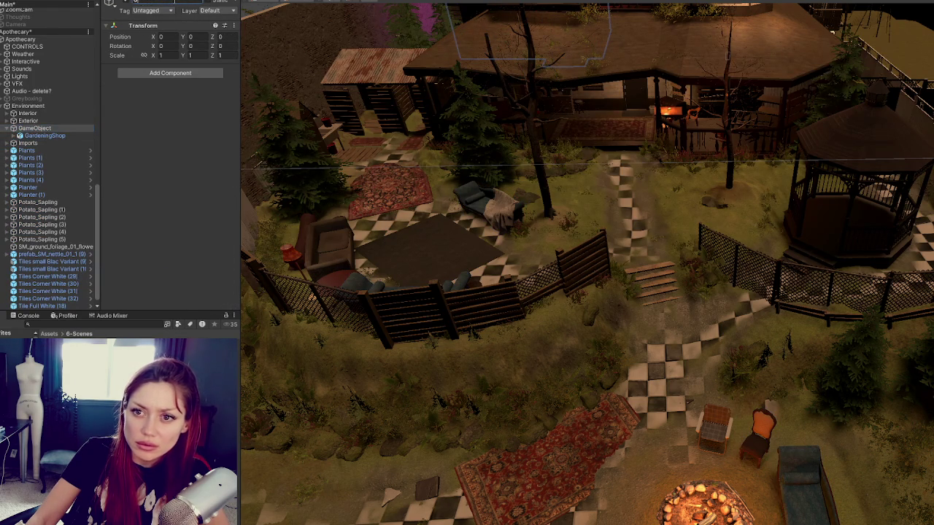
text(ardenShop)
key(Return)
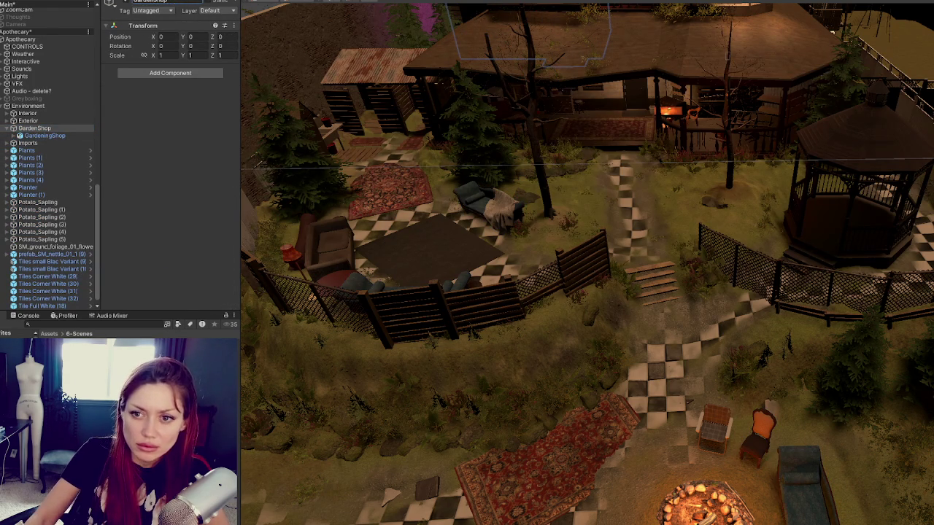
- Move Potato_Sapling through Potato_Sapling (5) into GardenShop
click(54, 204)
shift+click(54, 239)
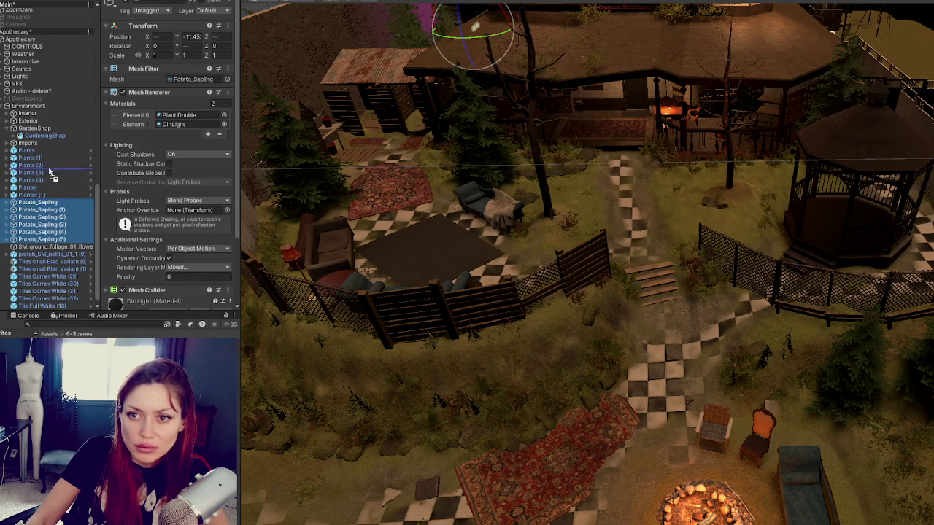
drag(53, 204, 48, 131)
click(51, 247)
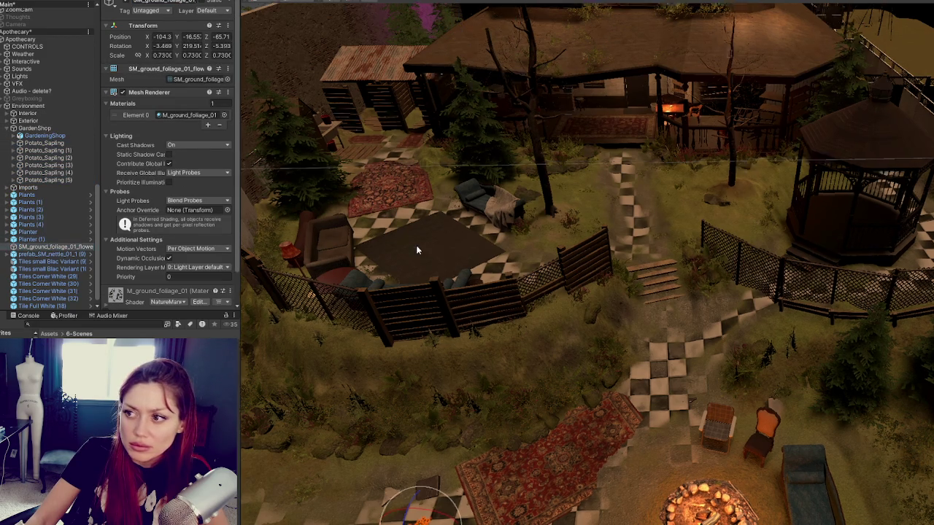
- Slightly rotate two dark Tiles Corner slabs near the rug
key(f)
scroll(633, 310, down, 5)
scroll(691, 318, up, 2)
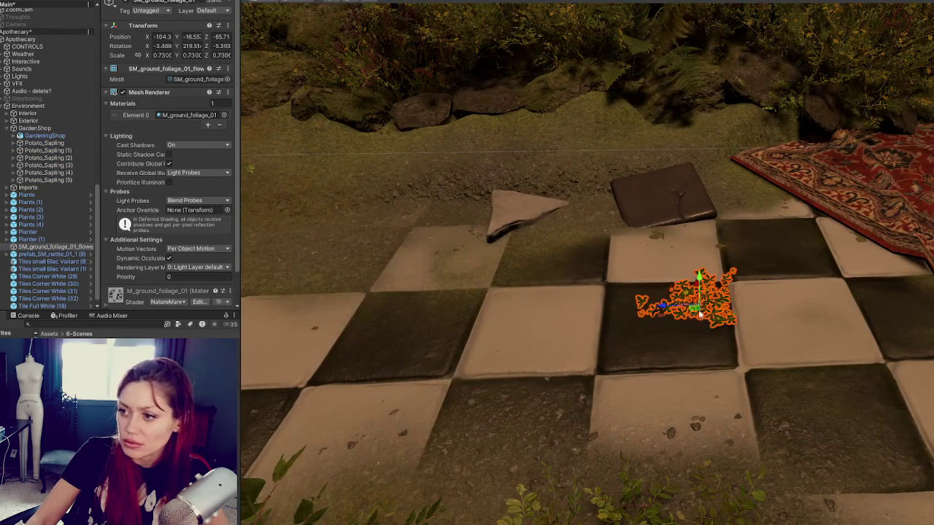
mouse_move(785, 275)
mouse_down()
mouse_move(760, 306)
mouse_move(846, 223)
mouse_up()
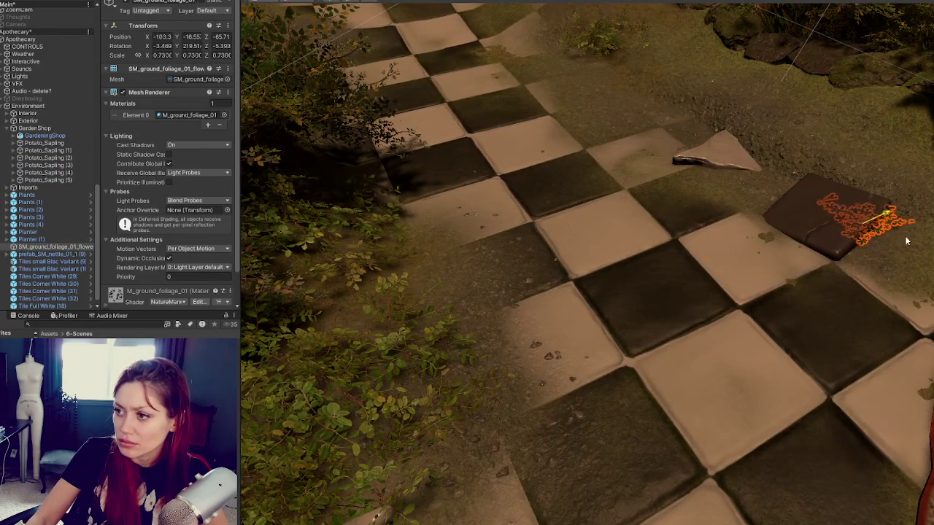
key(ctrl+z)
mouse_move(729, 306)
mouse_down()
mouse_move(661, 365)
mouse_move(864, 318)
mouse_up()
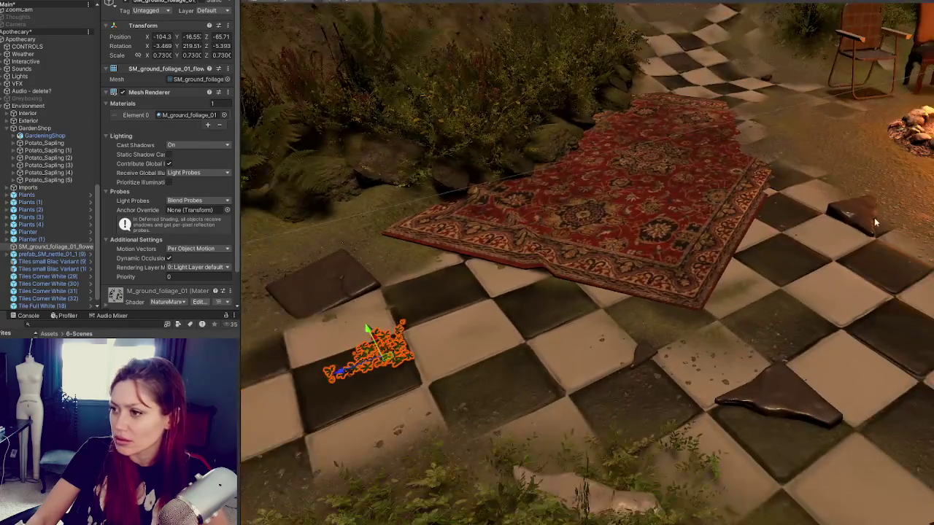
click(868, 219)
key(e)
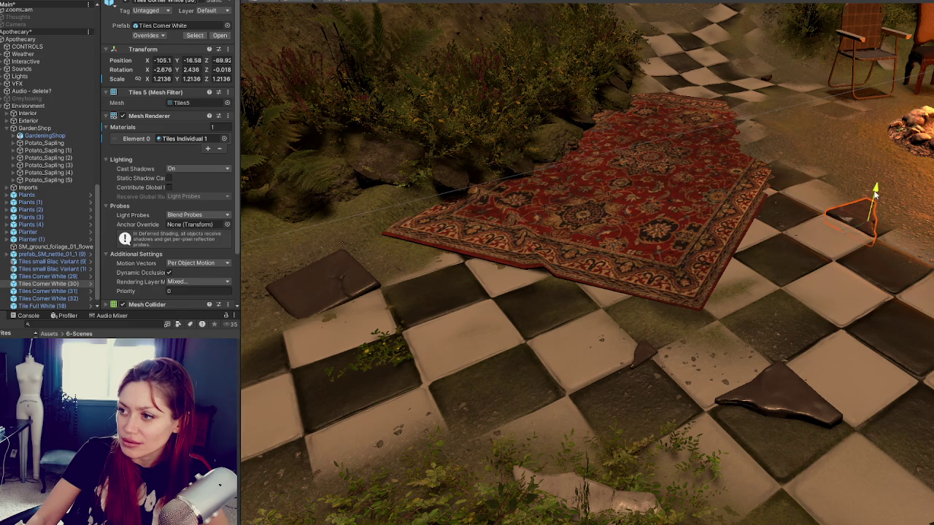
key(e)
mouse_move(857, 212)
mouse_down()
mouse_move(874, 222)
mouse_move(862, 214)
mouse_up()
click(778, 386)
drag(780, 397, 782, 401)
key(w)
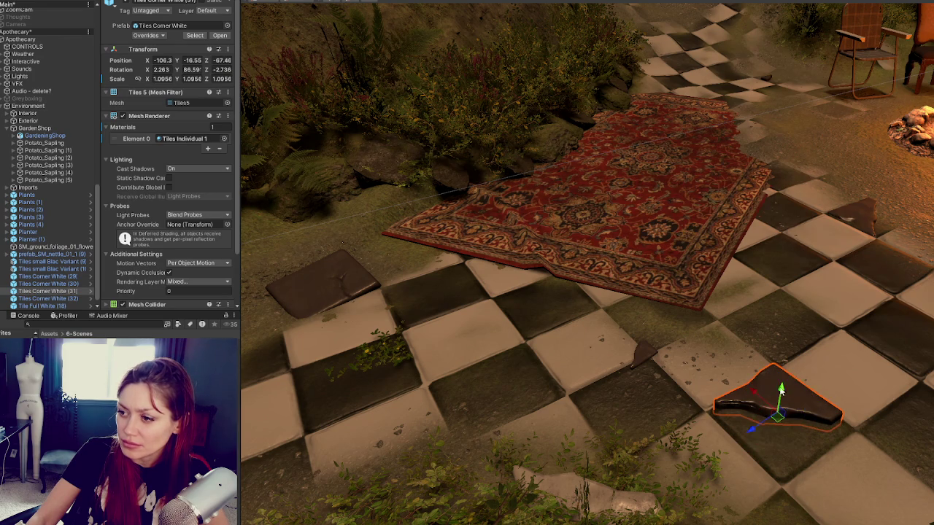
- Group the seven tile objects through Tile Full White (18) under a new parent named Tiles
click(45, 261)
scroll(48, 268, down, 1)
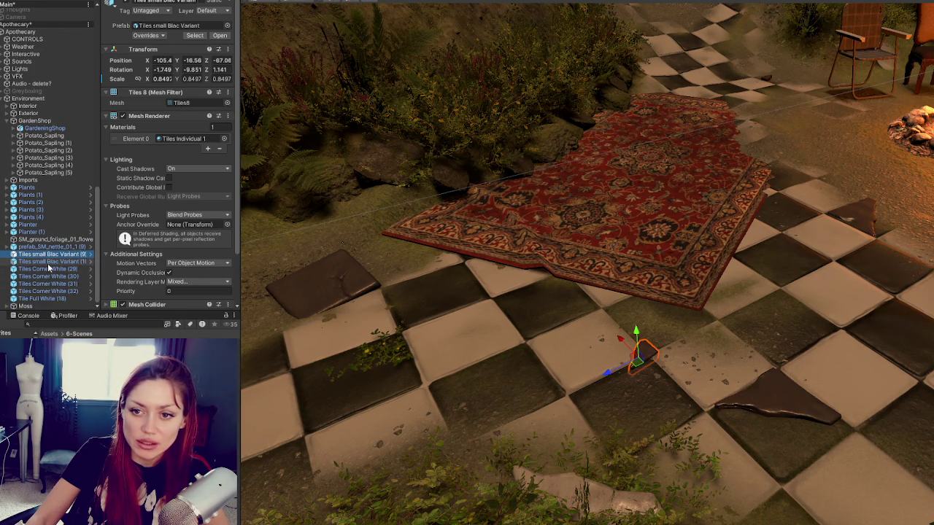
shift+click(44, 300)
right_click(45, 304)
click(73, 319)
text(Tiles)
key(Return)
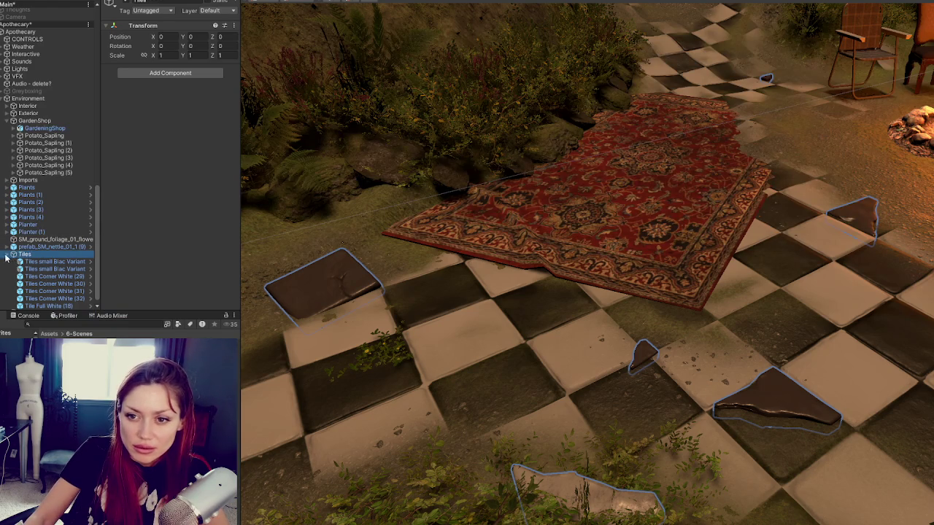
click(5, 254)
click(64, 291)
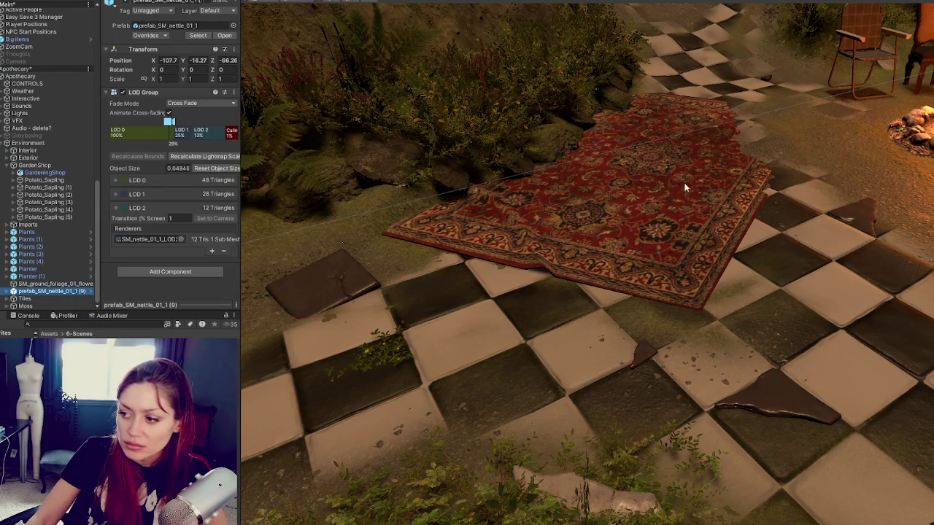
- Frame prefab_SM_nettle_01_1 (9) and scale it up to 1.2121
key(f)
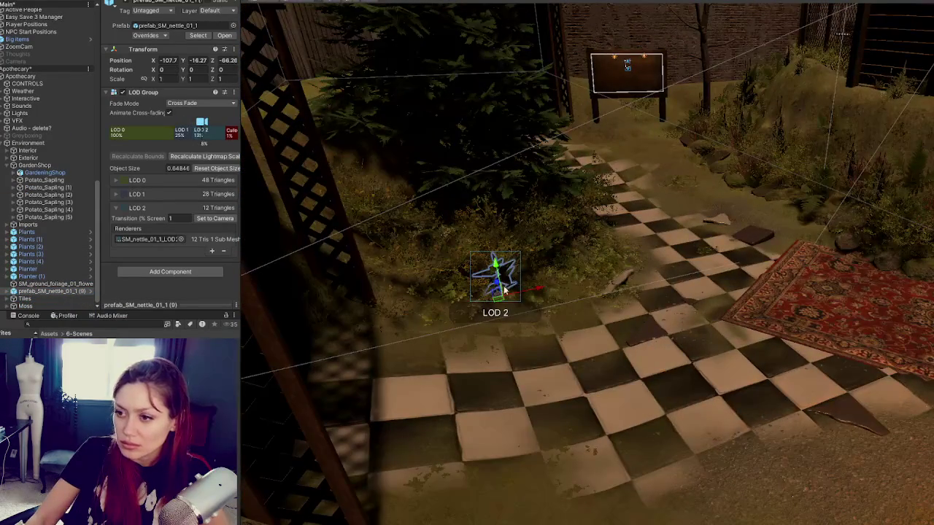
key(r)
drag(500, 282, 496, 270)
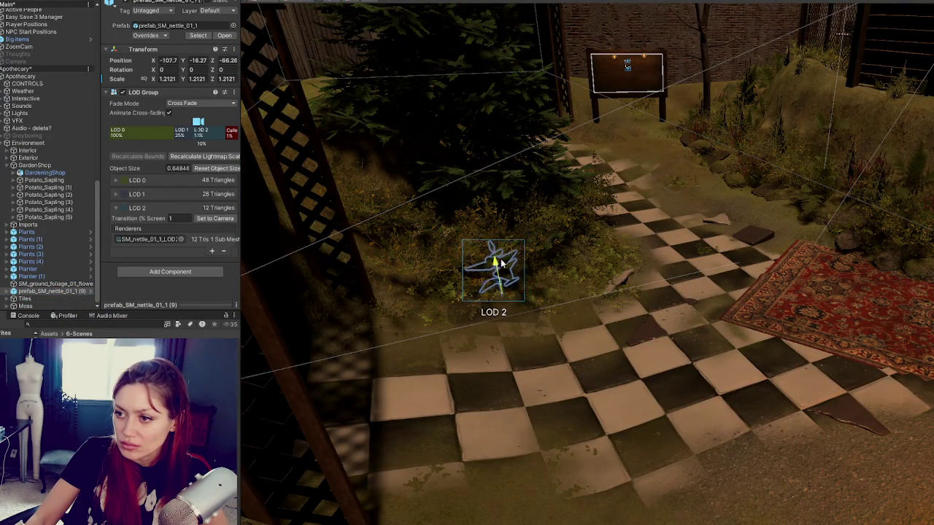
click(494, 271)
click(494, 272)
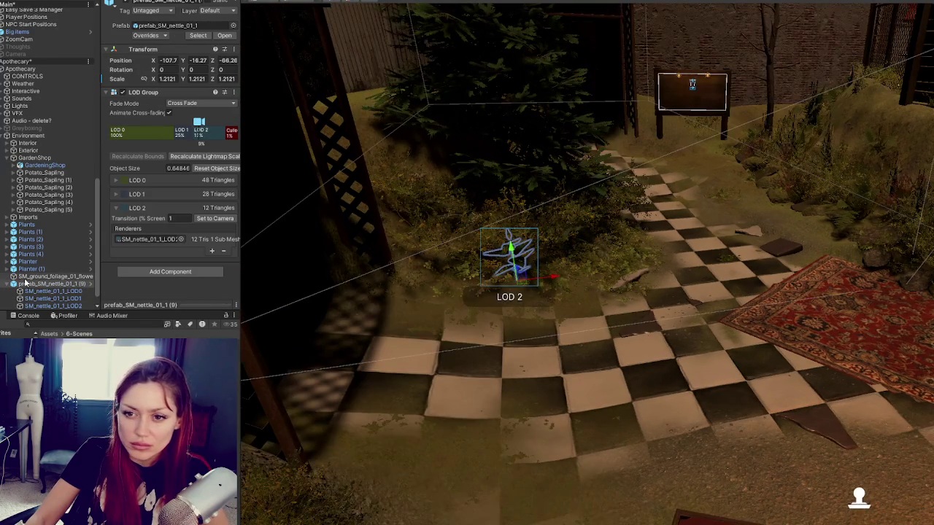
- Hide the nettle's LOD children and move the nettle into the Exterior group
click(12, 284)
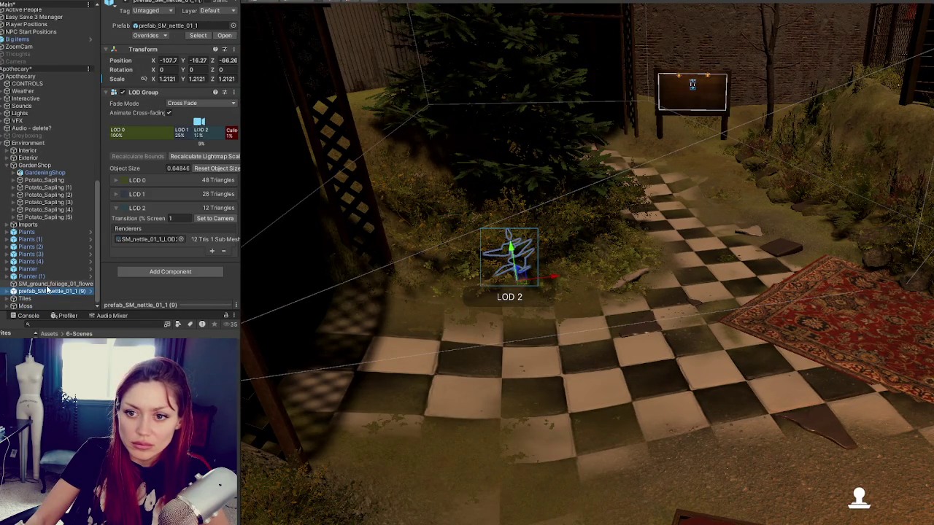
drag(52, 162, 52, 159)
scroll(50, 155, down, 10)
scroll(44, 160, up, 5)
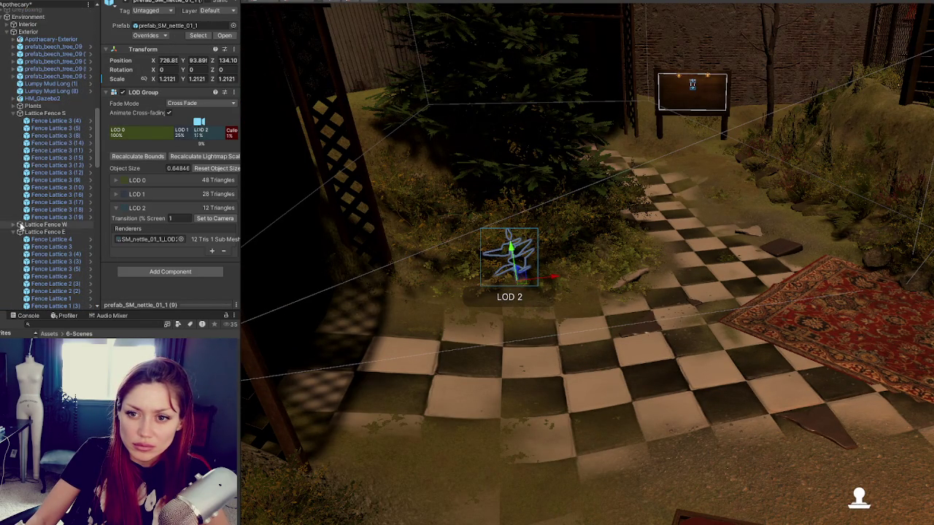
- Collapse the Lattice Fence E, Lattice Fence S, Porch Table and Exterior groups in the Hierarchy
click(19, 231)
click(19, 113)
scroll(20, 109, down, 2)
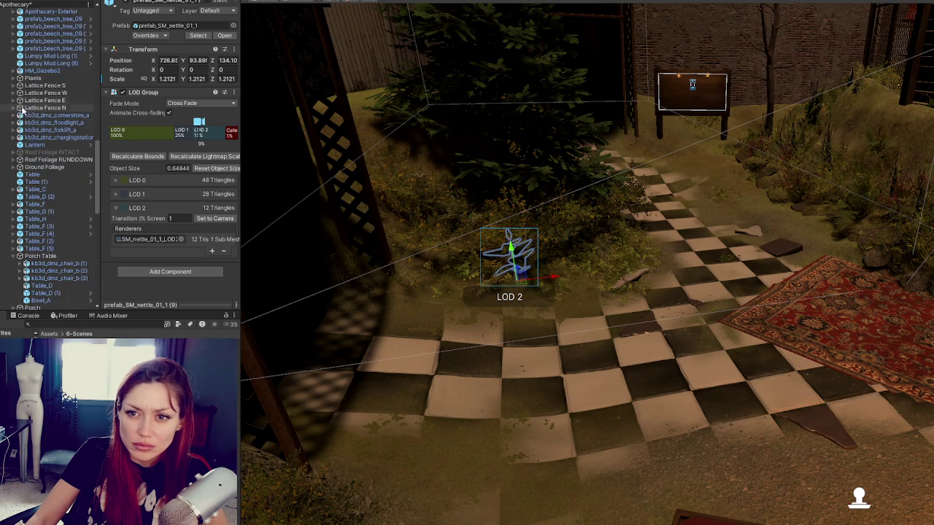
click(19, 256)
click(14, 270)
click(14, 270)
scroll(29, 219, up, 10)
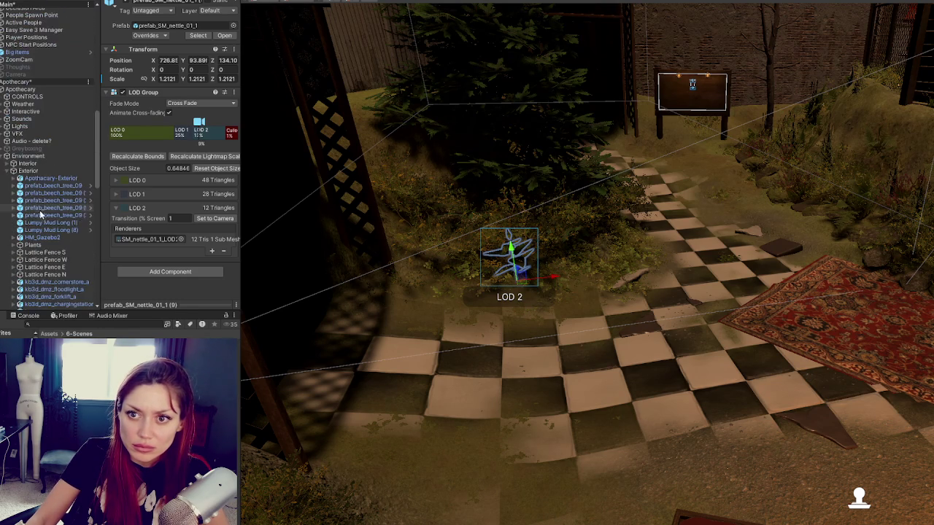
click(11, 170)
click(54, 245)
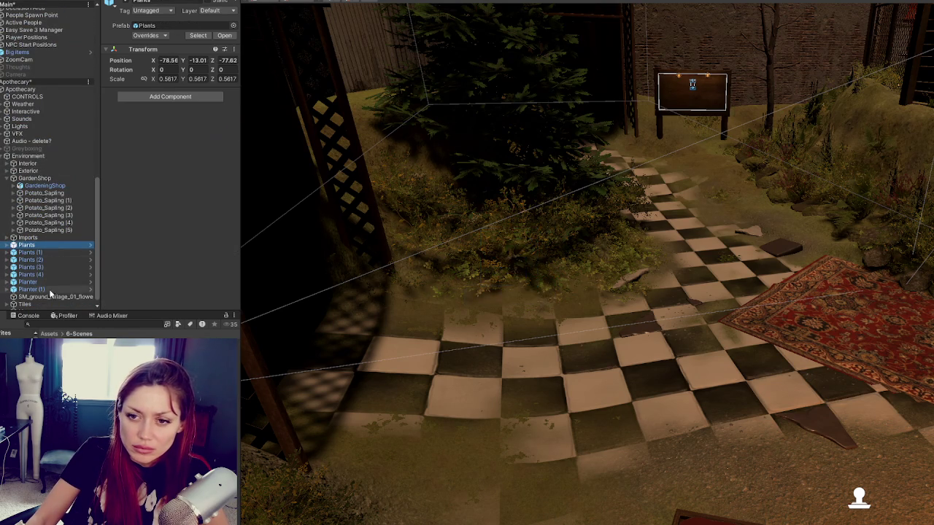
- Frame the selected plants and the Imports object in the scene to locate them
shift+click(50, 287)
key(f)
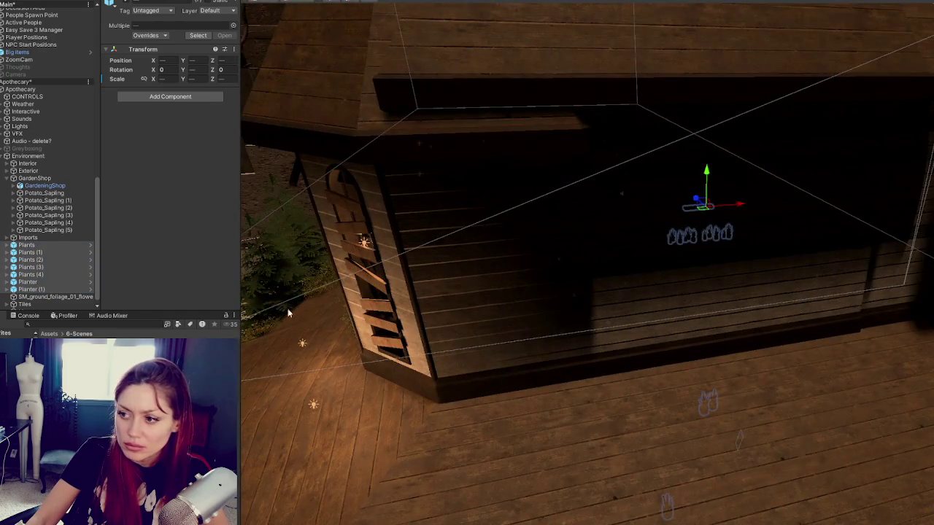
scroll(564, 300, down, 3)
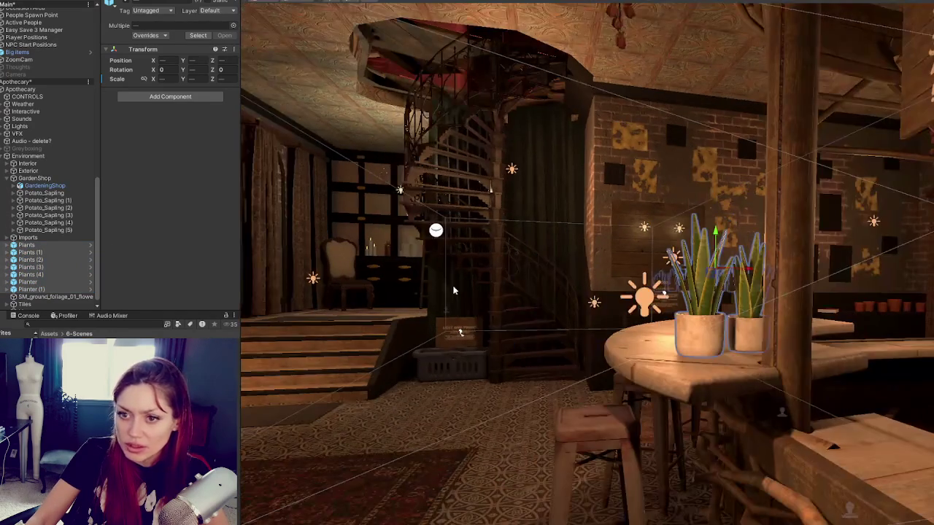
click(70, 289)
click(63, 289)
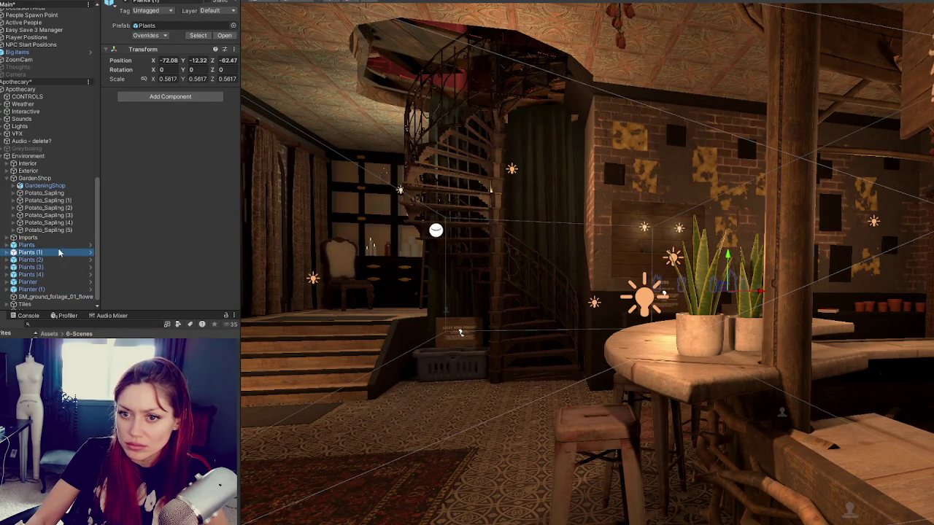
double_click(29, 238)
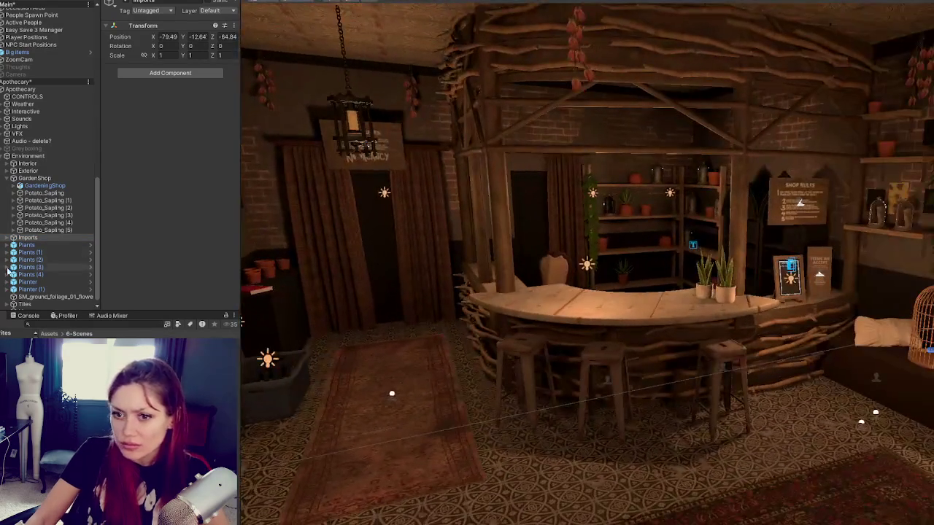
click(43, 246)
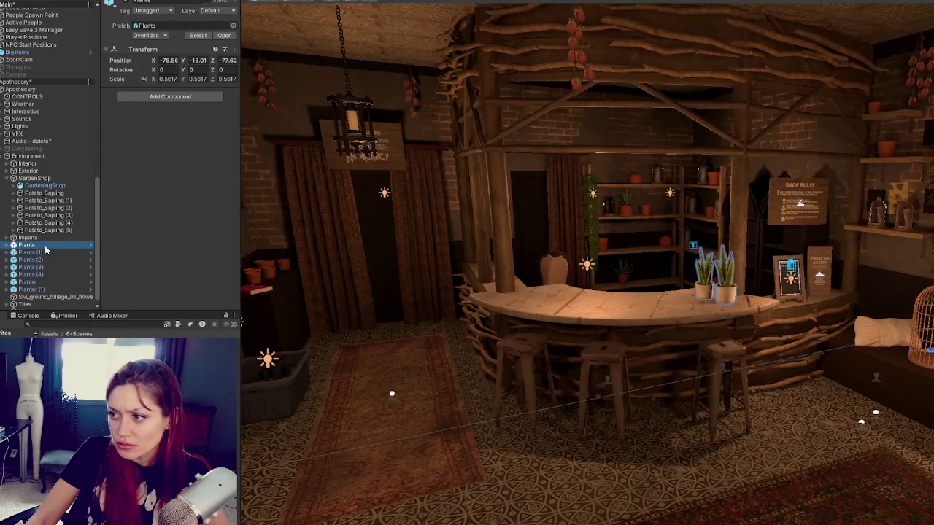
- Check where Plants (1) through (4), Planter and Planter (1) sit in the scene
click(42, 253)
key(f)
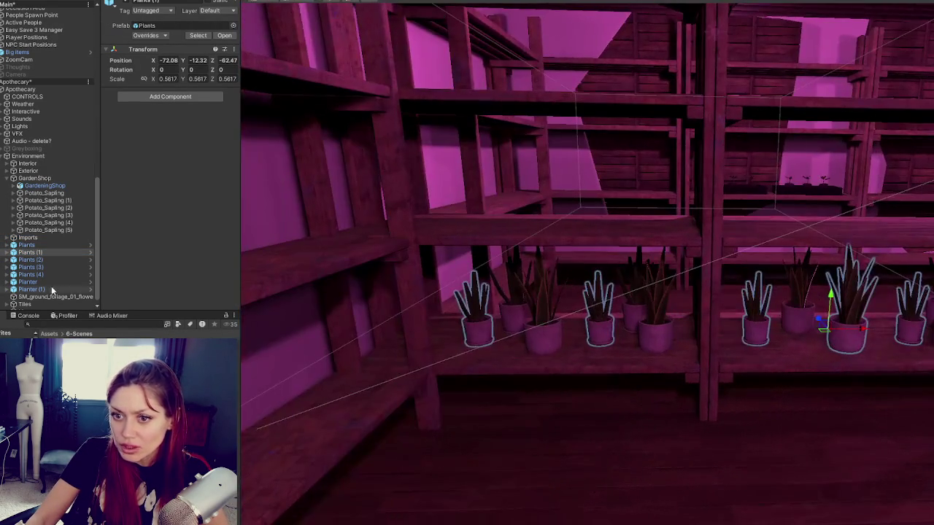
click(52, 261)
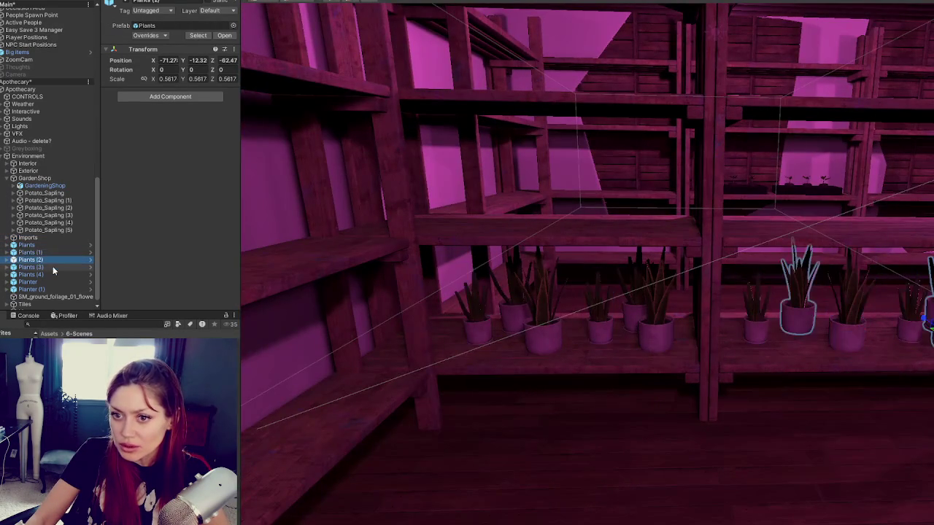
click(53, 269)
click(53, 275)
click(54, 282)
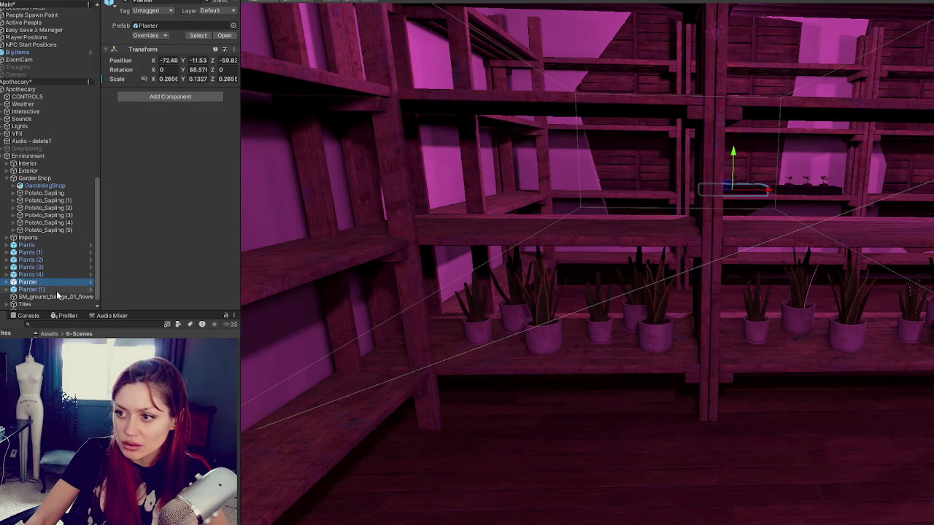
click(56, 290)
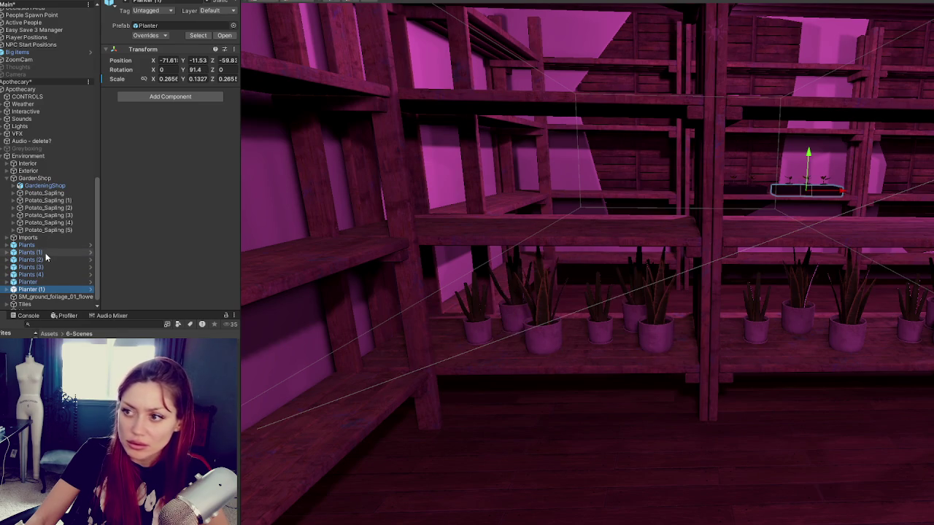
- Move Plants (1)–(4) and both Planters under GardenShop, then frame the remaining Plants object
shift+click(46, 260)
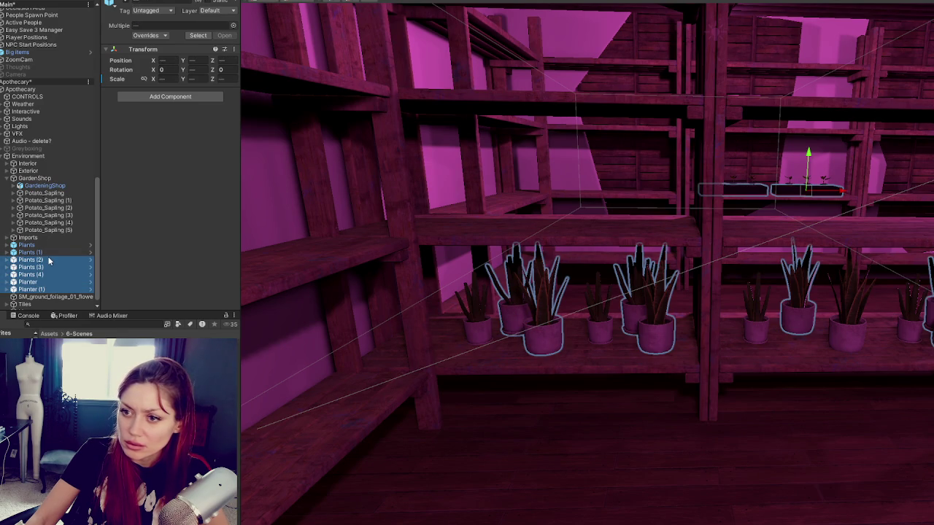
shift+click(48, 253)
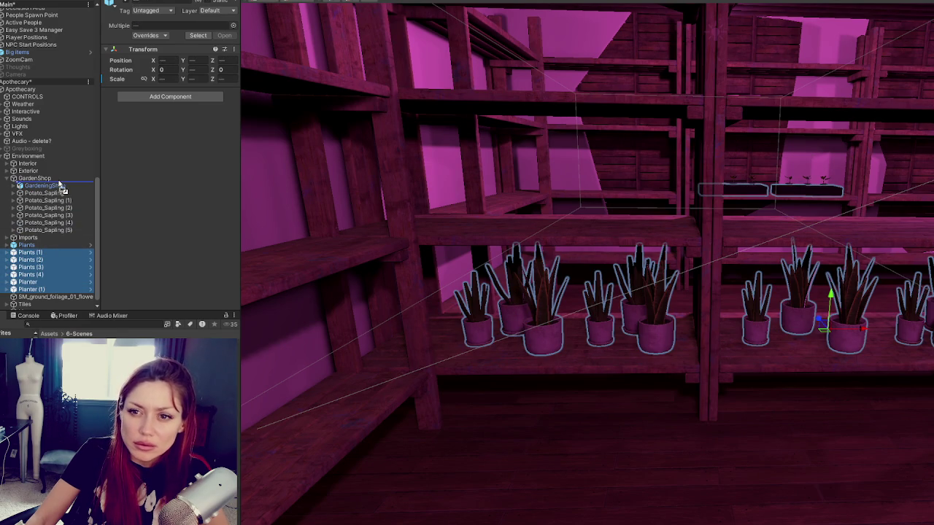
drag(60, 184, 60, 184)
click(7, 178)
click(31, 277)
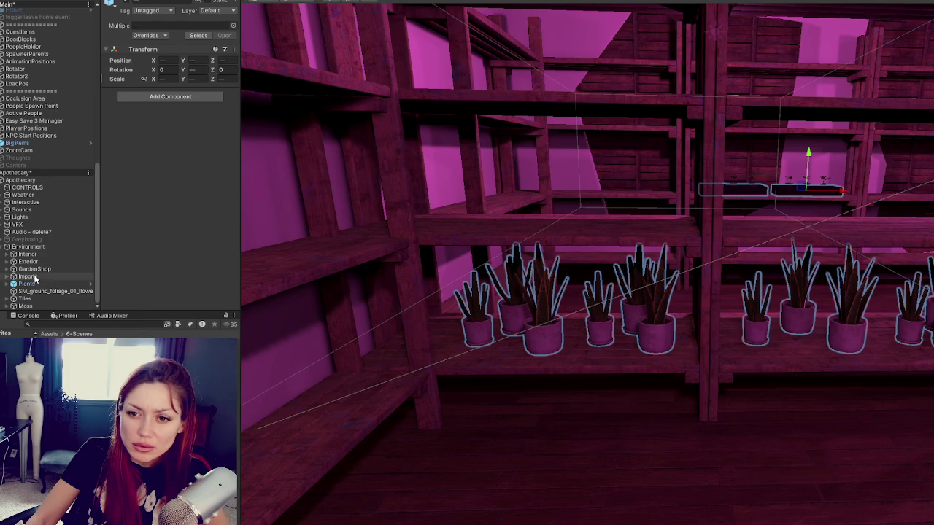
double_click(28, 284)
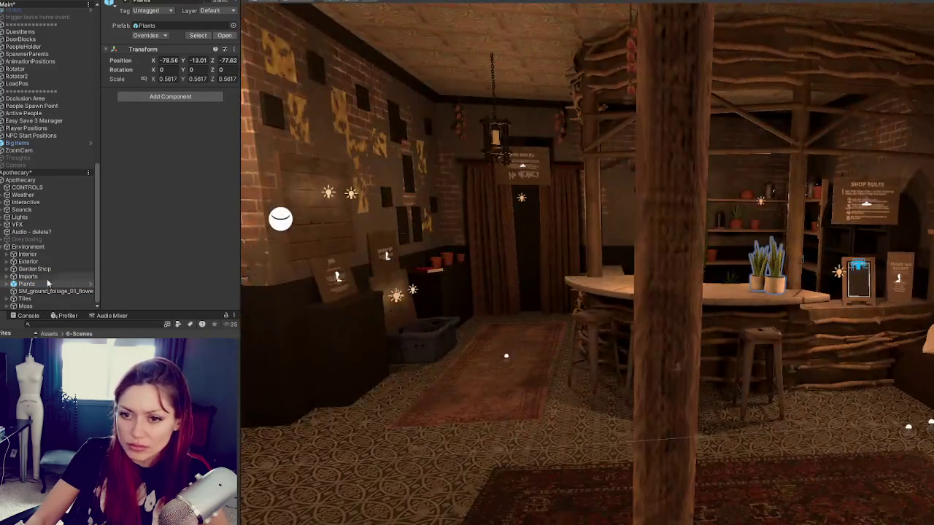
- Move SM_ground_foliage, Tiles and Moss together into the Exterior group
click(37, 292)
key(f)
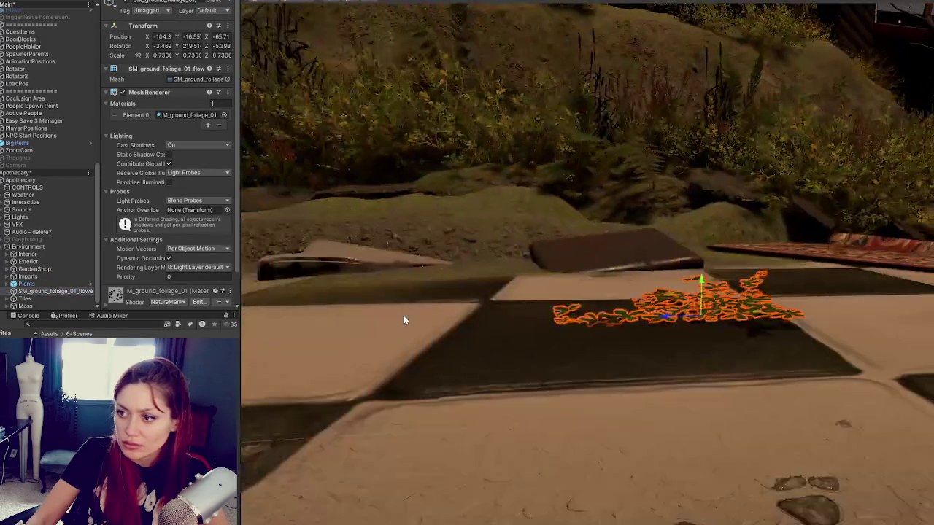
click(40, 305)
shift+click(34, 293)
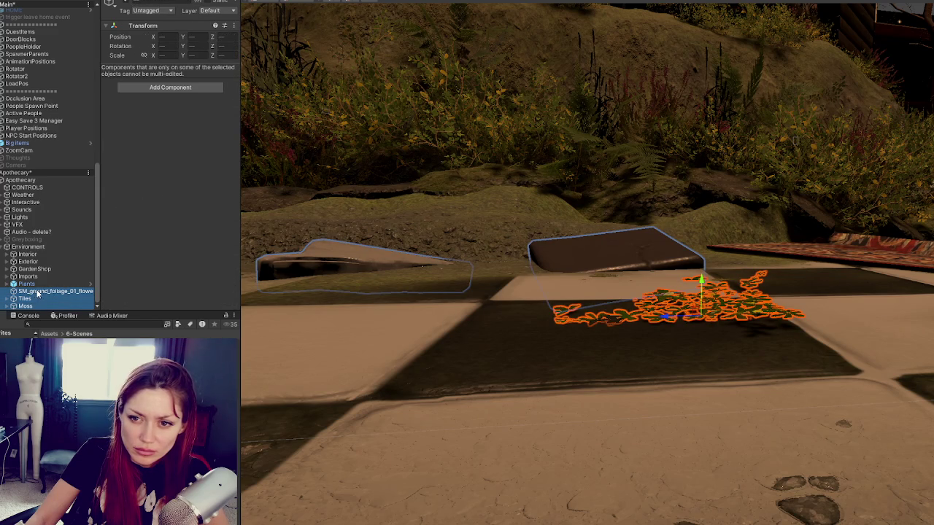
drag(32, 263, 32, 264)
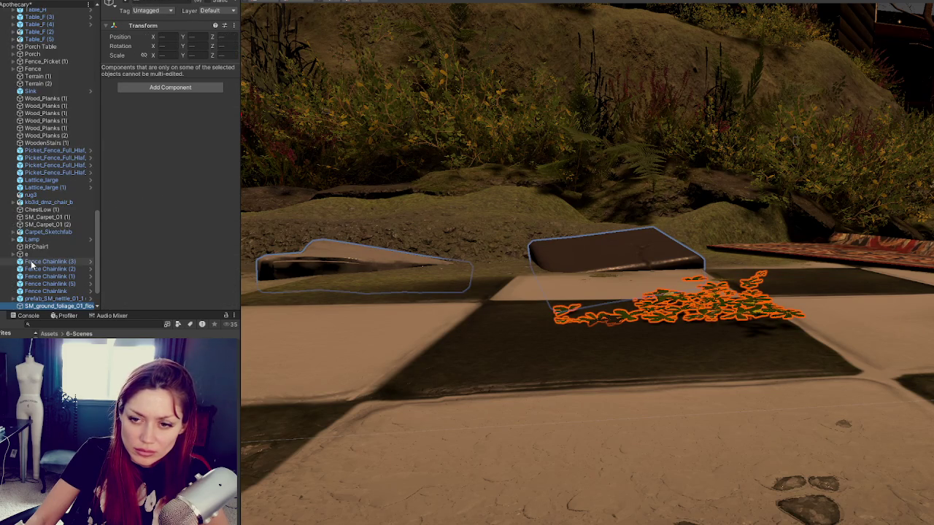
scroll(32, 264, up, 10)
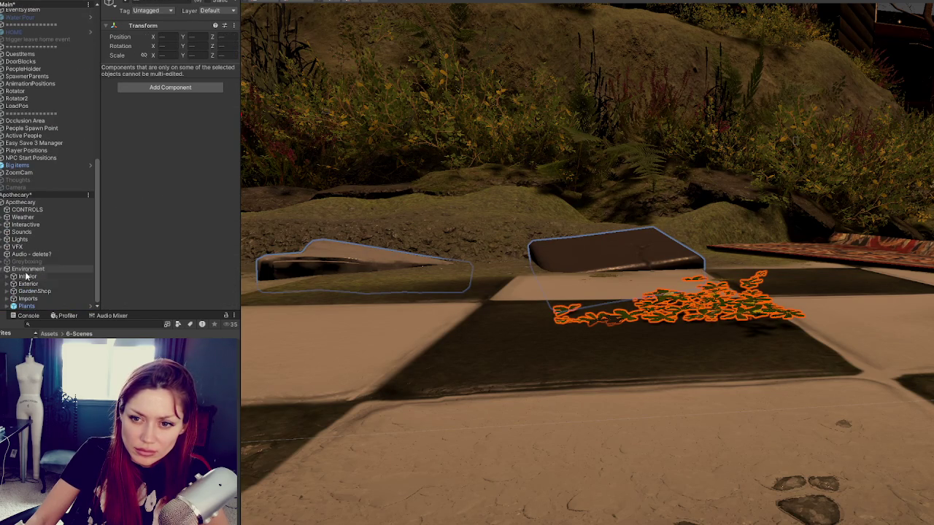
- Put the remaining Plants object under Interior and collapse Interior
double_click(26, 306)
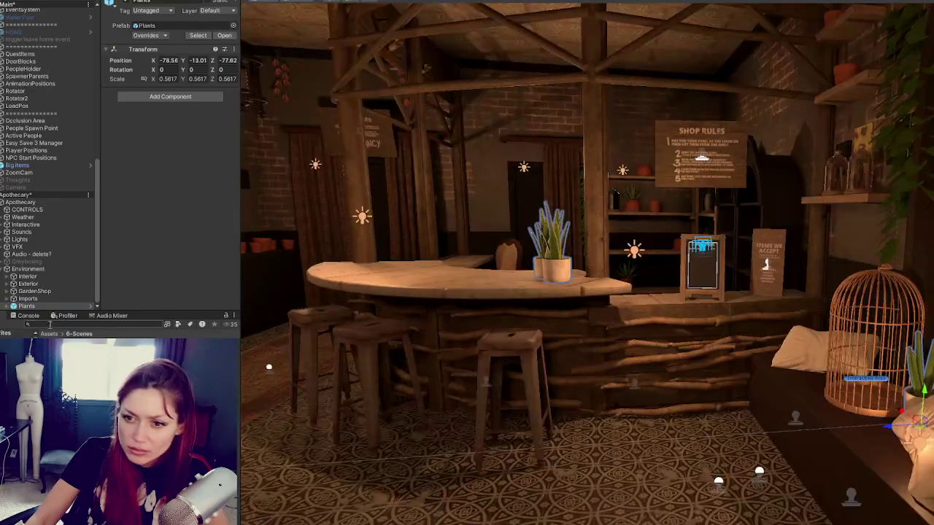
drag(23, 308, 30, 282)
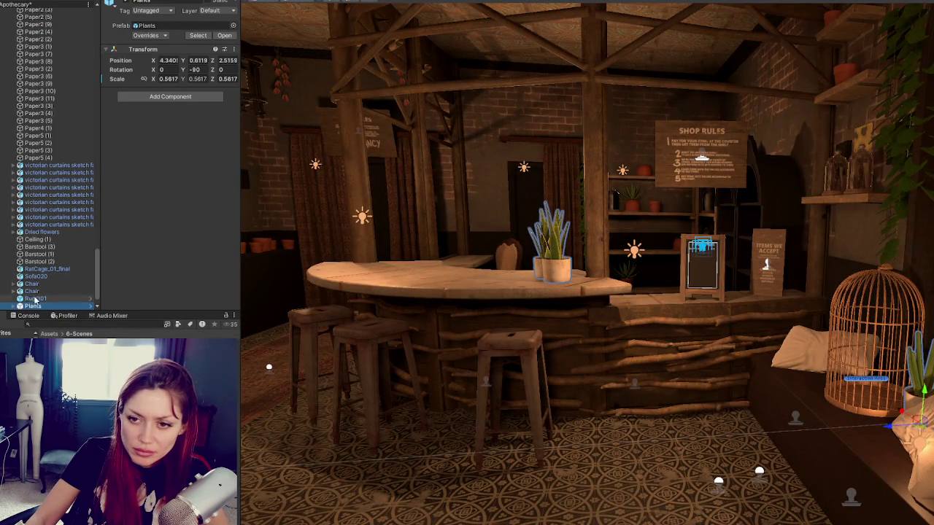
scroll(33, 299, up, 15)
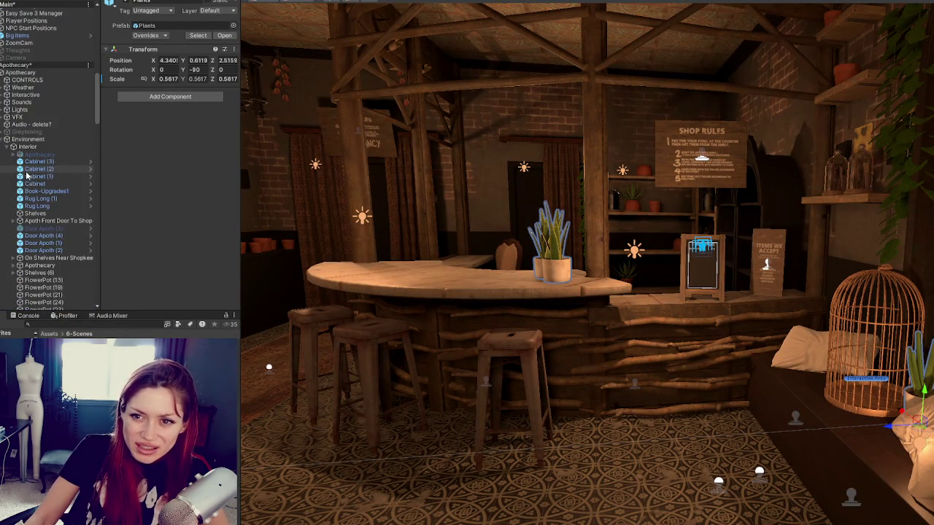
click(13, 147)
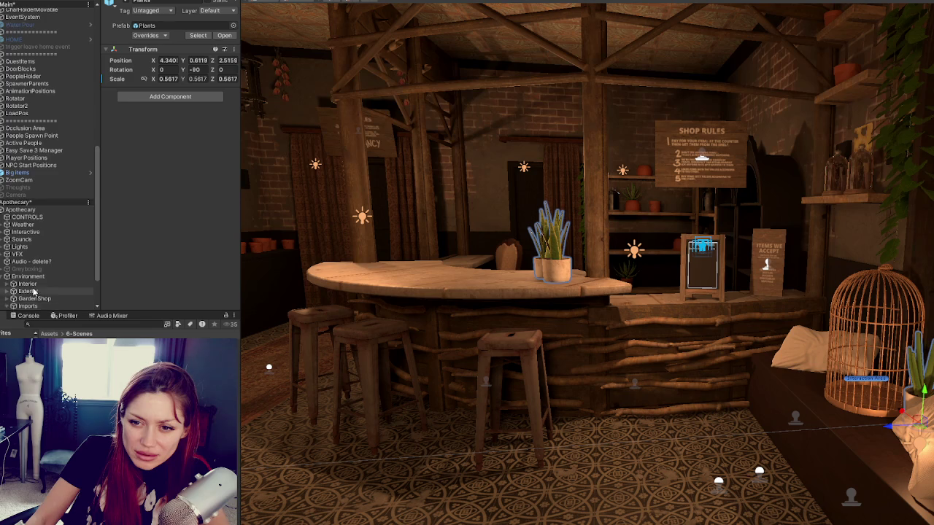
- Deselect Plants and expand GardenShop to review its contents
scroll(21, 302, down, 3)
key(Delete)
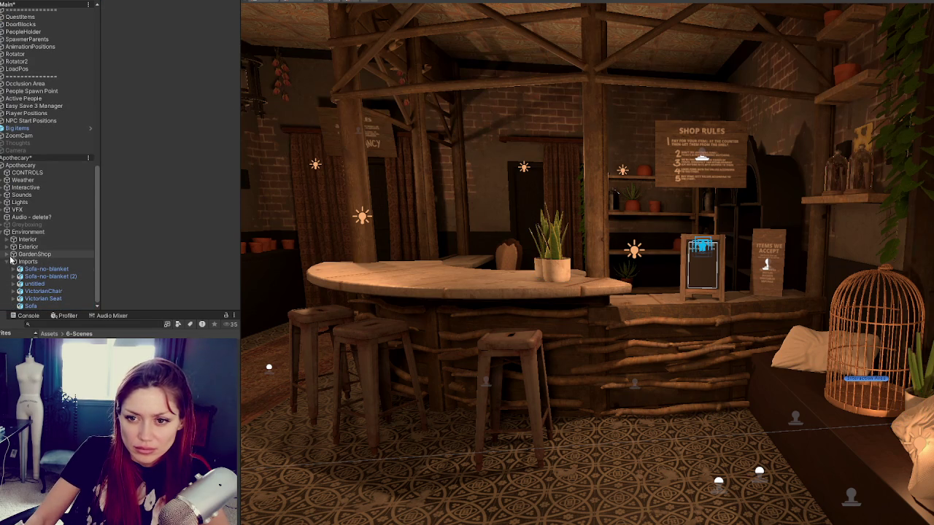
click(33, 252)
scroll(30, 214, down, 3)
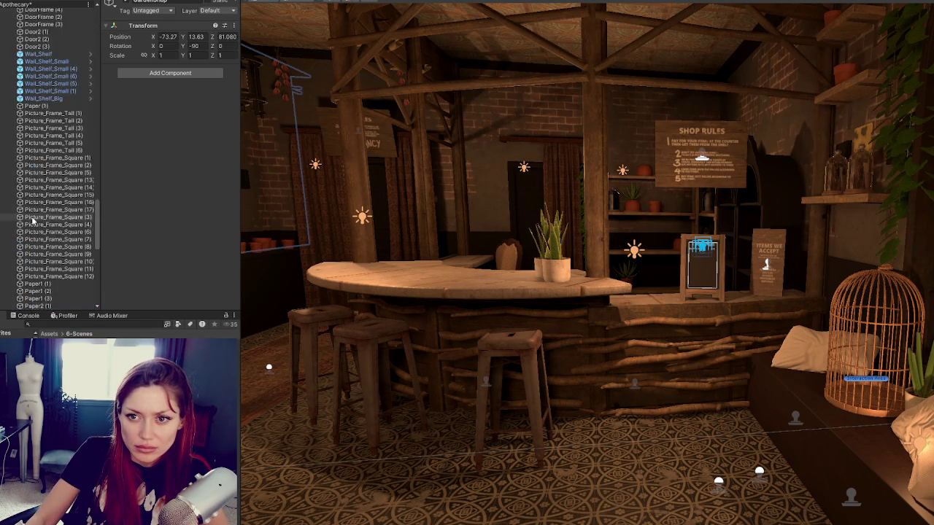
scroll(30, 214, up, 15)
scroll(15, 274, down, 10)
scroll(37, 281, up, 7)
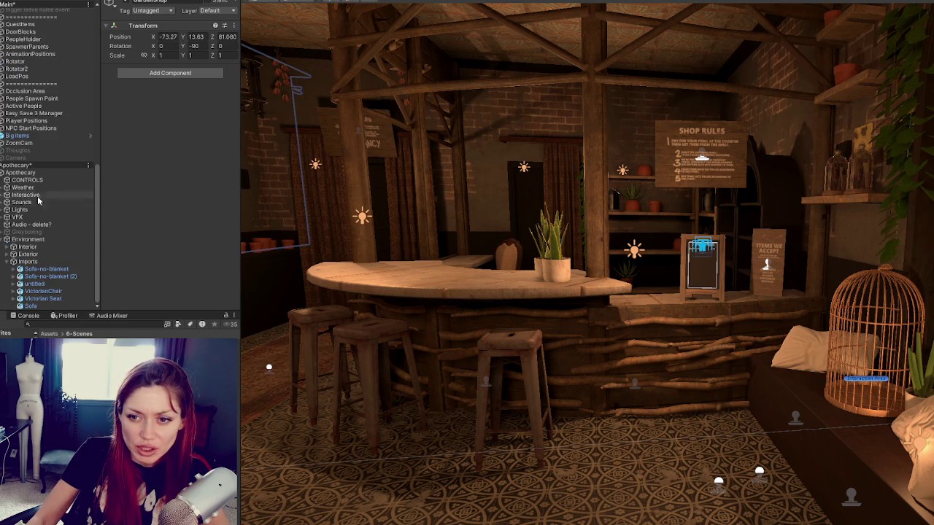
- Locate each imported sofa, the untitled chair, VictorianChair and Victorian Seat in the scene
double_click(44, 270)
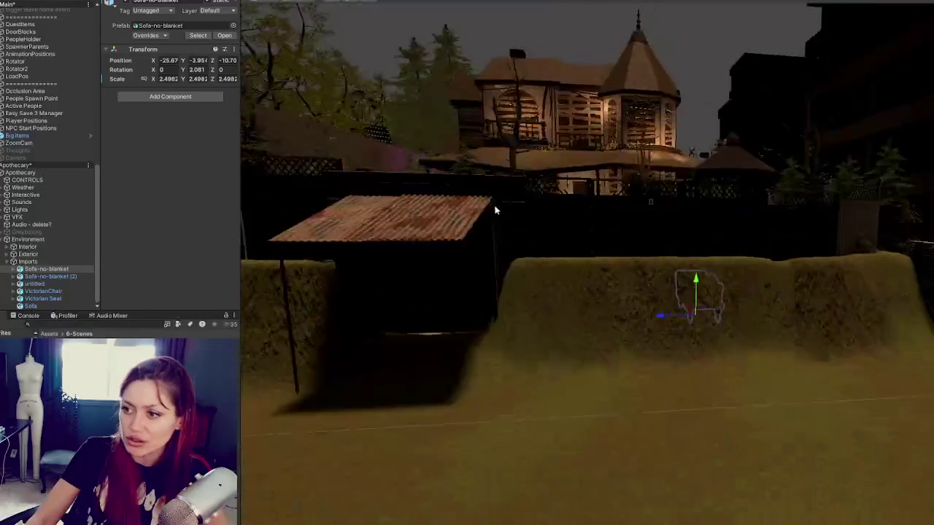
alt+drag(495, 211, 674, 257)
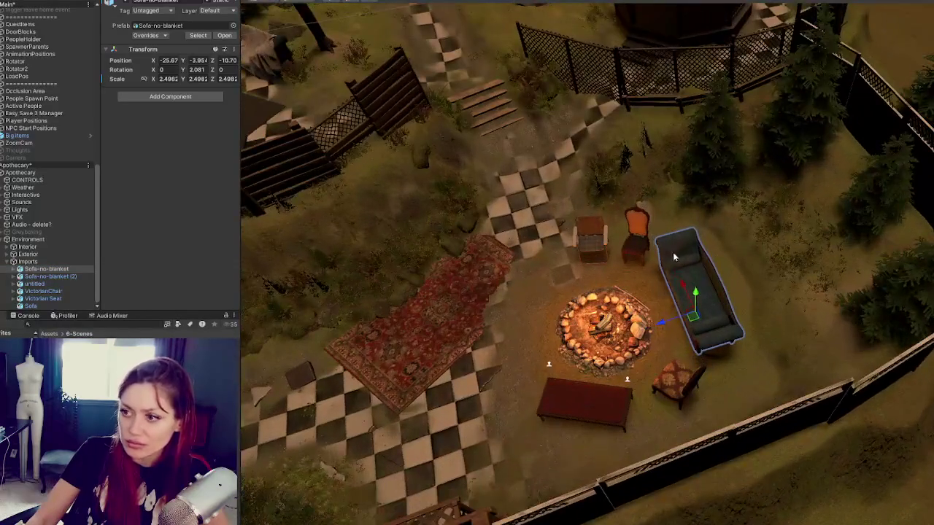
ctrl+click(49, 276)
key(f)
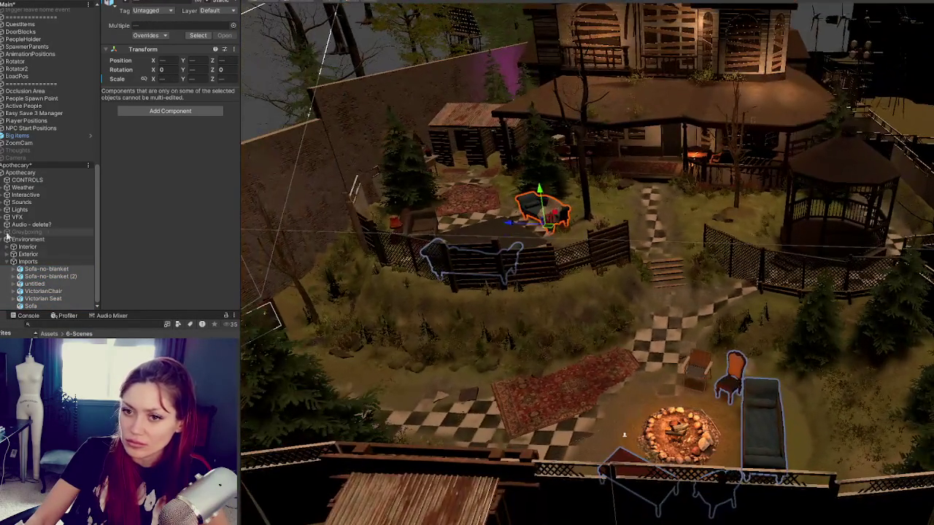
click(46, 263)
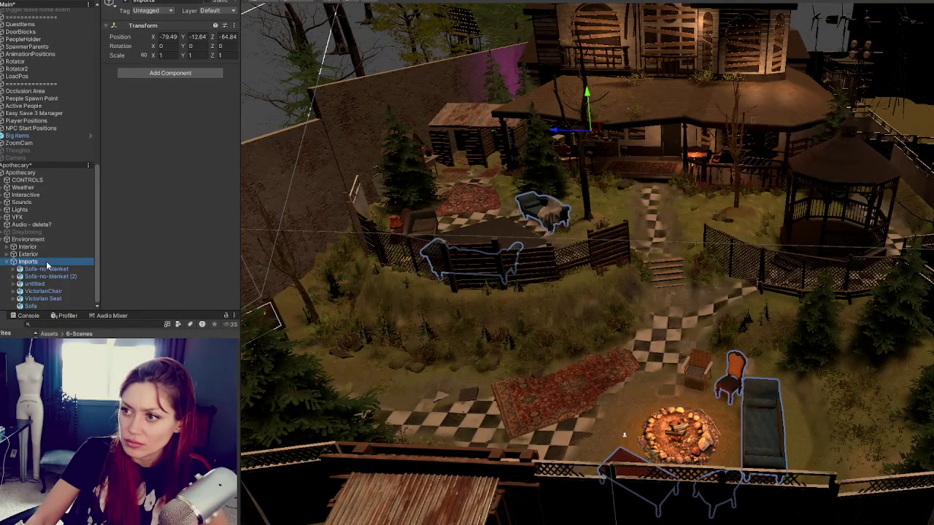
click(46, 270)
click(50, 277)
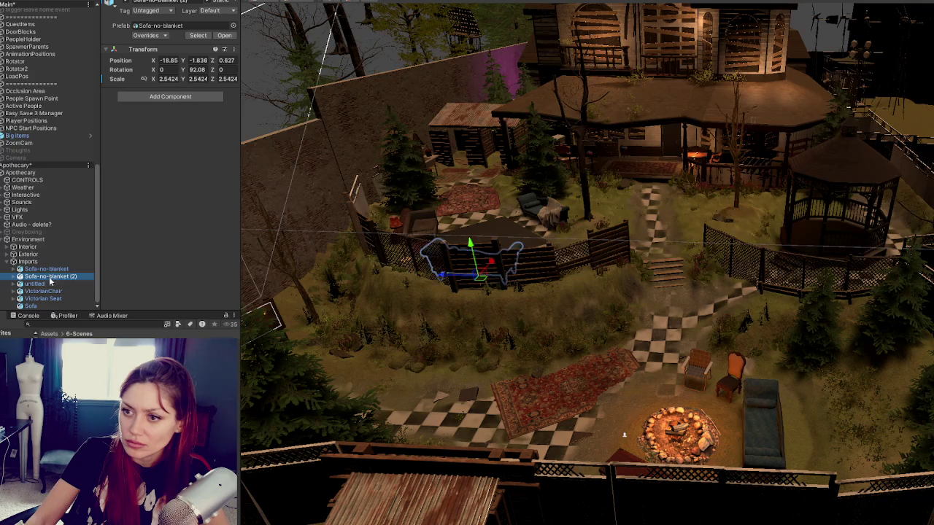
click(52, 283)
click(53, 291)
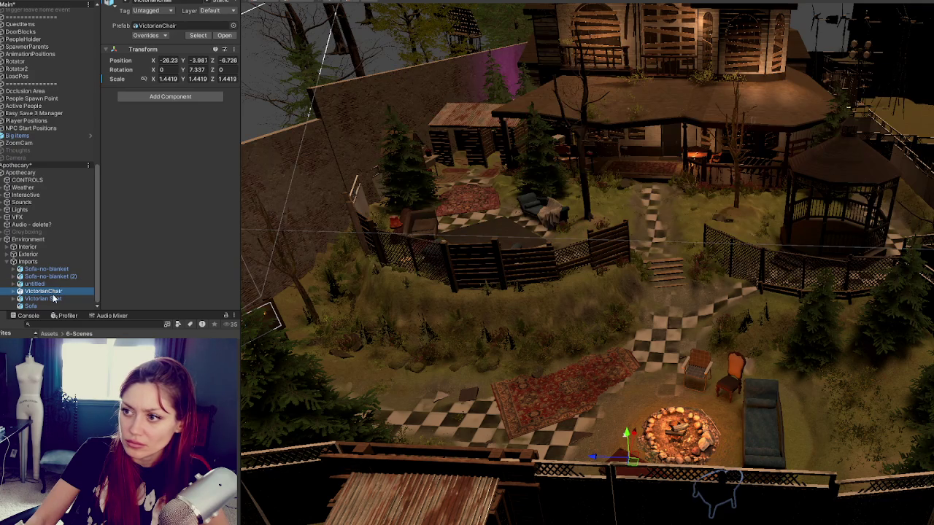
click(54, 297)
click(51, 305)
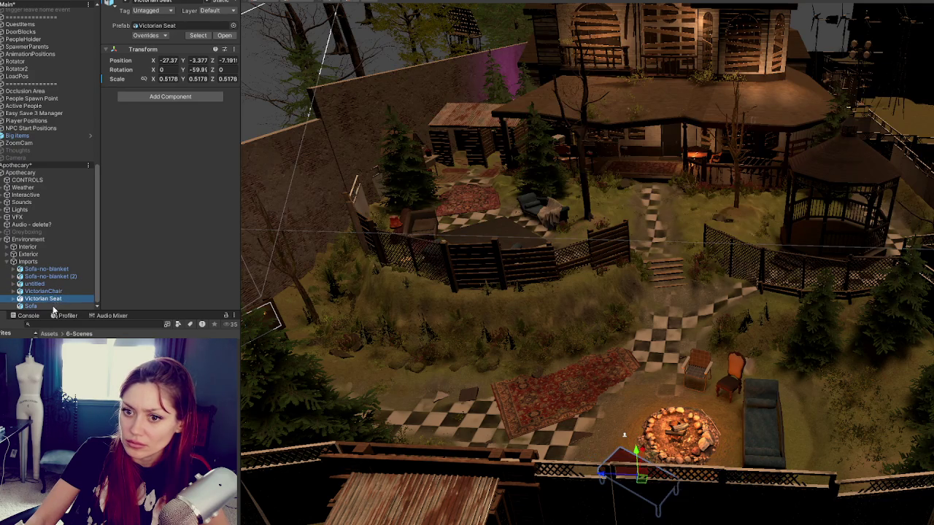
- Move Sofa-no-blanket through Sofa from Imports into the Exterior group
shift+click(38, 270)
drag(38, 270, 33, 254)
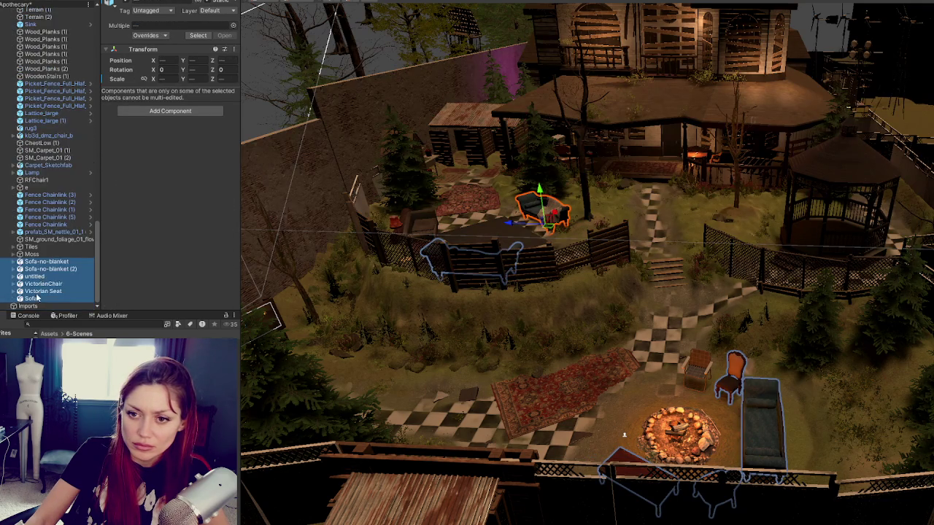
click(70, 310)
scroll(57, 203, up, 10)
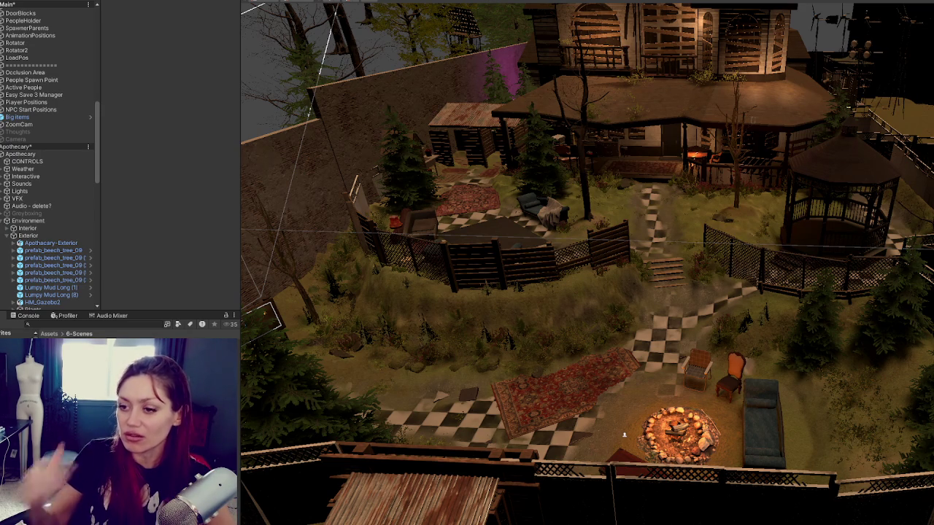
- Inspect the red rug and the Tiles Corner White piece in the garden
scroll(520, 446, up, 5)
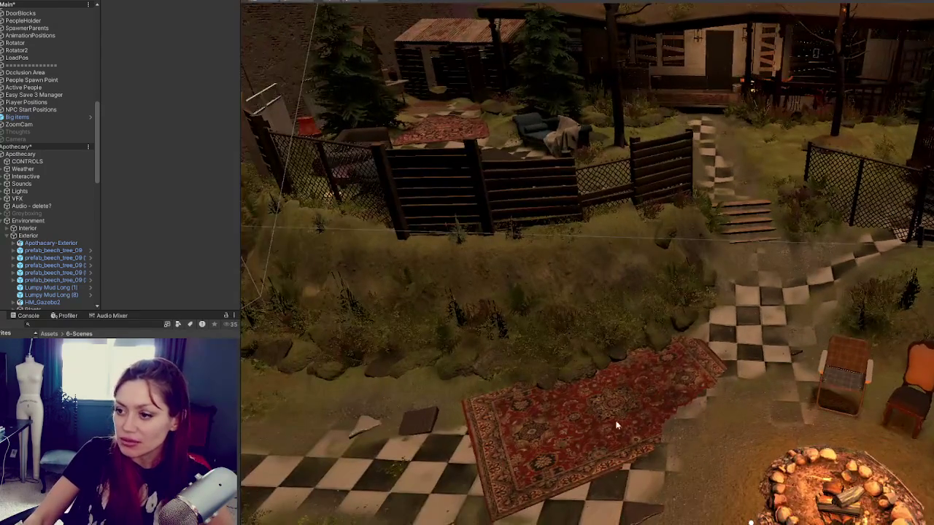
click(578, 417)
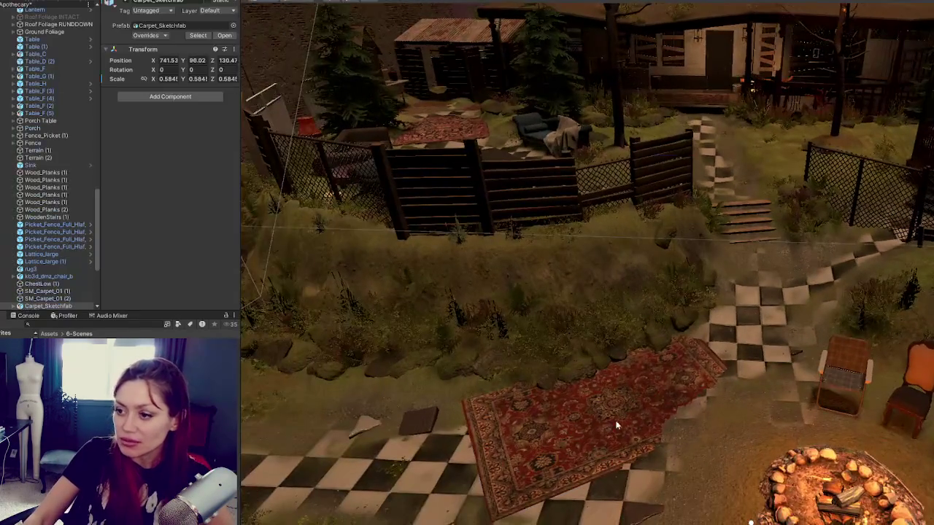
mouse_move(578, 417)
alt+mouse_down()
mouse_move(542, 418)
mouse_move(452, 313)
alt+mouse_up()
click(441, 309)
click(437, 308)
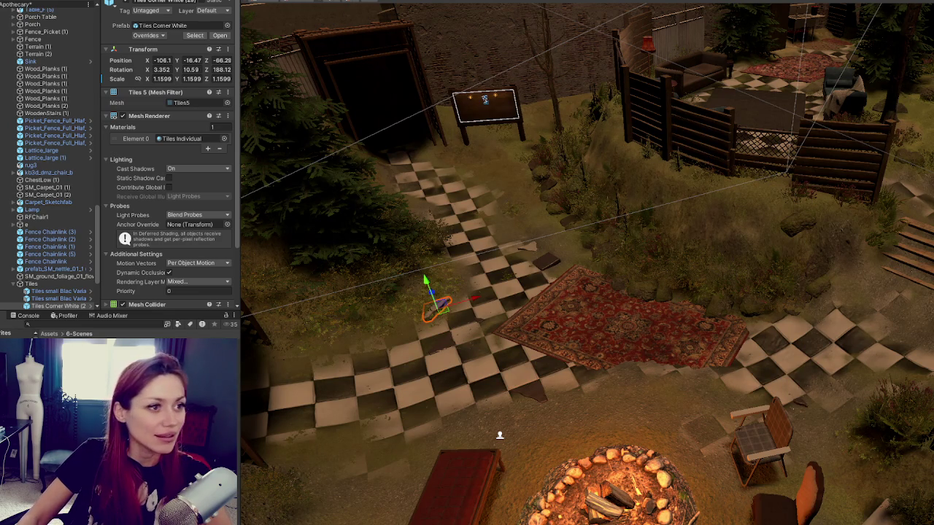
- Select the lawn chair, collapse the Porch group and bring up the Hierarchy context menu
mouse_move(496, 433)
mouse_down()
mouse_move(553, 392)
mouse_move(481, 439)
mouse_move(576, 357)
mouse_move(628, 294)
mouse_move(891, 306)
mouse_move(808, 392)
mouse_up()
click(809, 392)
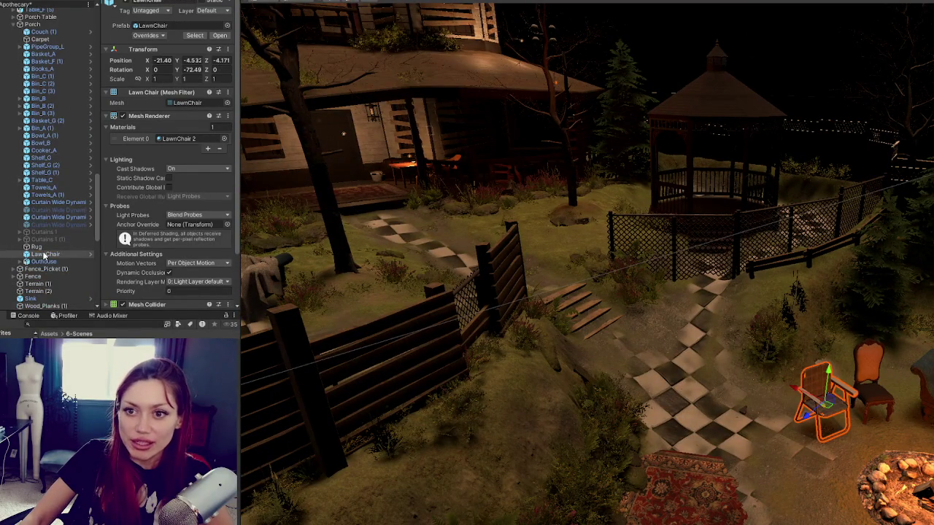
scroll(44, 255, up, 1)
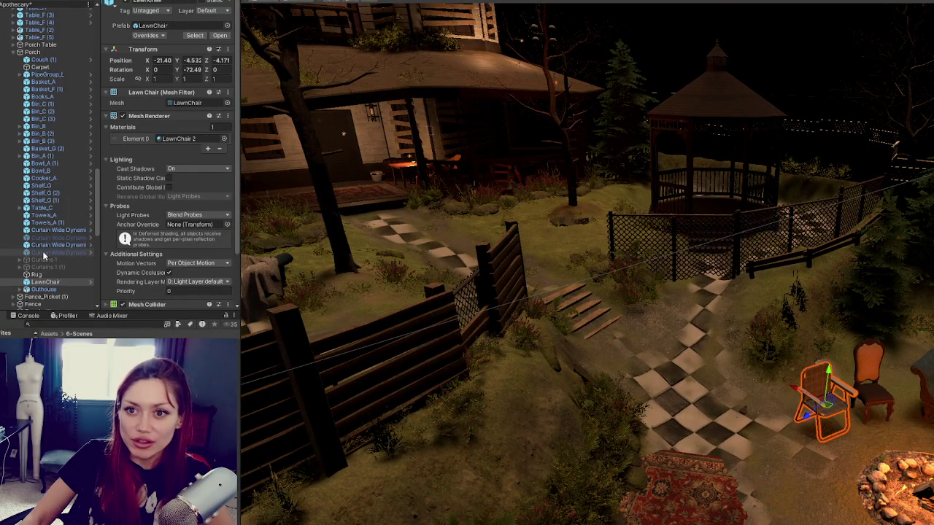
click(19, 53)
right_click(23, 52)
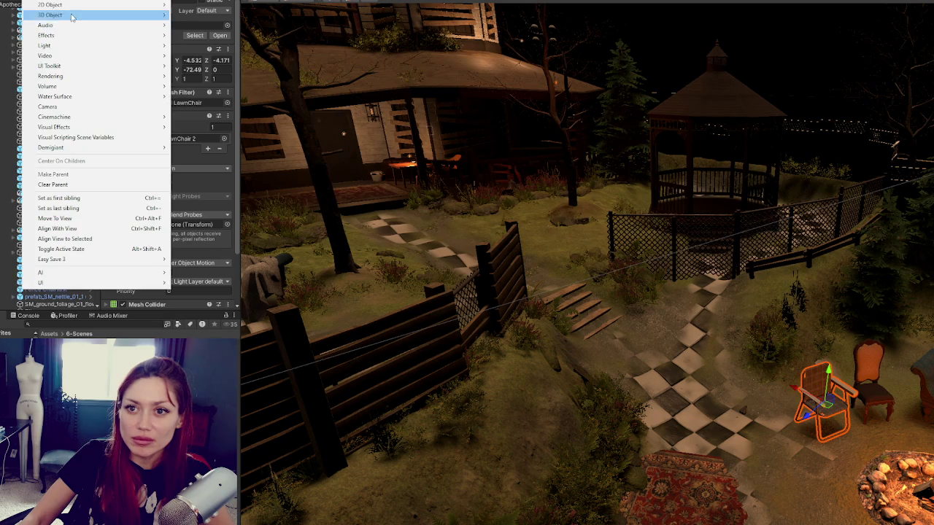
- Create an empty object named Furniture at position 0, 0, 0 inside Exterior
mouse_move(65, 14)
click(27, 2)
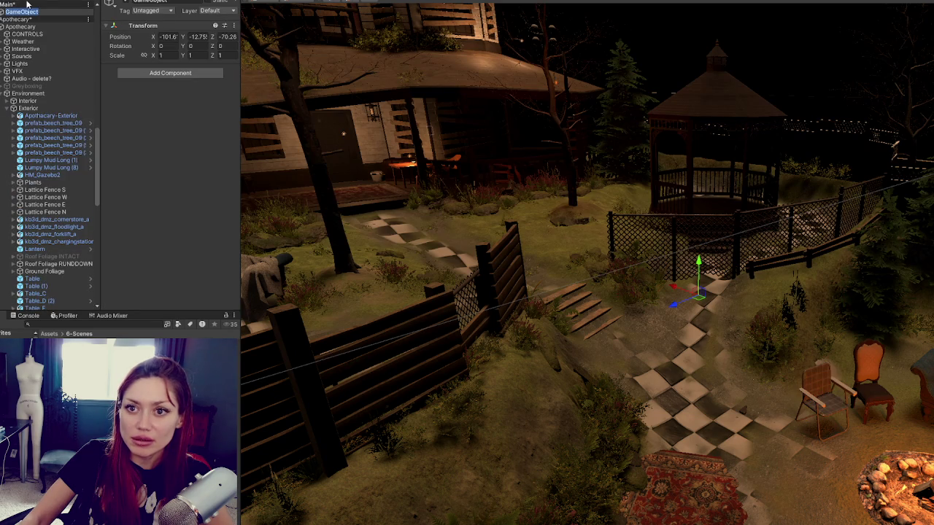
text(Fa)
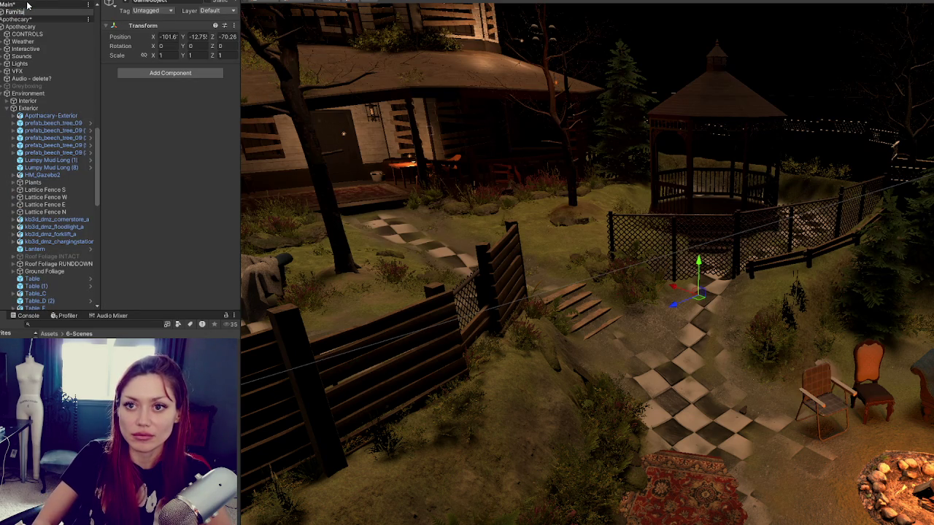
text(re)
key(Return)
click(166, 36)
text(0)
key(Tab)
text(0)
key(Tab)
text(0)
mouse_move(49, 12)
mouse_down()
mouse_move(31, 16)
mouse_move(45, 115)
mouse_up()
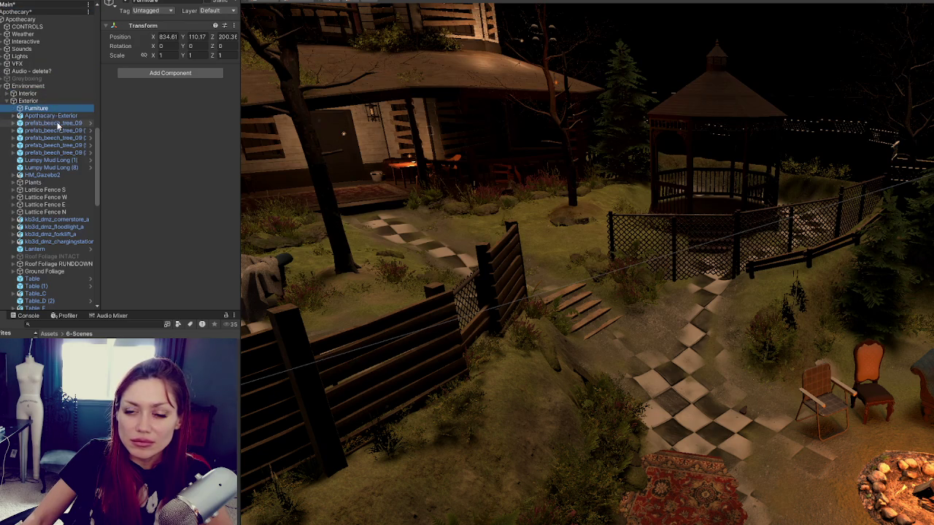
- Select the sofas, armchair, blue sofa and lamp to regroup
scroll(49, 129, down, 10)
ctrl+click(48, 113)
ctrl+click(37, 158)
ctrl+click(47, 291)
key(f)
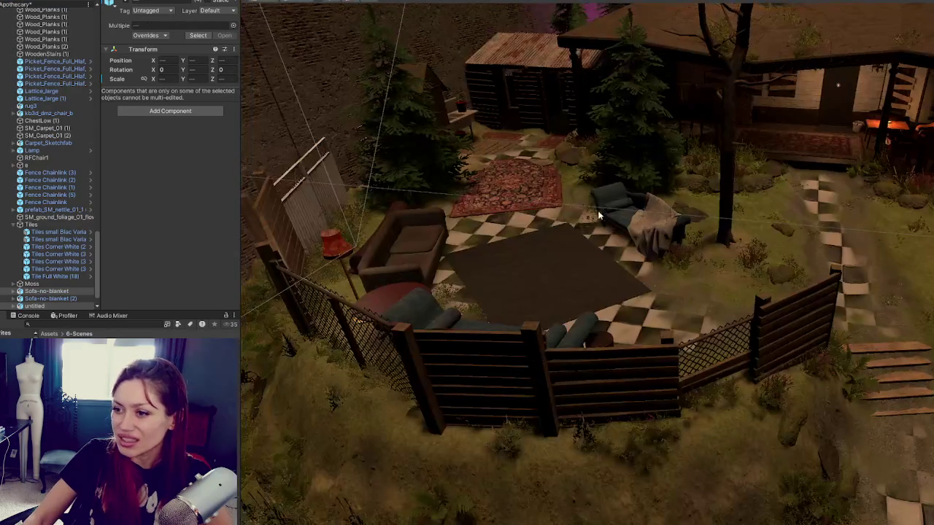
ctrl+click(401, 239)
ctrl+click(418, 303)
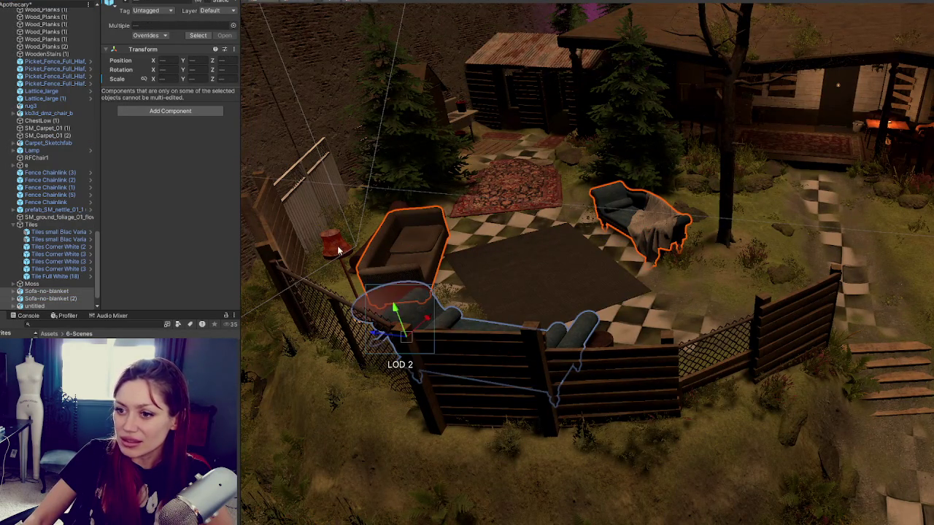
ctrl+click(337, 251)
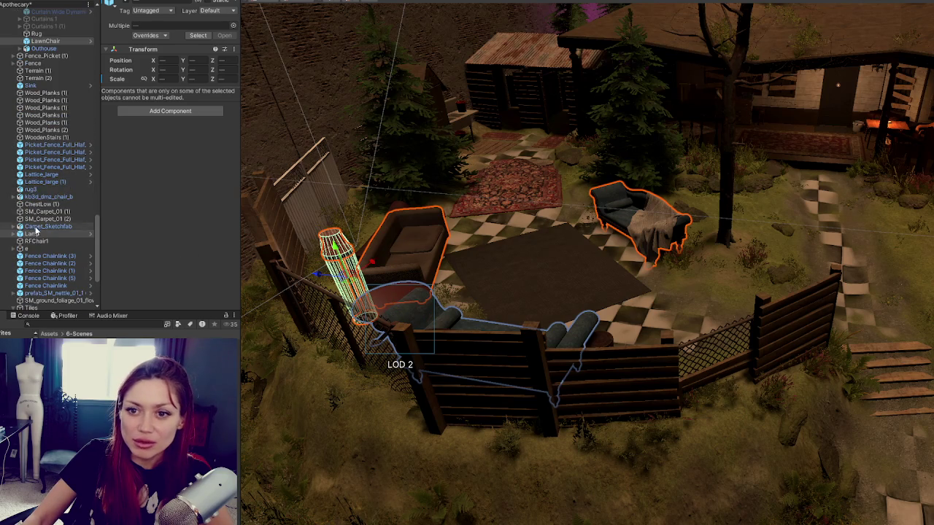
scroll(32, 175, up, 5)
scroll(44, 183, up, 10)
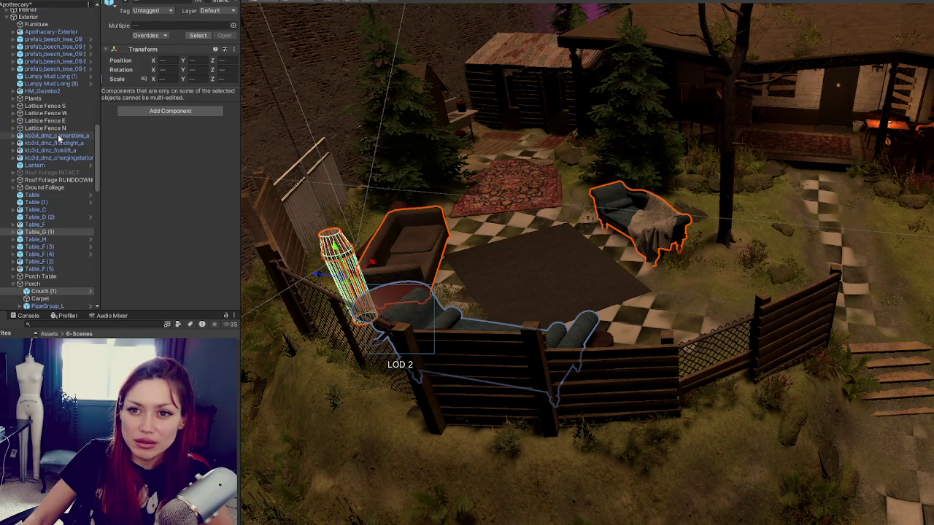
- Move the selected furniture into the Furniture group and deactivate that group
drag(44, 291, 64, 28)
click(37, 24)
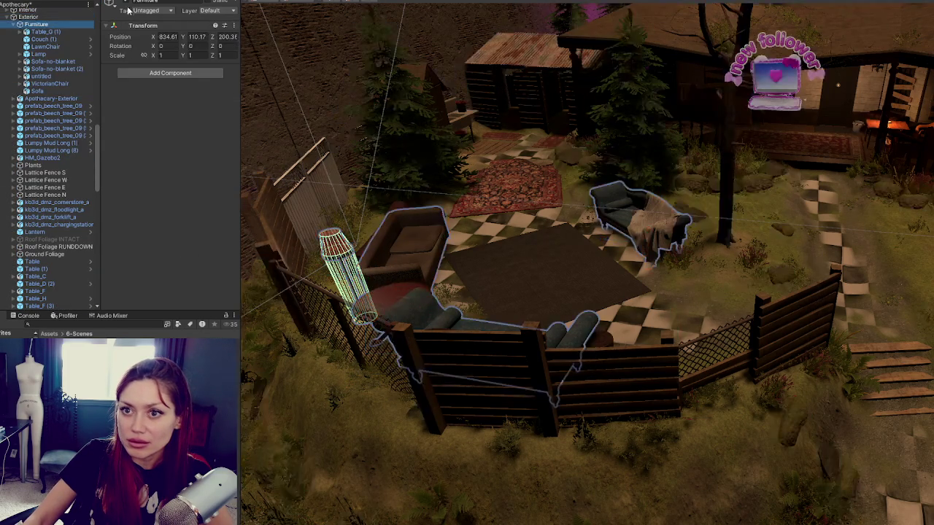
click(129, 3)
- Select the stools, the log and the bench table by the fire pit
click(429, 215)
shift+click(404, 221)
mouse_move(525, 179)
mouse_down()
mouse_move(522, 201)
mouse_move(583, 202)
mouse_move(606, 426)
mouse_move(841, 395)
mouse_up()
click(600, 426)
shift+click(901, 243)
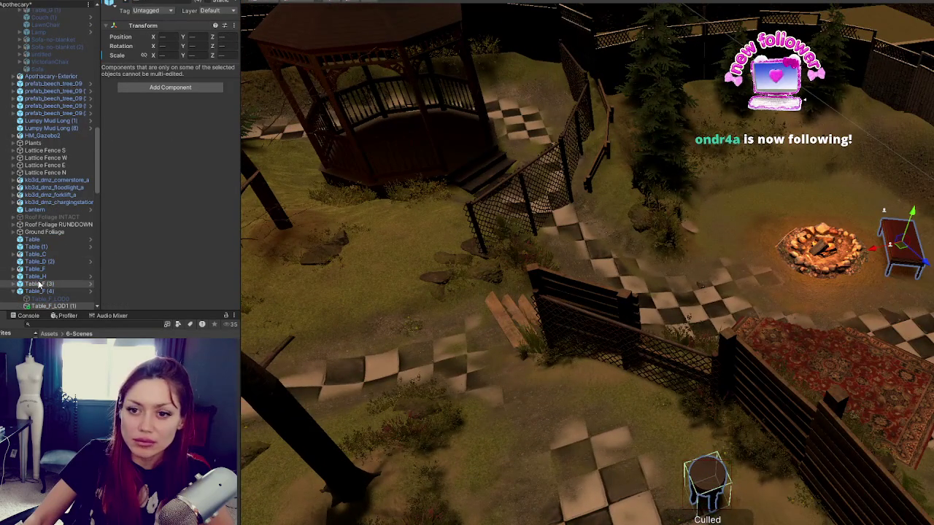
scroll(61, 40, up, 5)
mouse_move(598, 197)
mouse_down()
mouse_move(631, 211)
mouse_move(609, 264)
mouse_up()
- Select the small sink and the three bins around it
click(607, 259)
key(f)
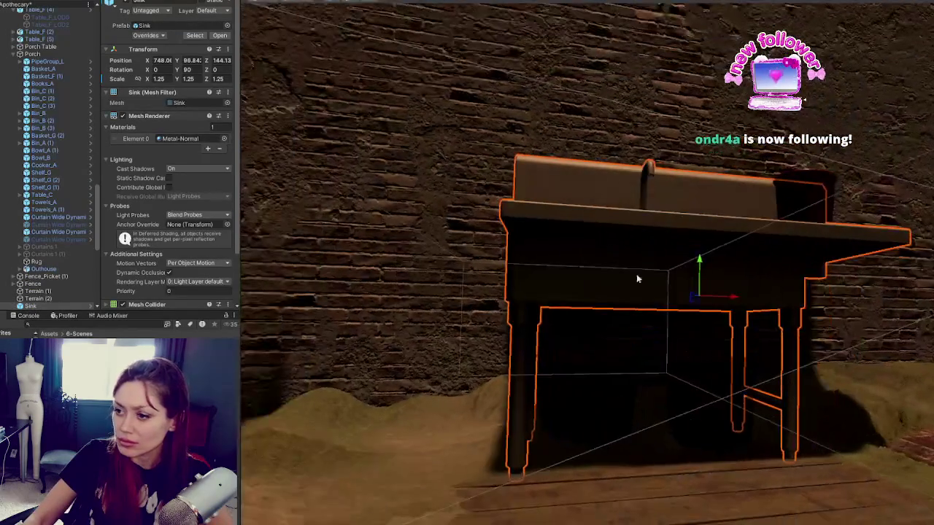
shift+click(642, 379)
shift+click(667, 390)
shift+click(795, 195)
scroll(47, 183, up, 5)
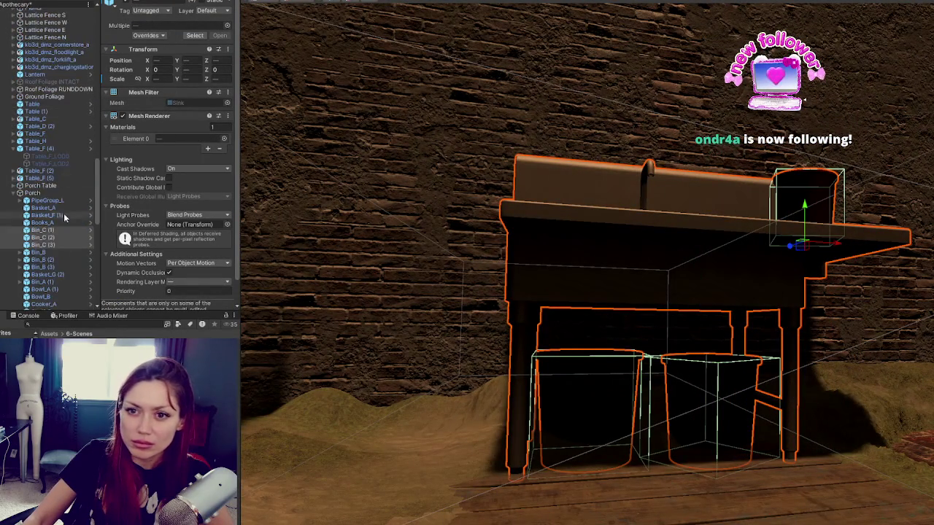
scroll(40, 16, up, 5)
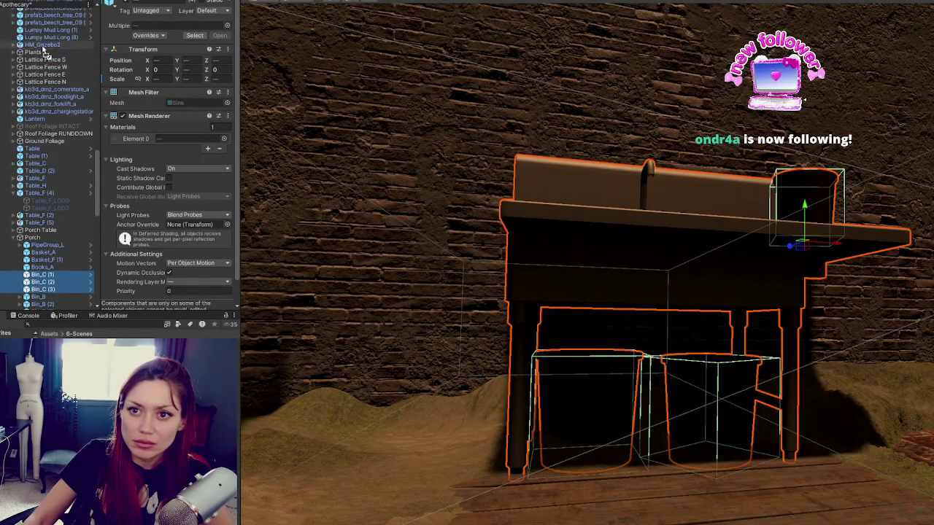
scroll(38, 16, up, 8)
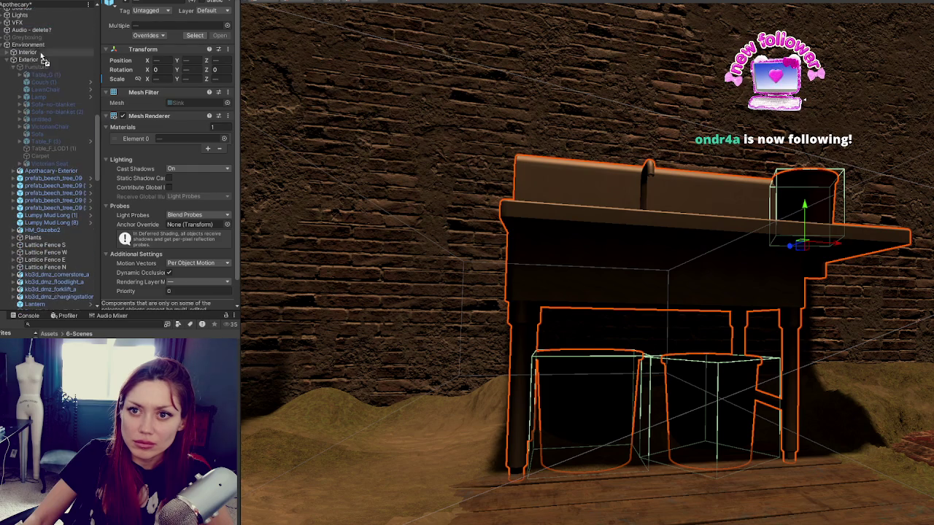
scroll(51, 109, down, 10)
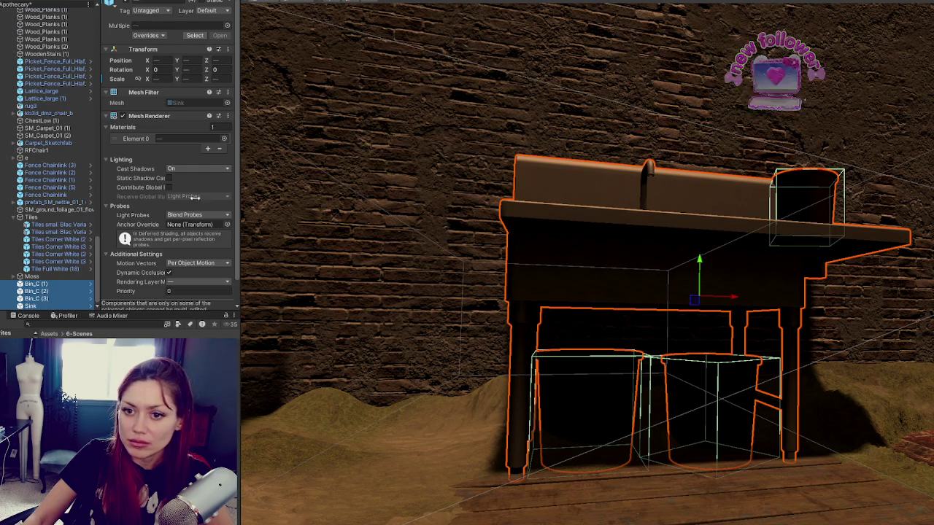
scroll(66, 179, up, 10)
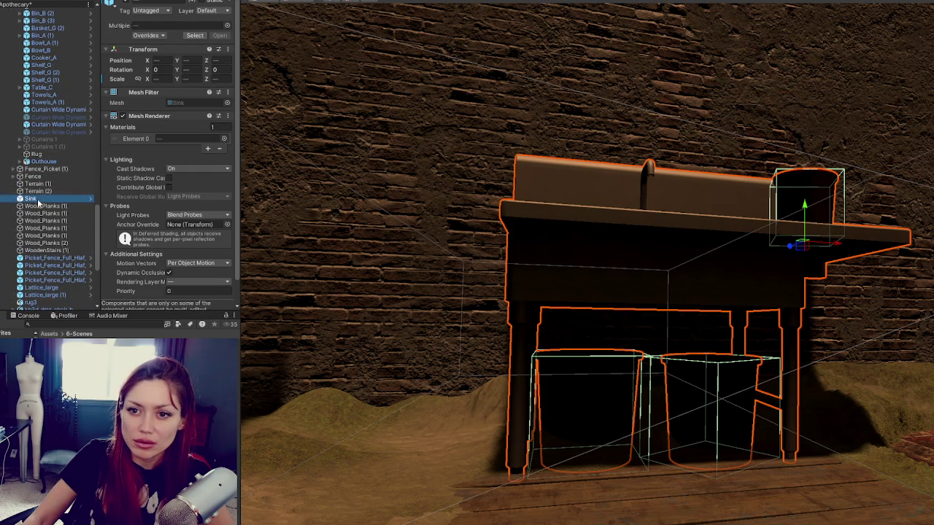
mouse_move(44, 33)
mouse_down()
mouse_move(49, 21)
mouse_move(54, 35)
mouse_move(37, 35)
mouse_up()
- Move the two small rugs by the shed into the Furniture group
click(18, 35)
mouse_move(631, 243)
mouse_down()
mouse_move(477, 250)
mouse_move(618, 306)
mouse_move(820, 429)
mouse_move(615, 309)
mouse_move(617, 371)
mouse_up()
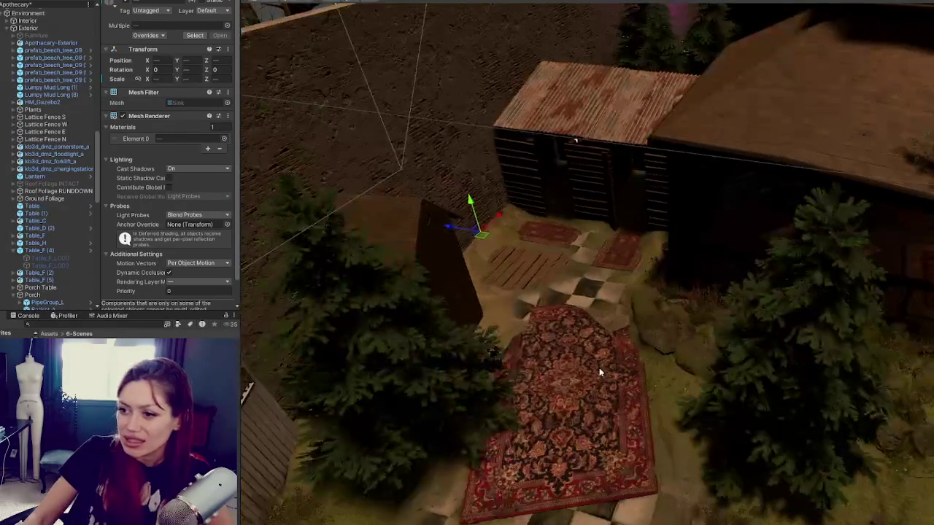
click(549, 232)
shift+click(617, 262)
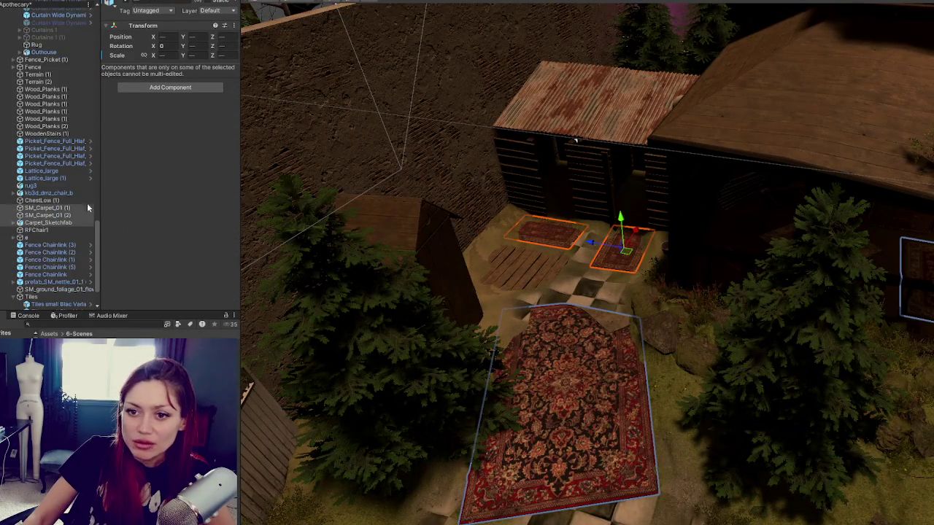
mouse_move(46, 210)
mouse_down()
mouse_move(44, 2)
mouse_move(36, 99)
mouse_up()
click(18, 97)
- Look down on the courtyard and select the courtyard rug
drag(739, 336, 721, 172)
scroll(720, 172, down, 3)
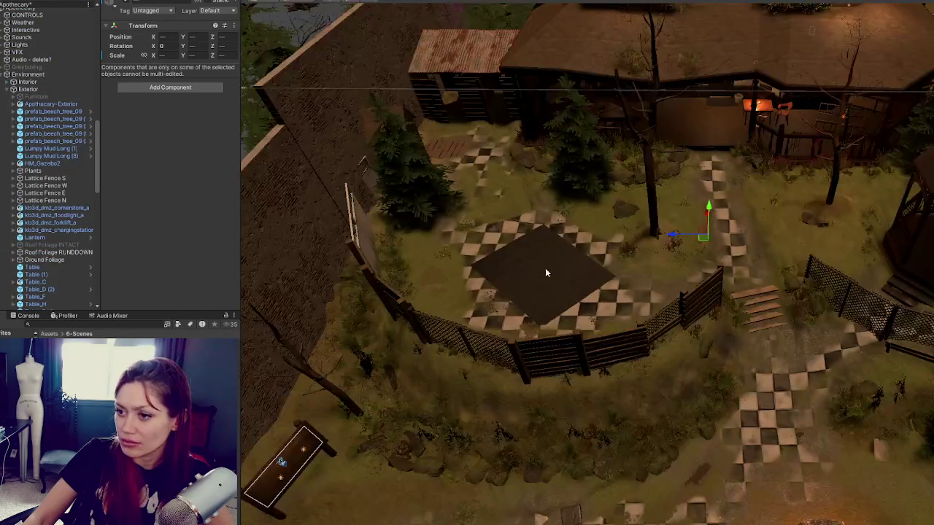
click(547, 267)
scroll(774, 304, down, 3)
scroll(774, 305, up, 3)
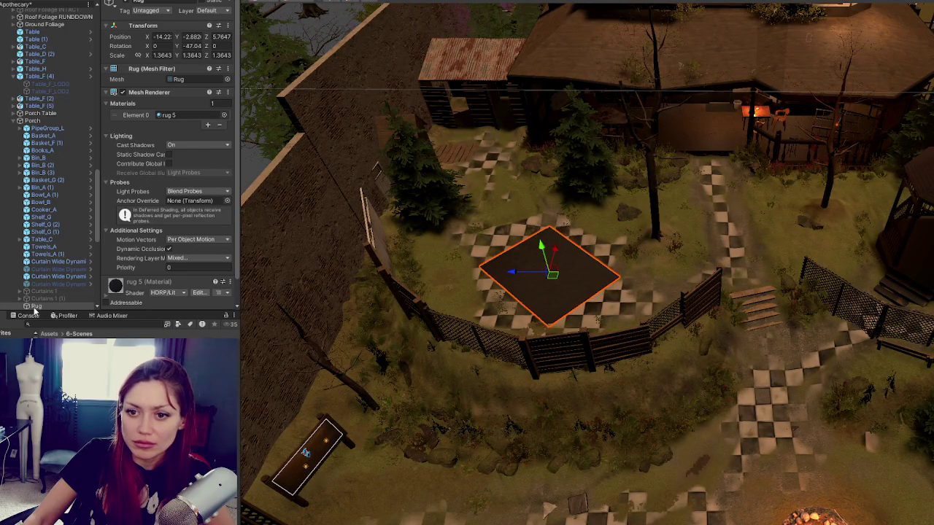
- Delete the two spare curtain copies and move the remaining two curtains into Furniture
click(46, 129)
click(64, 262)
click(73, 276)
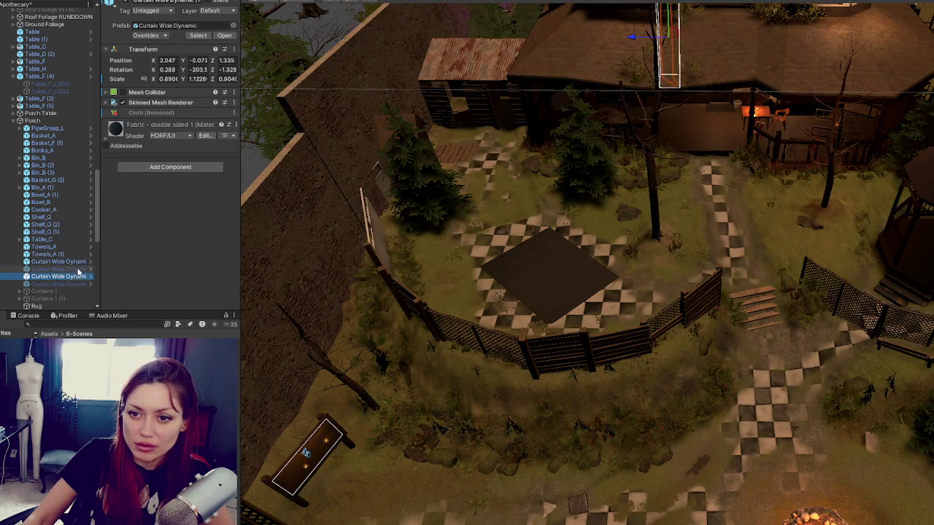
click(81, 285)
key(Delete)
click(65, 269)
ctrl+click(62, 263)
mouse_move(52, 179)
mouse_down()
mouse_move(52, 76)
mouse_move(12, 130)
mouse_up()
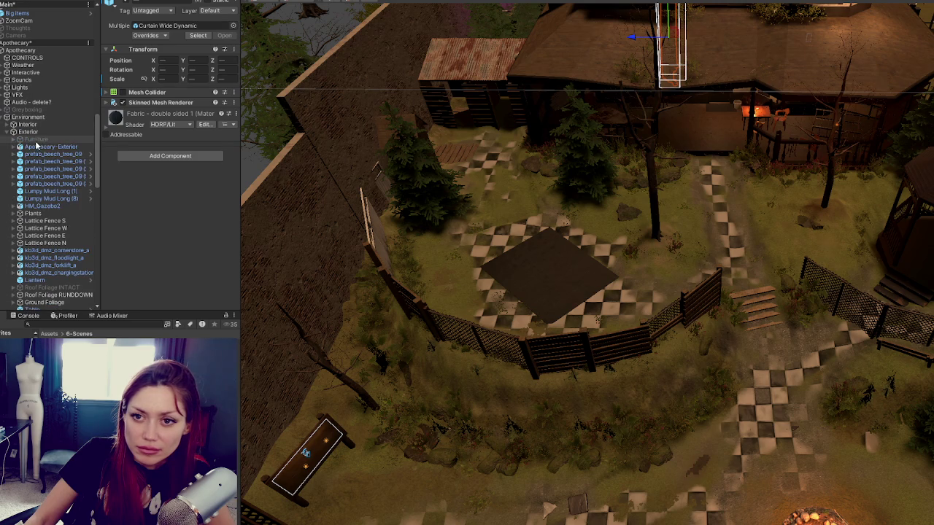
click(61, 214)
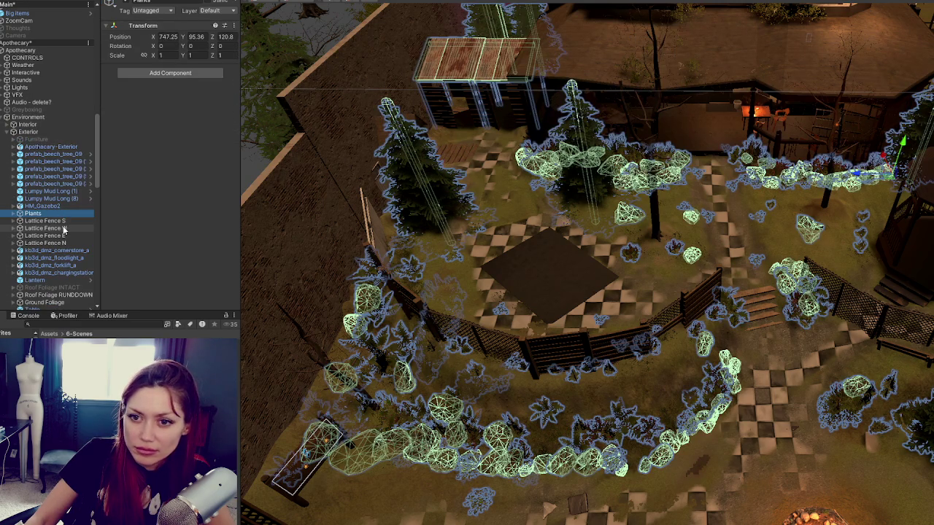
- Rename the Plants group to Foliage and place it directly under Furniture
scroll(64, 224, down, 5)
click(63, 219)
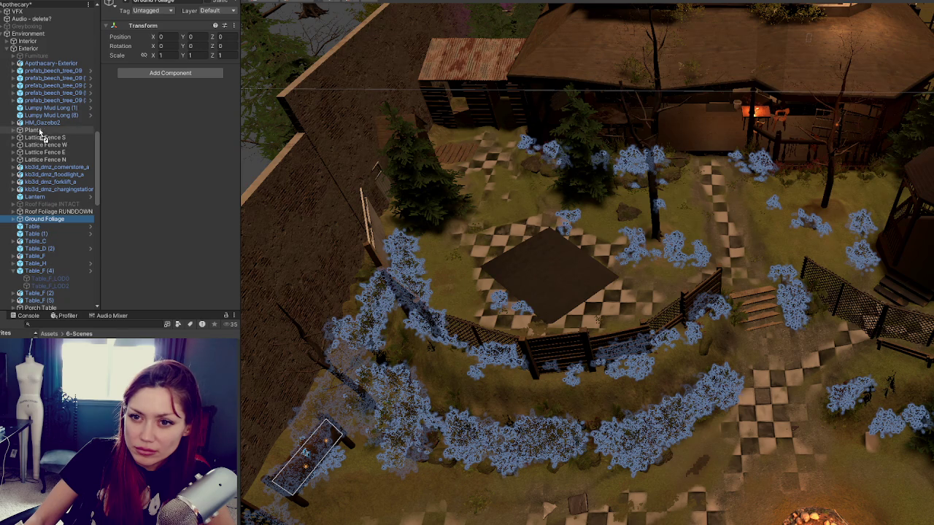
key(Right)
scroll(44, 161, down, 15)
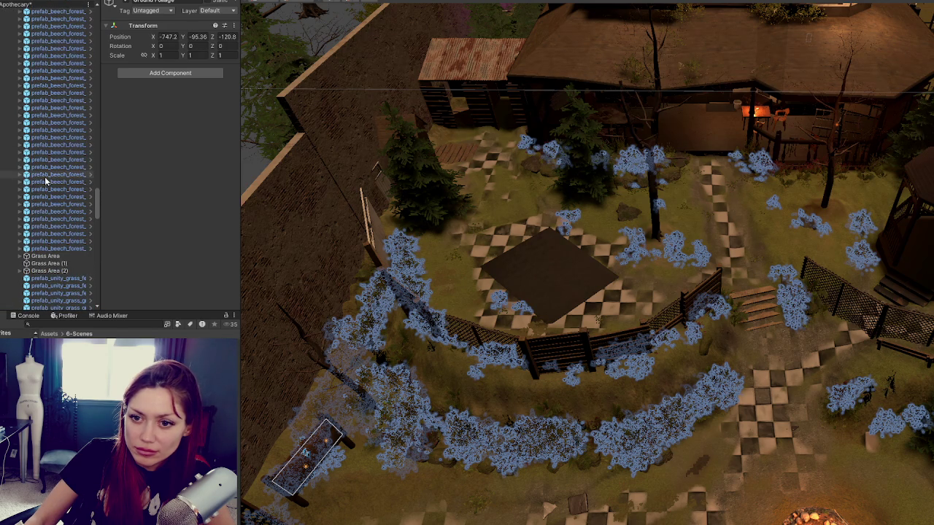
scroll(46, 235, up, 5)
scroll(48, 219, up, 10)
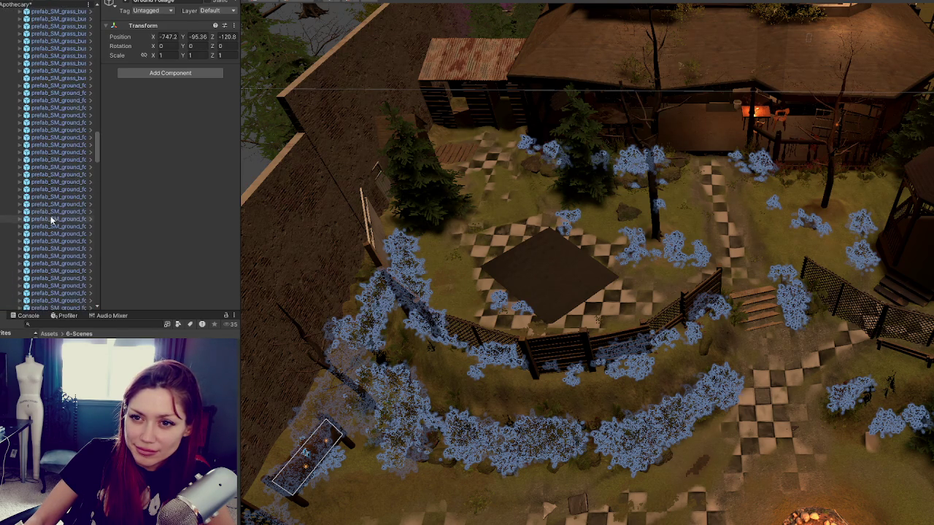
scroll(48, 206, up, 5)
click(44, 186)
text(Foliage)
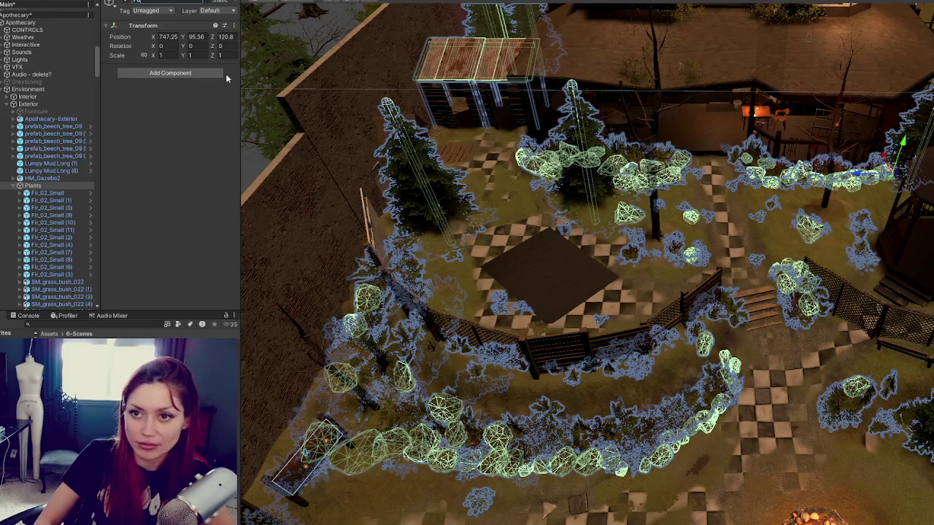
key(Return)
mouse_move(50, 189)
mouse_down()
mouse_move(37, 109)
mouse_move(33, 118)
mouse_up()
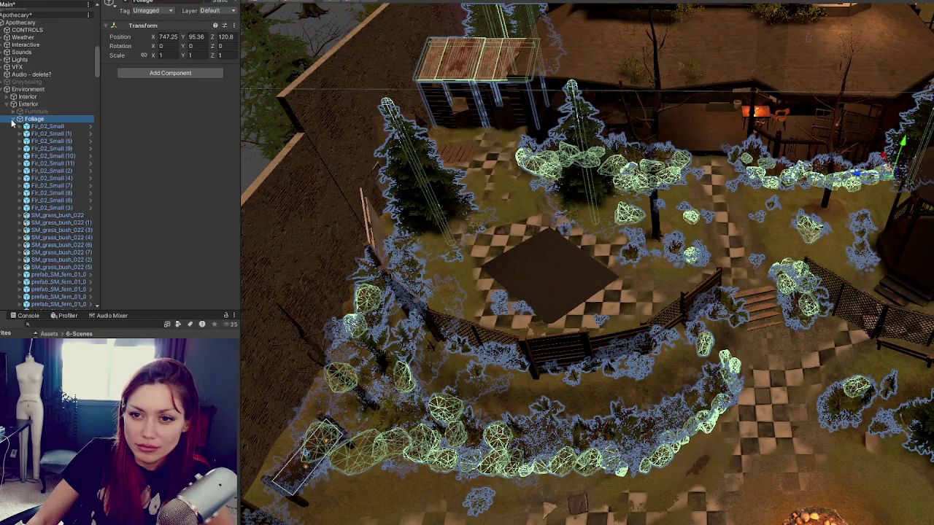
click(12, 121)
- Raise the two Lumpy Mud Long patches above the ground
click(51, 134)
shift+click(62, 178)
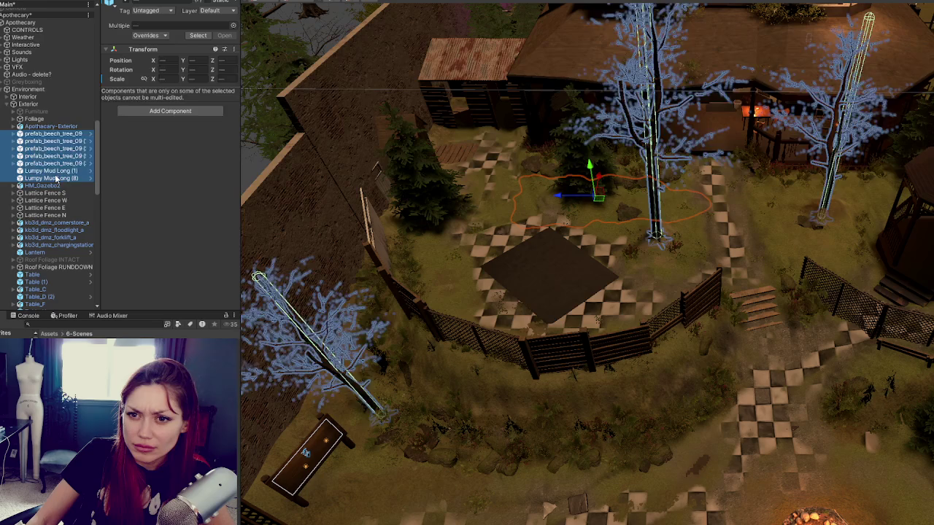
click(56, 178)
shift+click(60, 171)
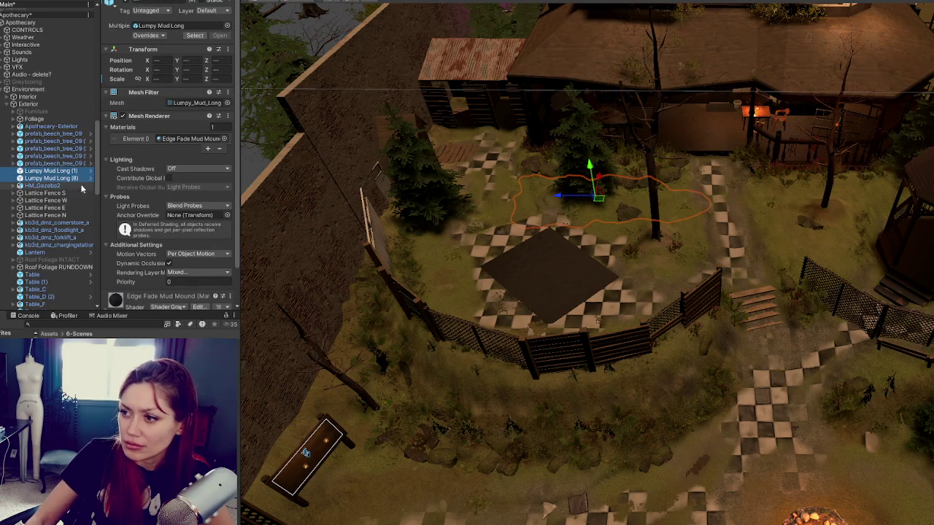
key(f)
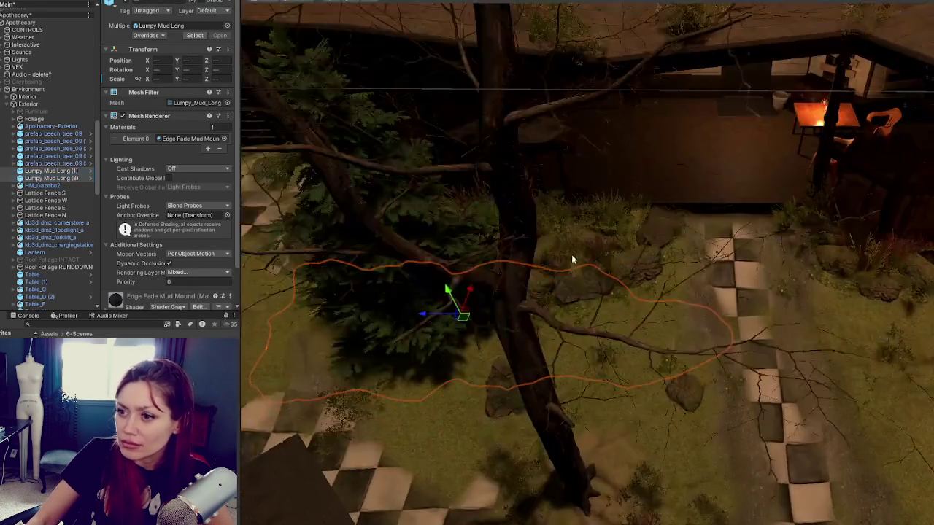
drag(571, 253, 497, 214)
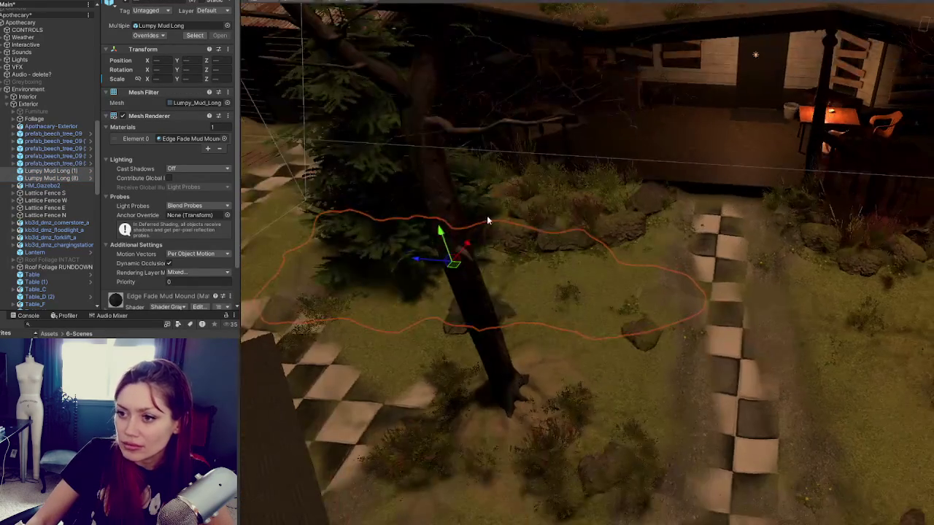
drag(443, 231, 447, 184)
scroll(712, 215, down, 5)
click(713, 215)
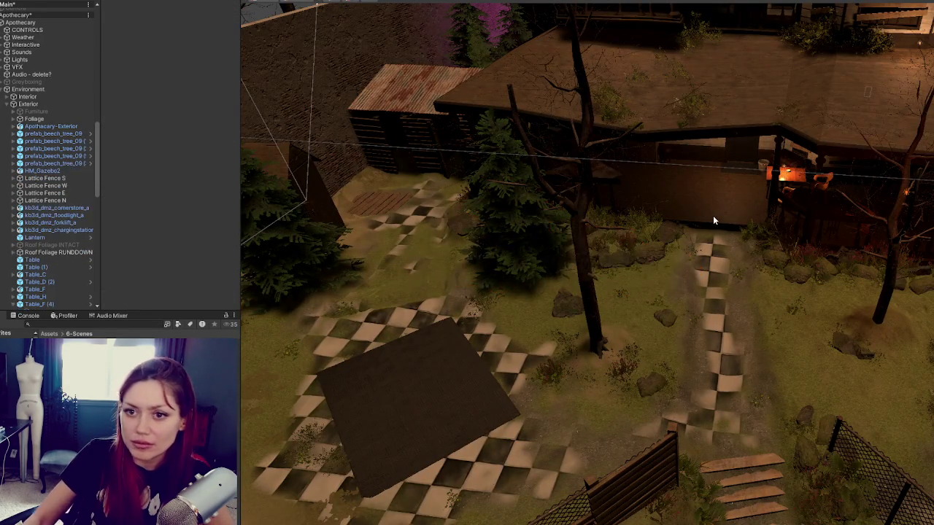
- Move the five prefab_beech_tree objects into the Foliage group
click(51, 126)
click(55, 134)
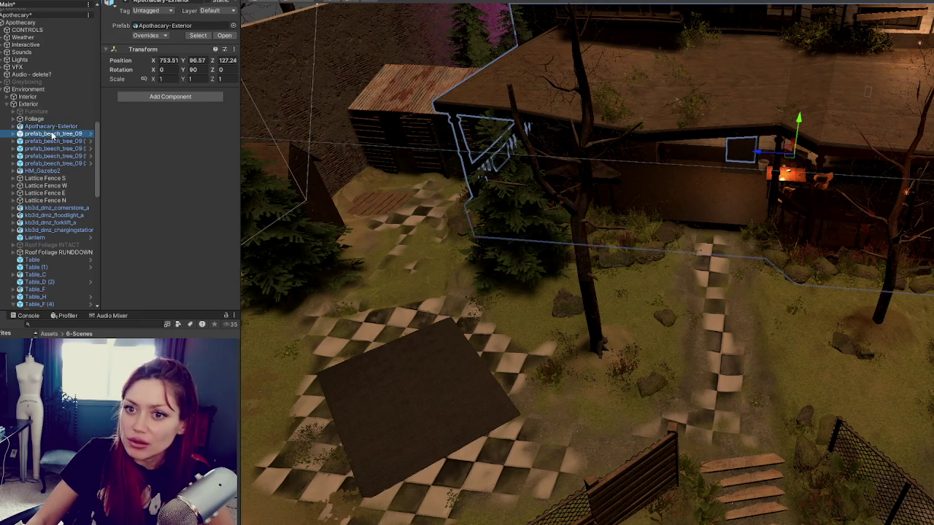
shift+click(54, 163)
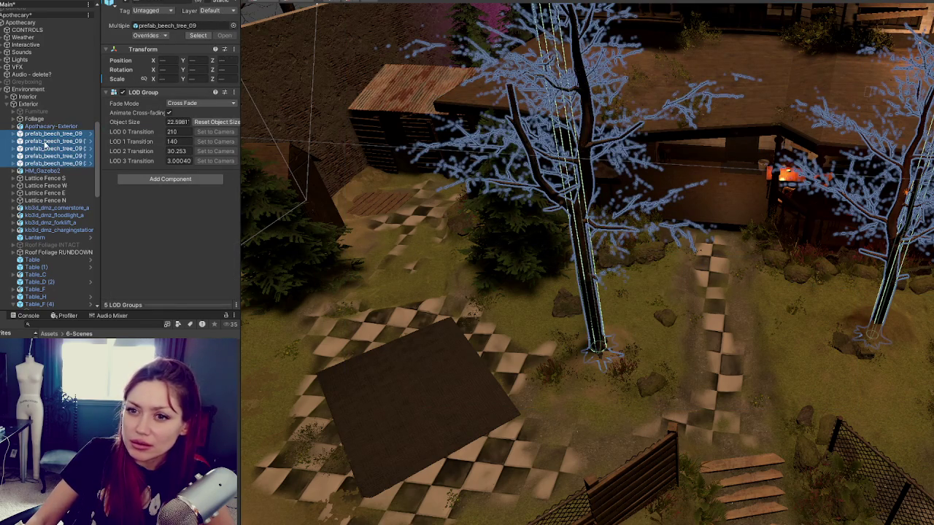
drag(43, 119, 47, 120)
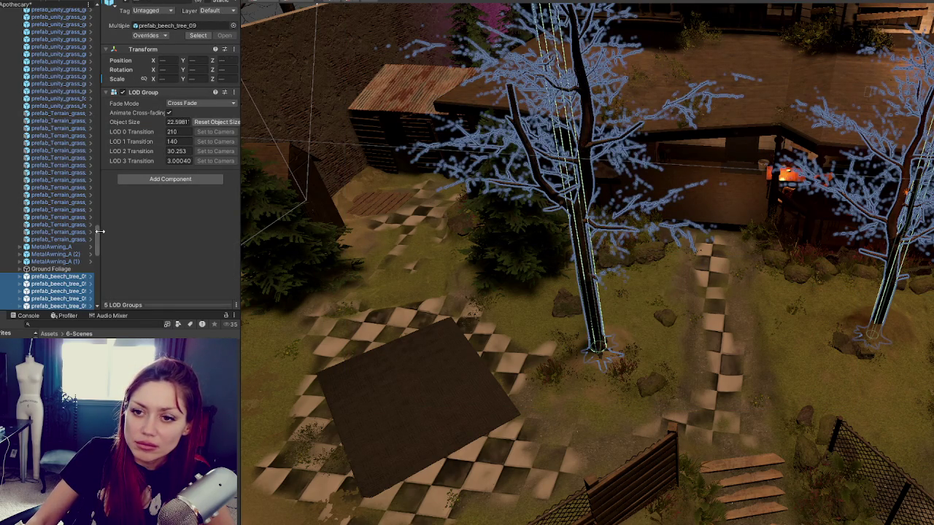
drag(97, 233, 97, 40)
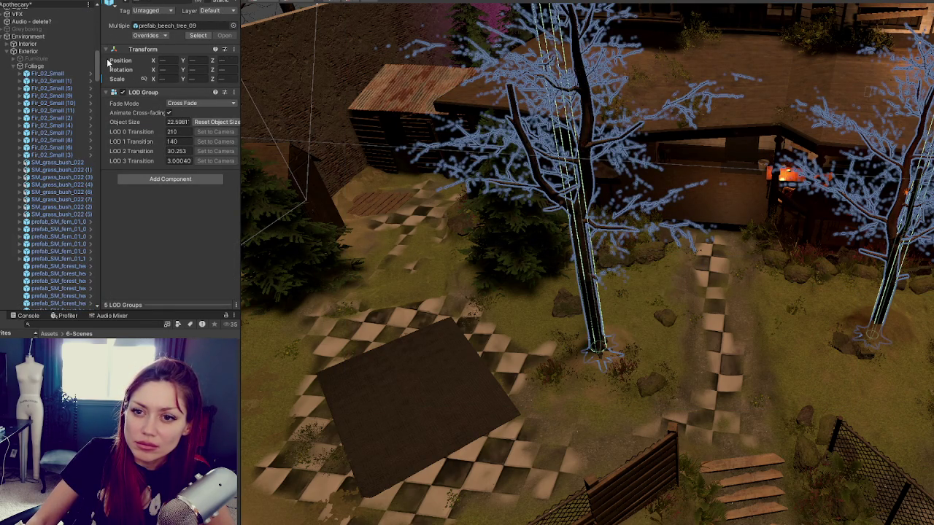
click(14, 67)
- Move both Roof Foliage objects into the Foliage group
click(26, 162)
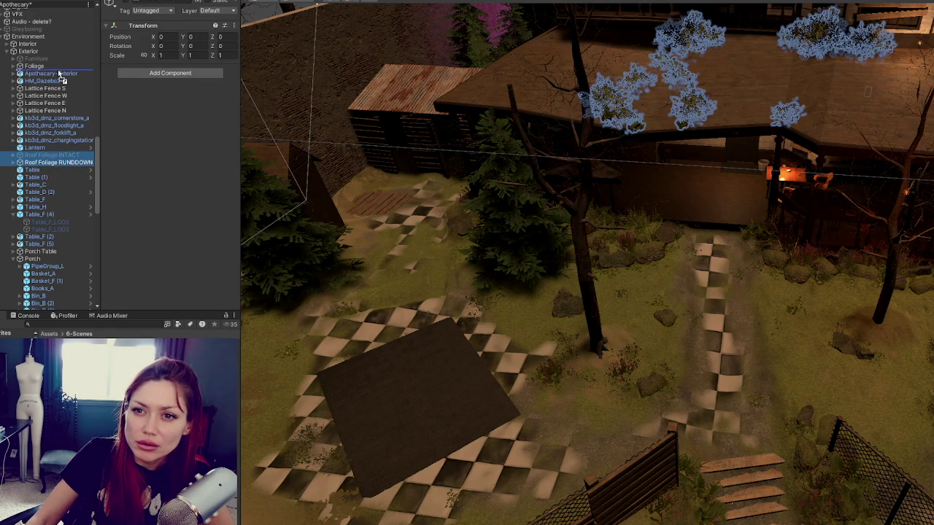
drag(58, 73, 59, 70)
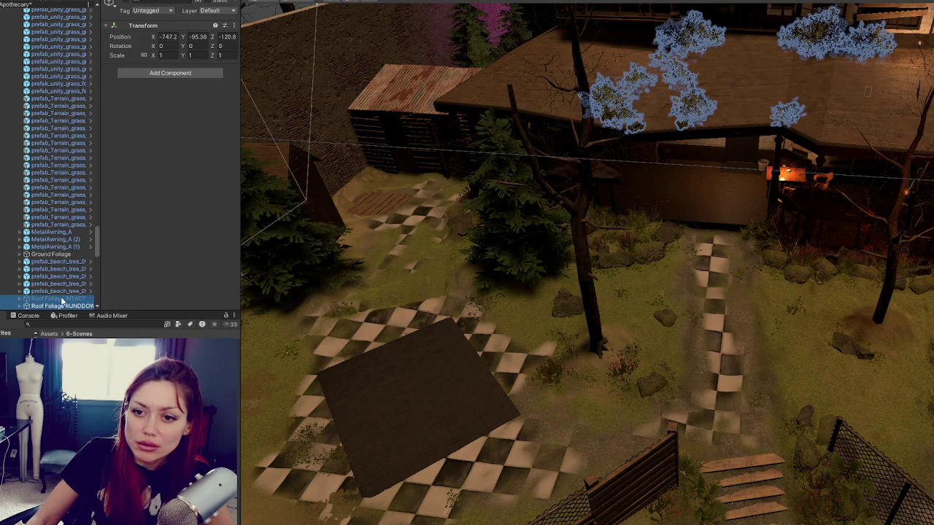
scroll(73, 10, up, 10)
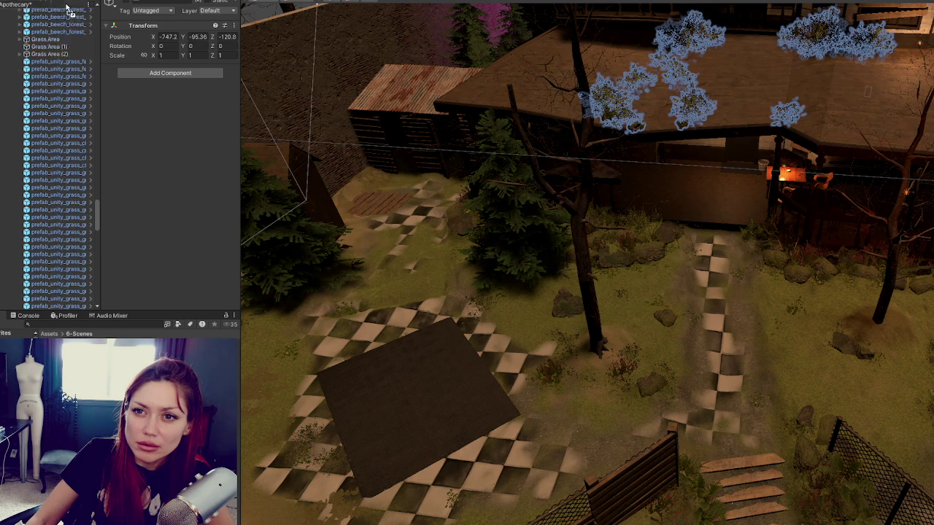
scroll(65, 26, up, 5)
scroll(66, 22, up, 10)
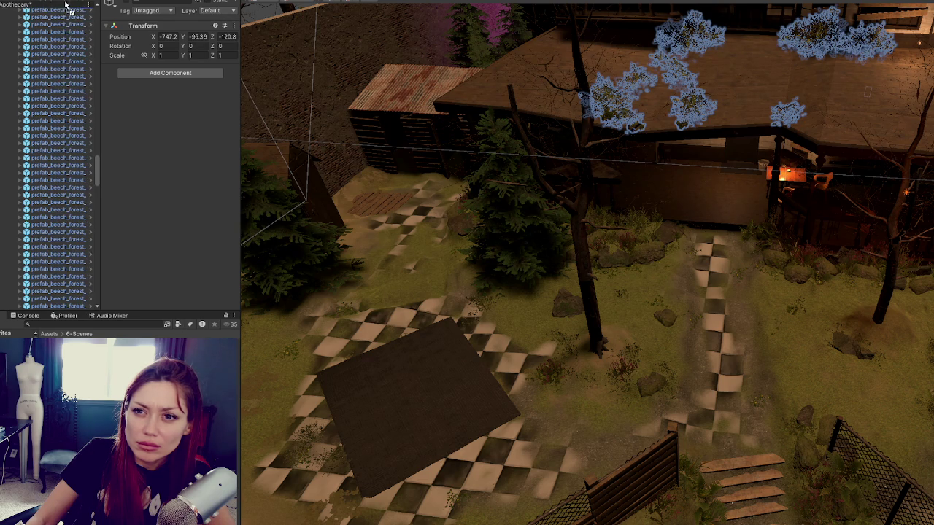
scroll(70, 11, up, 10)
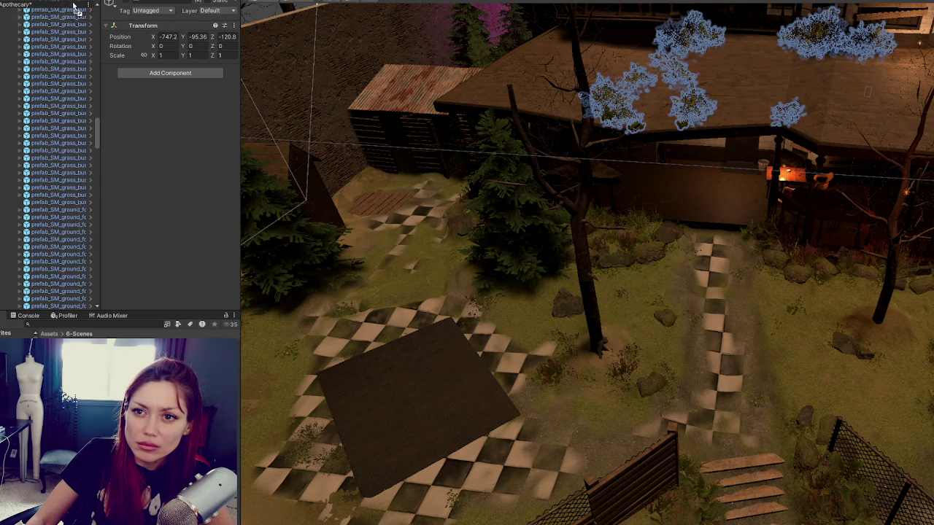
scroll(71, 9, up, 4)
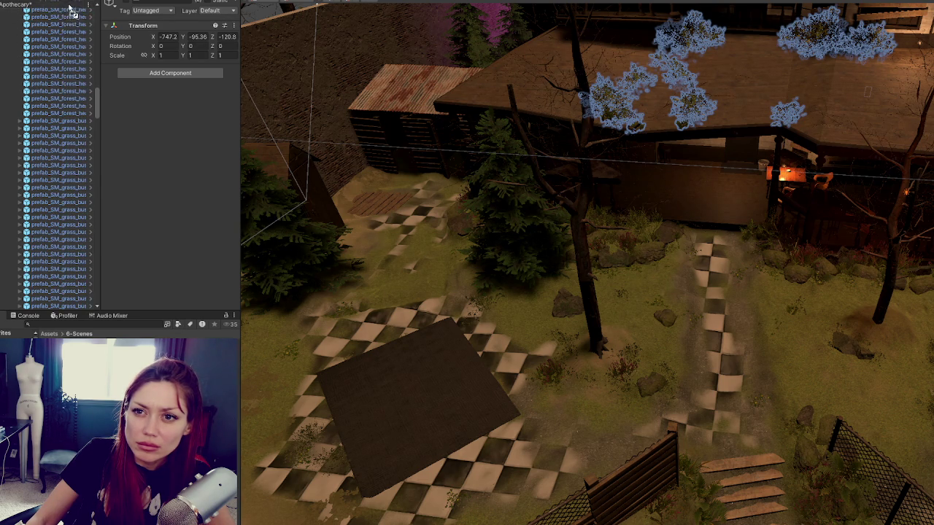
scroll(67, 11, up, 3)
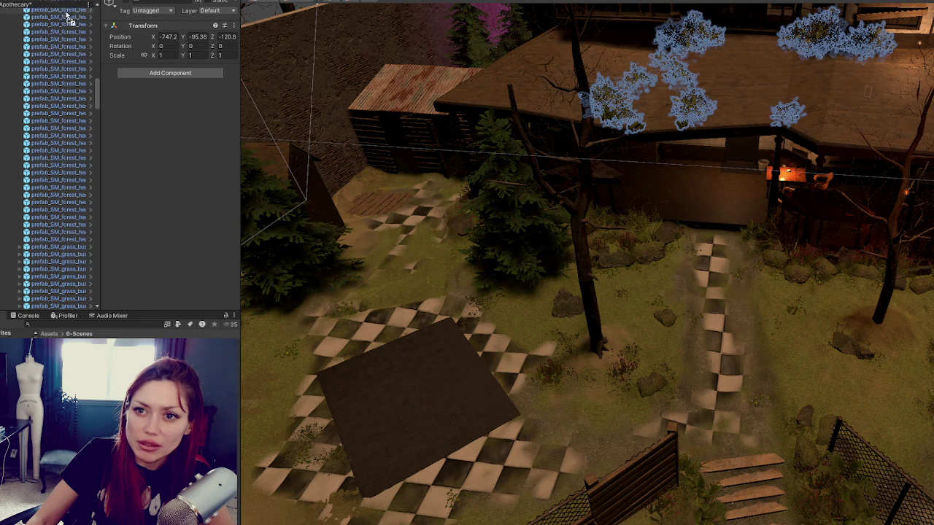
mouse_move(76, 15)
mouse_down()
mouse_move(72, 7)
mouse_move(78, 78)
mouse_up()
click(13, 70)
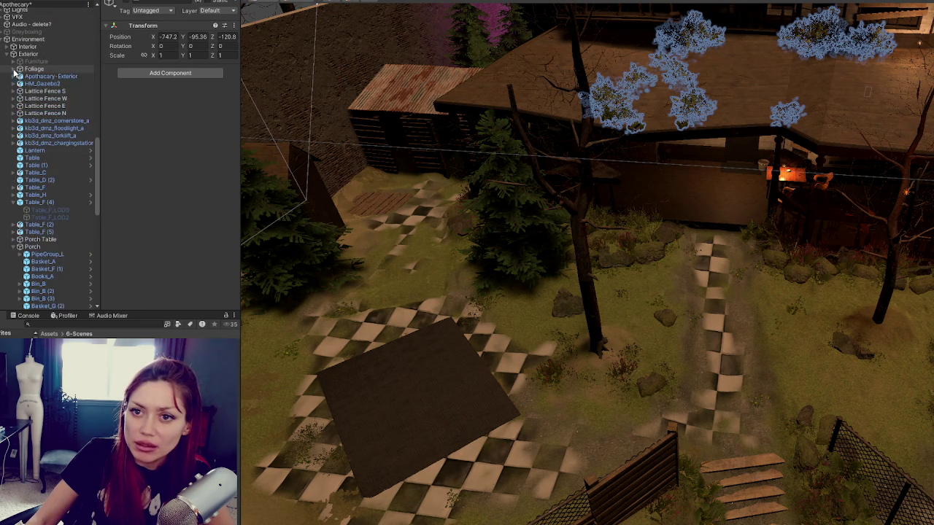
- Wrap Lattice Fence S, W, E and N in a new empty parent named Fences
click(40, 77)
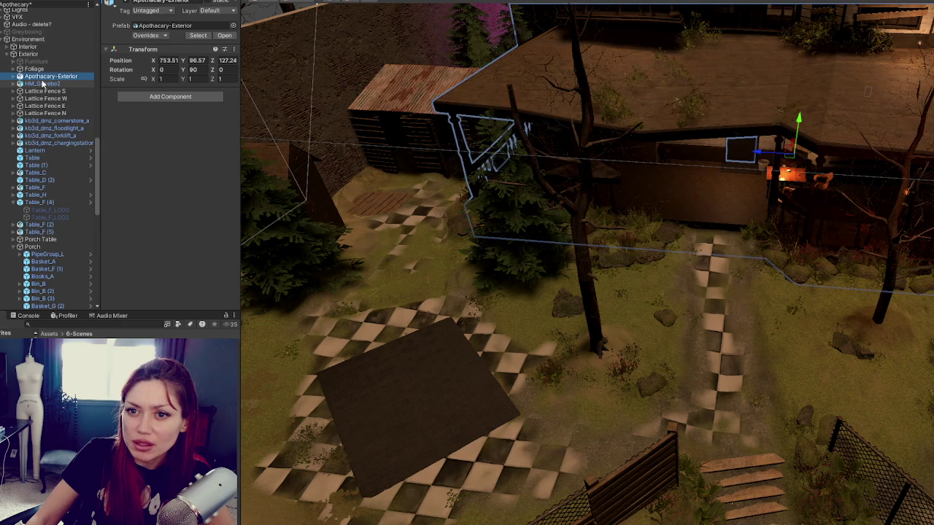
click(43, 84)
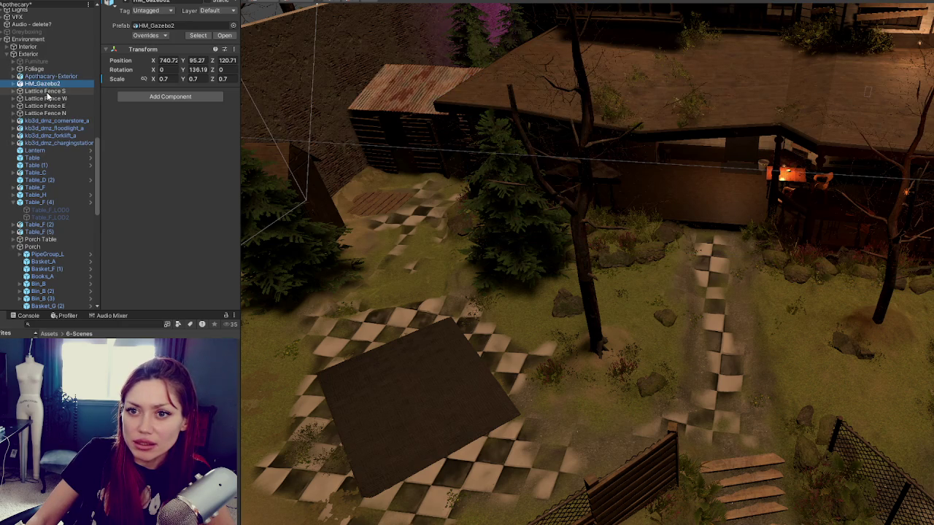
click(47, 91)
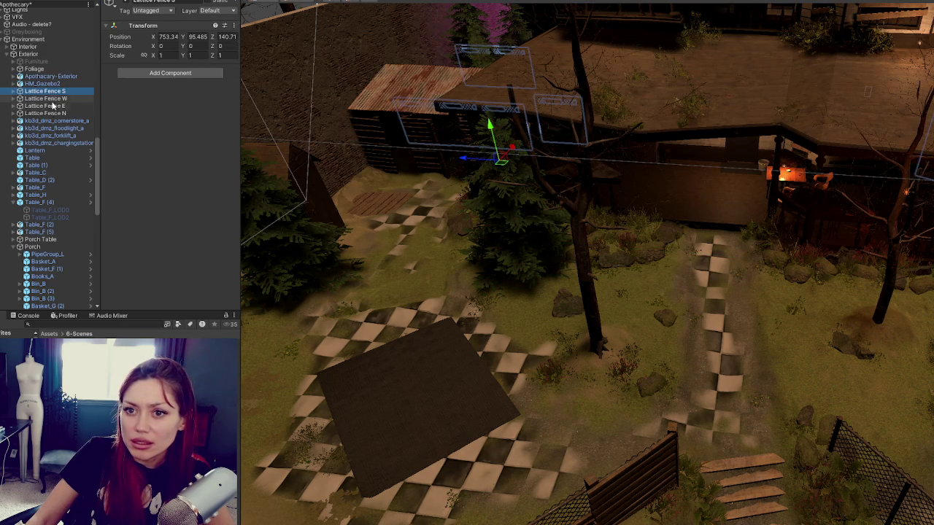
shift+click(45, 113)
key(f)
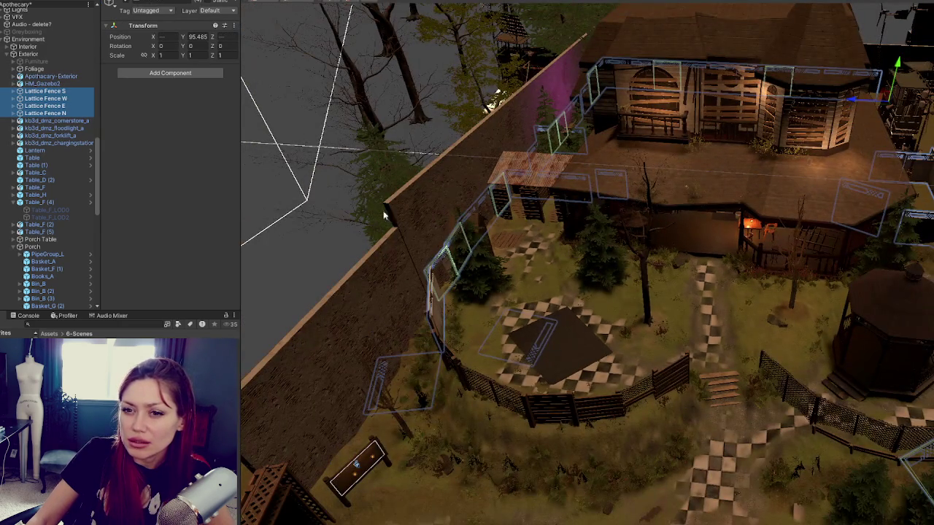
right_click(44, 90)
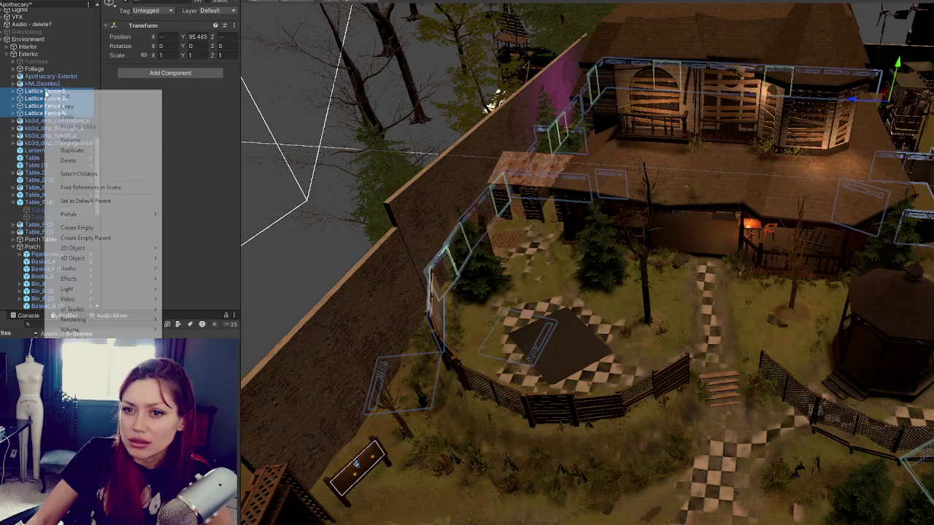
click(131, 239)
text(Fences)
key(Return)
click(20, 91)
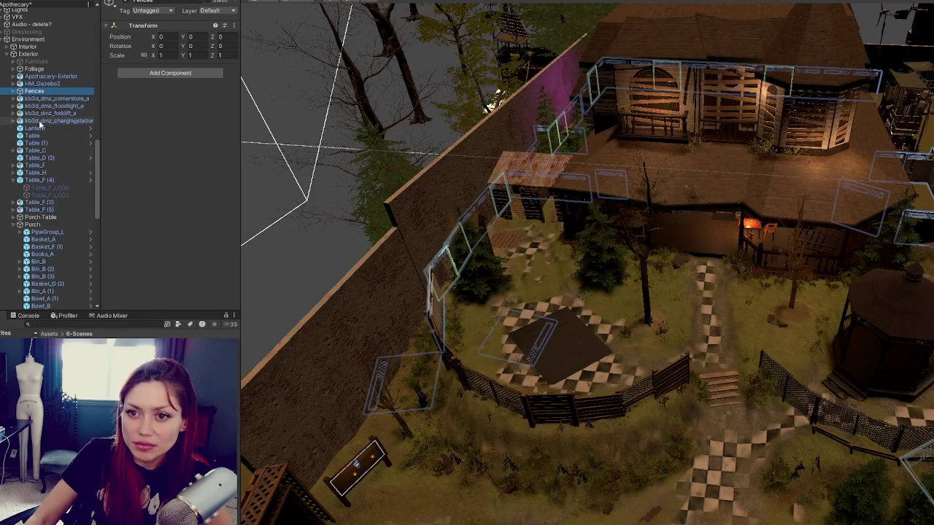